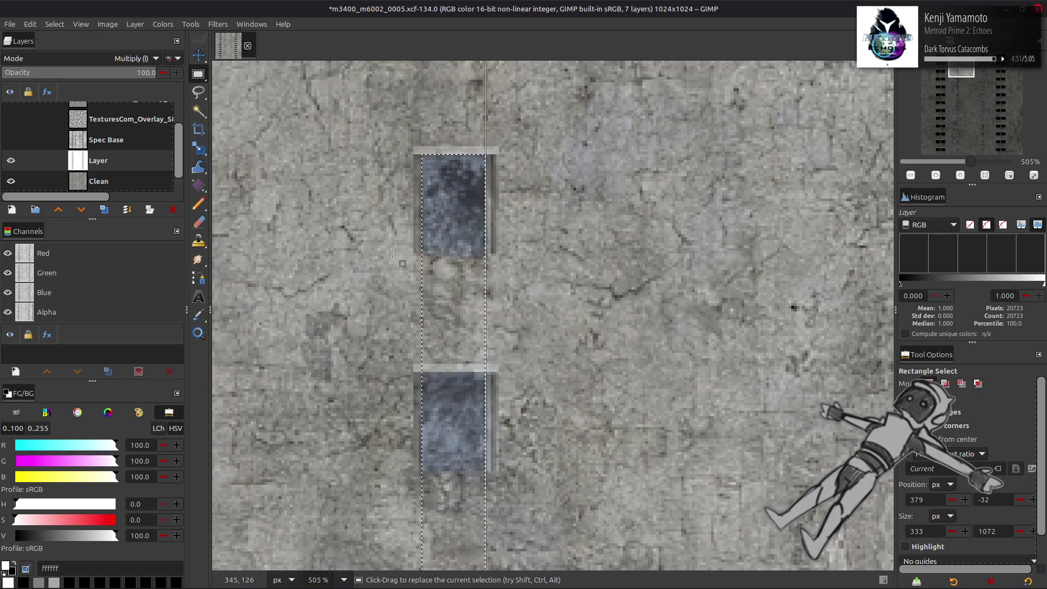
Subtract the first between-window gaps from the left-column selection, redoing one misplaced cut
{"action": "scroll", "coordinate": [392, 253], "scroll_direction": "up", "scroll_amount": 5, "text": "ctrl"}
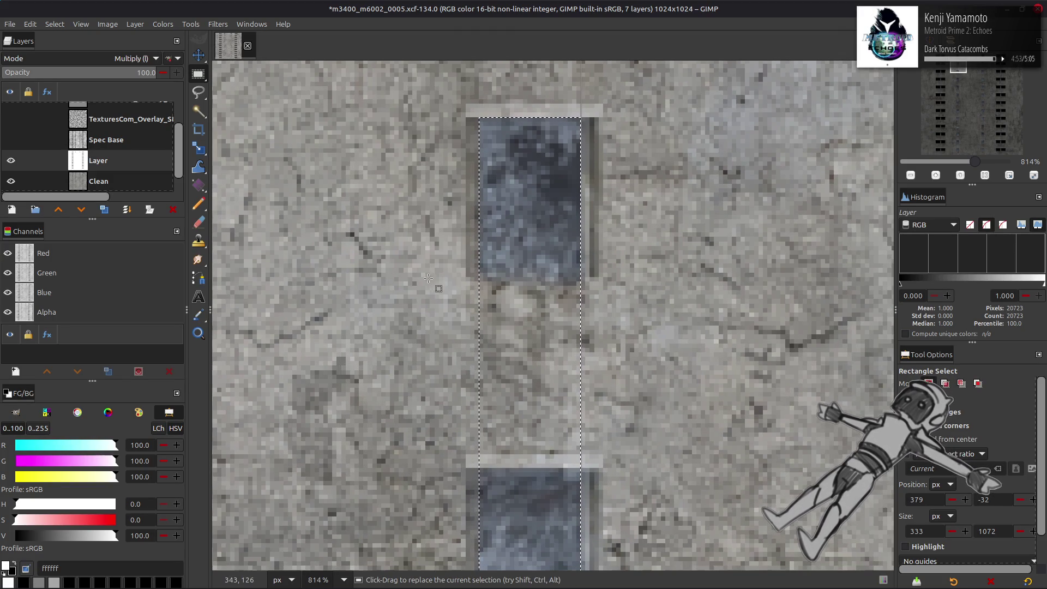
{"action": "left_click_drag", "start_coordinate": [466, 277], "coordinate": [620, 468], "text": "ctrl"}
{"action": "mouse_move", "coordinate": [548, 297]}
{"action": "left_mouse_down"}
{"action": "mouse_move", "coordinate": [550, 337]}
{"action": "mouse_move", "coordinate": [548, 294]}
{"action": "left_mouse_up"}
{"action": "key", "text": "Return"}
{"action": "scroll", "coordinate": [698, 352], "scroll_direction": "right", "scroll_amount": 5}
{"action": "scroll", "coordinate": [600, 328], "scroll_direction": "left", "scroll_amount": 3}
{"action": "scroll", "coordinate": [546, 311], "scroll_direction": "up", "scroll_amount": 3}
{"action": "key", "text": "ctrl+z"}
{"action": "scroll", "coordinate": [545, 308], "scroll_direction": "left", "scroll_amount": 1}
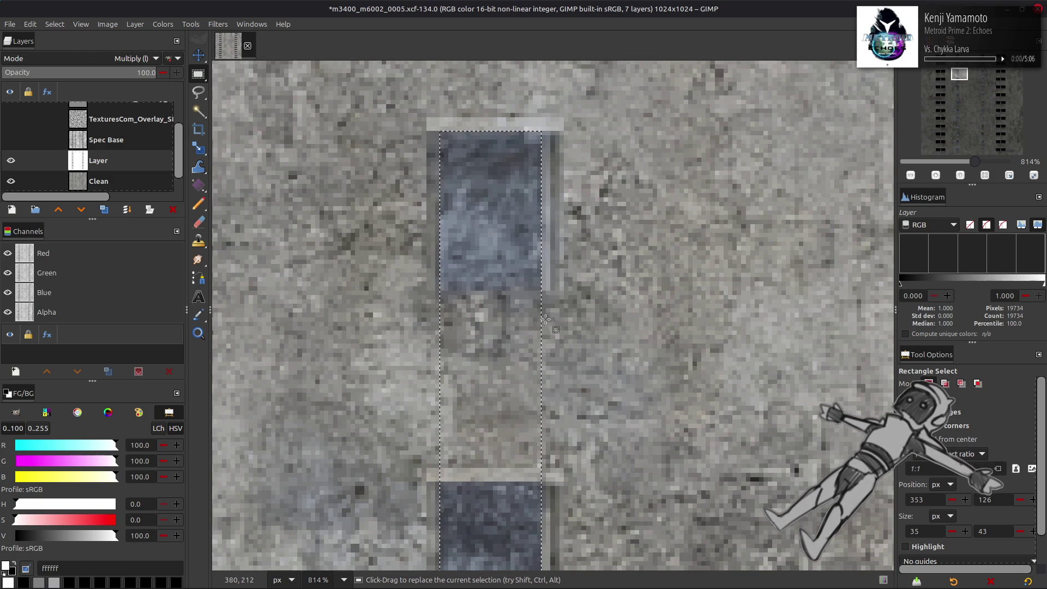
{"action": "mouse_move", "coordinate": [435, 291]}
{"action": "left_mouse_down", "text": "ctrl"}
{"action": "mouse_move", "coordinate": [595, 401]}
{"action": "mouse_move", "coordinate": [590, 480]}
{"action": "left_mouse_up", "text": "ctrl"}
{"action": "scroll", "coordinate": [385, 320], "scroll_direction": "down", "scroll_amount": 5}
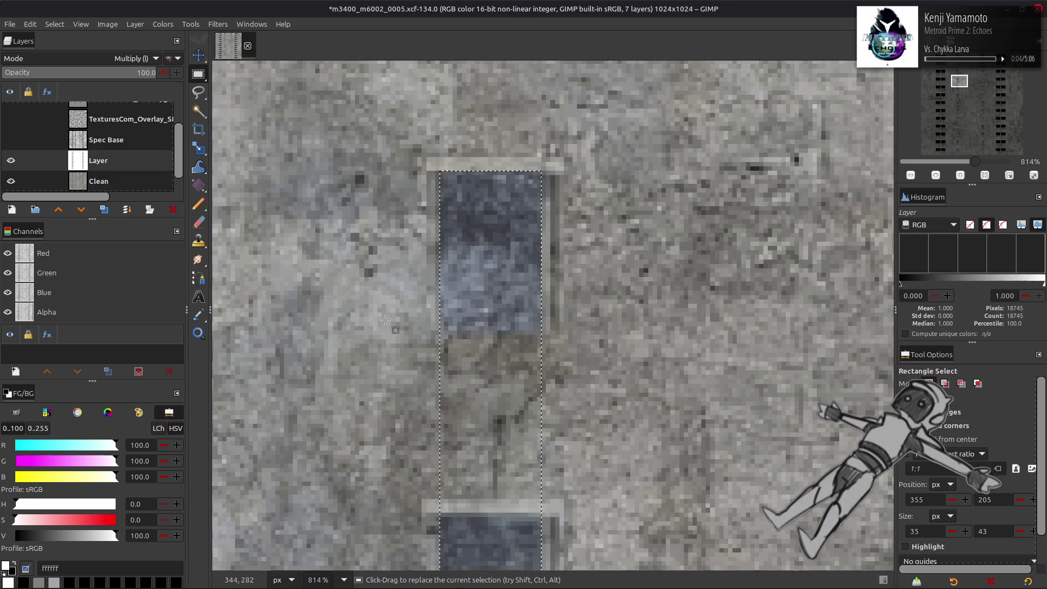
{"action": "scroll", "coordinate": [403, 316], "scroll_direction": "down", "scroll_amount": 3}
{"action": "scroll", "coordinate": [389, 318], "scroll_direction": "up", "scroll_amount": 1}
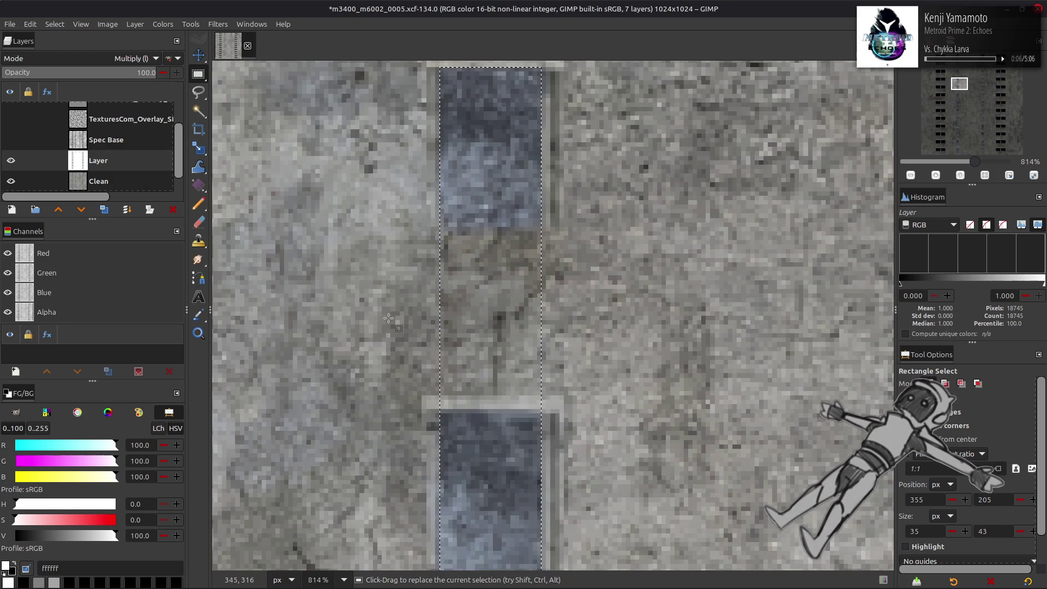
{"action": "mouse_move", "coordinate": [436, 228]}
{"action": "left_mouse_down", "text": "ctrl"}
{"action": "mouse_move", "coordinate": [545, 319]}
{"action": "mouse_move", "coordinate": [571, 411]}
{"action": "left_mouse_up", "text": "ctrl"}
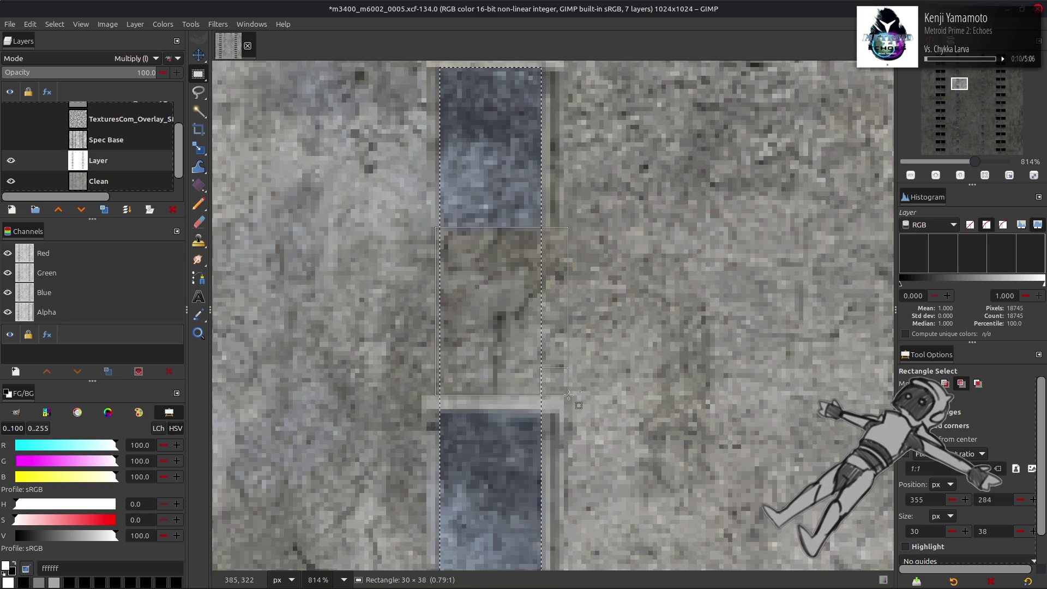
{"action": "left_click", "coordinate": [485, 378]}
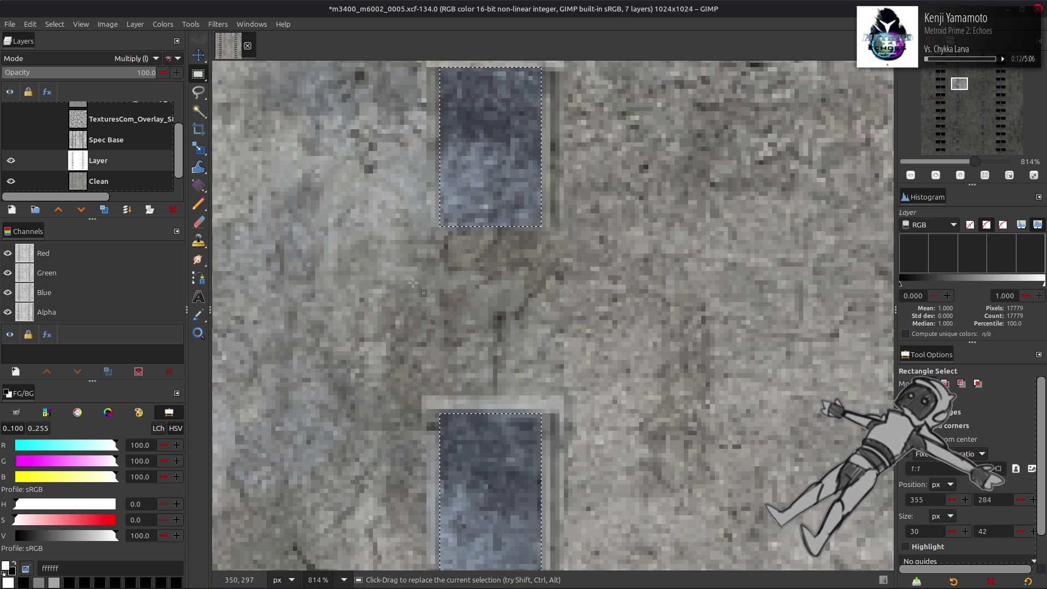
Subtract the next several concrete gaps below the windows from the selection
{"action": "scroll", "coordinate": [413, 283], "scroll_direction": "down", "scroll_amount": 5}
{"action": "left_click_drag", "start_coordinate": [429, 264], "coordinate": [508, 369], "text": "ctrl"}
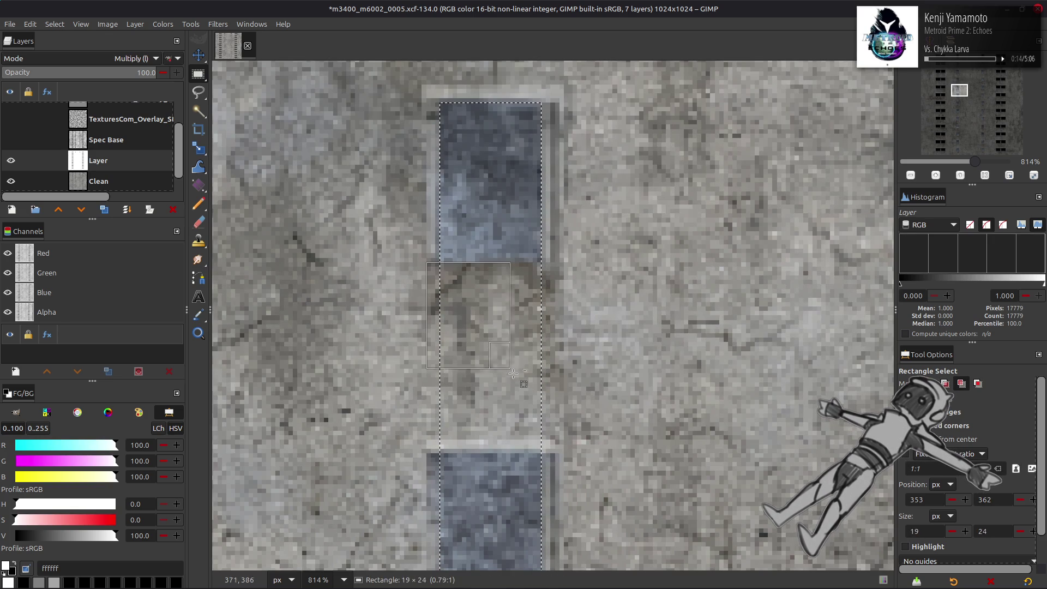
{"action": "left_click_drag", "start_coordinate": [567, 431], "coordinate": [569, 453], "text": "ctrl"}
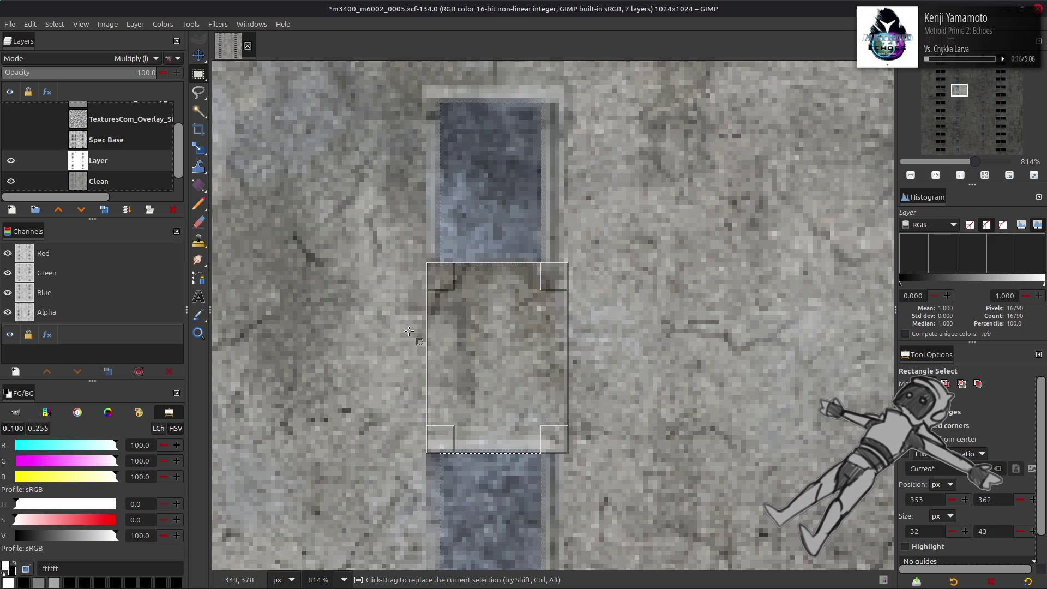
{"action": "scroll", "coordinate": [409, 331], "scroll_direction": "down", "scroll_amount": 6}
{"action": "mouse_move", "coordinate": [429, 199]}
{"action": "left_mouse_down"}
{"action": "mouse_move", "coordinate": [491, 275]}
{"action": "mouse_move", "coordinate": [524, 340]}
{"action": "mouse_move", "coordinate": [568, 385]}
{"action": "left_mouse_up"}
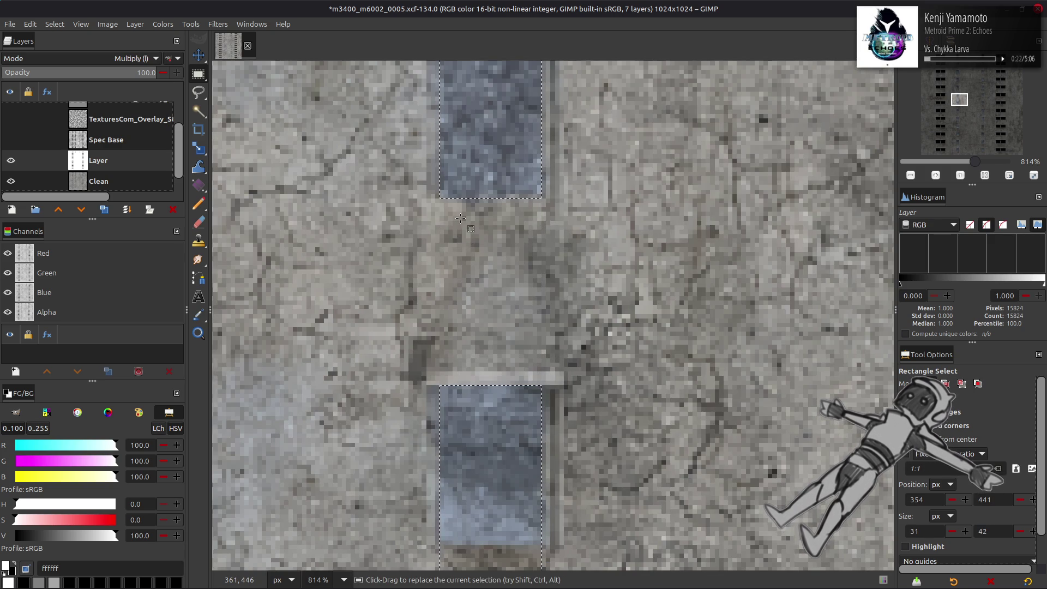
{"action": "scroll", "coordinate": [461, 218], "scroll_direction": "down", "scroll_amount": 4}
{"action": "left_click_drag", "start_coordinate": [436, 286], "coordinate": [535, 366], "text": "ctrl"}
{"action": "left_click_drag", "start_coordinate": [572, 461], "coordinate": [577, 479], "text": "ctrl"}
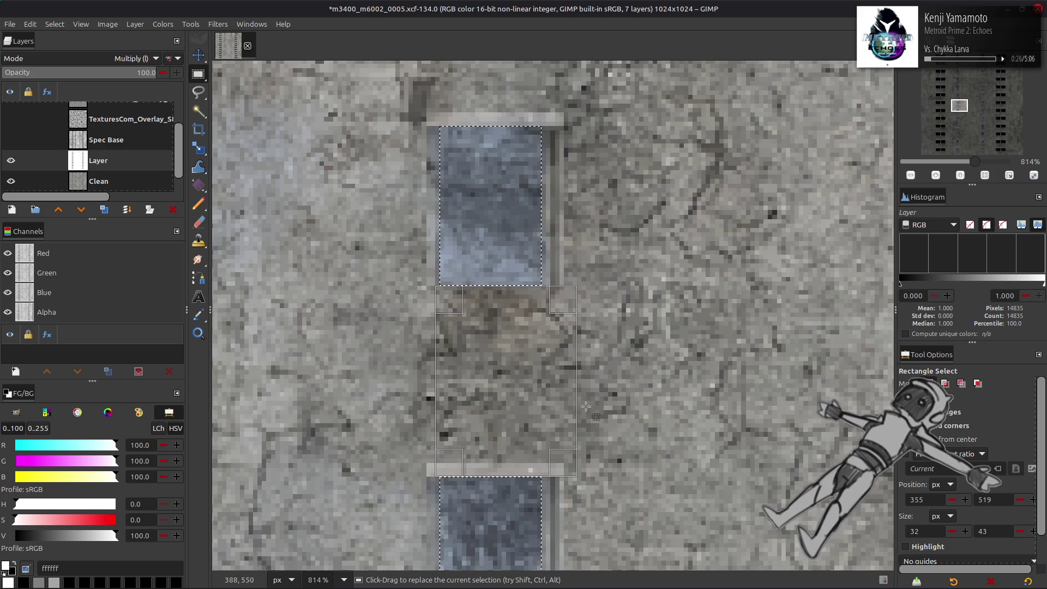
{"action": "scroll", "coordinate": [451, 342], "scroll_direction": "down", "scroll_amount": 5}
{"action": "scroll", "coordinate": [523, 260], "scroll_direction": "down", "scroll_amount": 2}
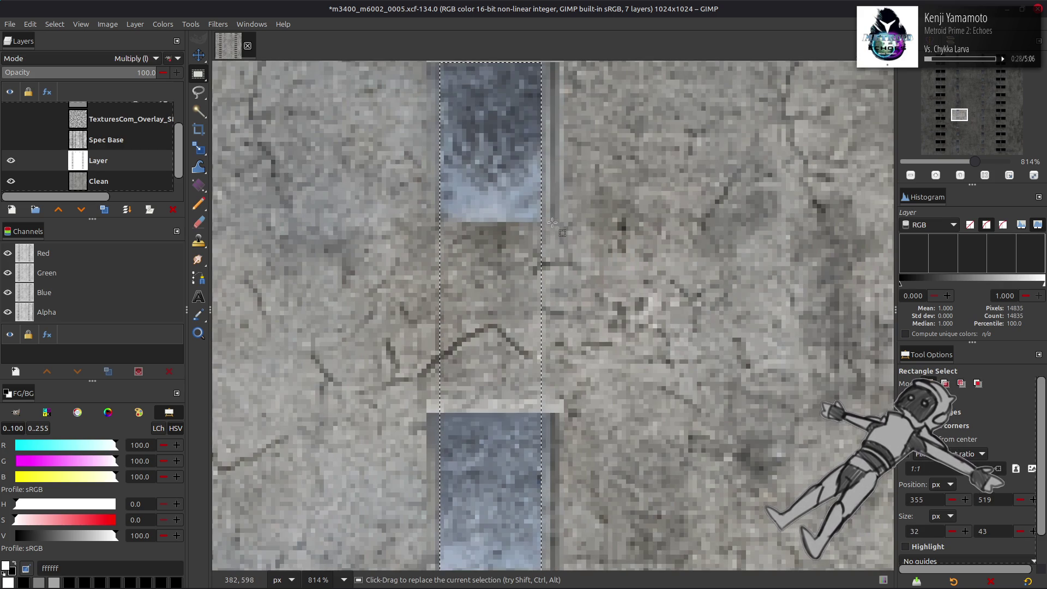
{"action": "left_click_drag", "start_coordinate": [555, 221], "coordinate": [422, 360], "text": "ctrl"}
{"action": "left_click_drag", "start_coordinate": [407, 406], "coordinate": [407, 407], "text": "ctrl"}
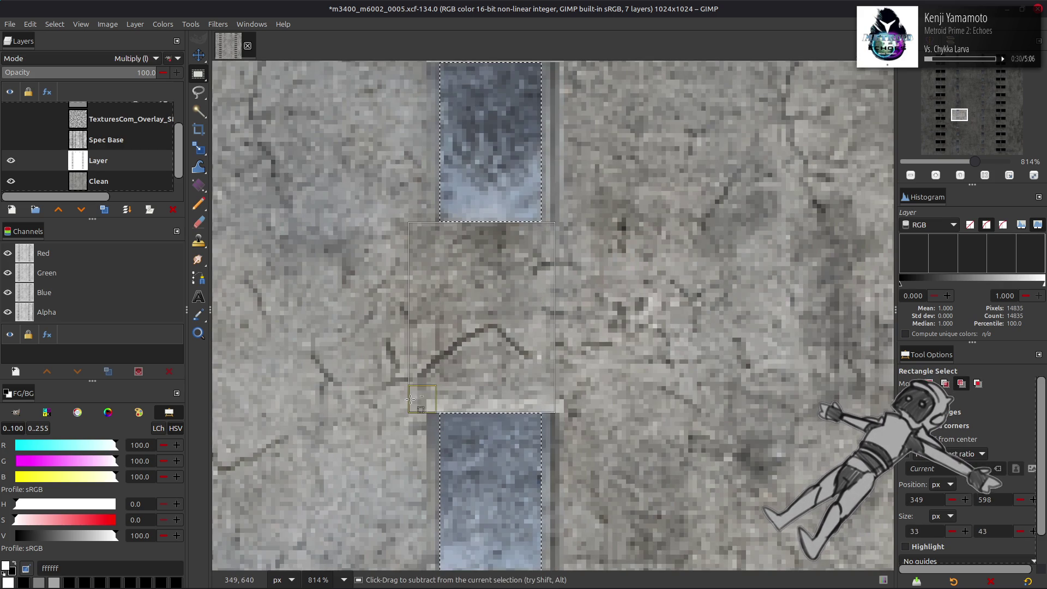
{"action": "scroll", "coordinate": [428, 344], "scroll_direction": "down", "scroll_amount": 5}
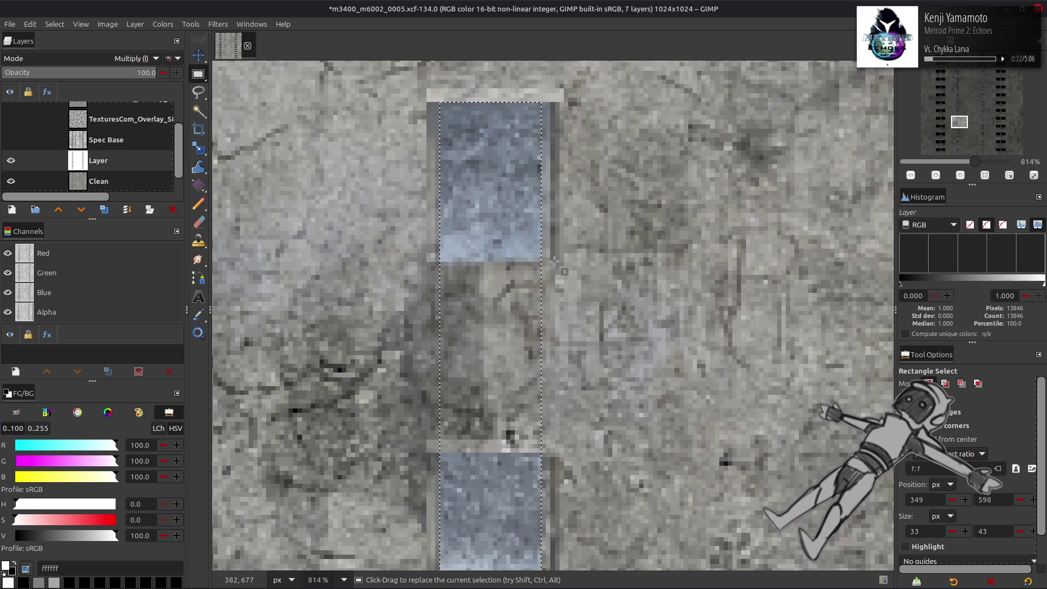
{"action": "left_click_drag", "start_coordinate": [434, 264], "coordinate": [571, 452], "text": "ctrl"}
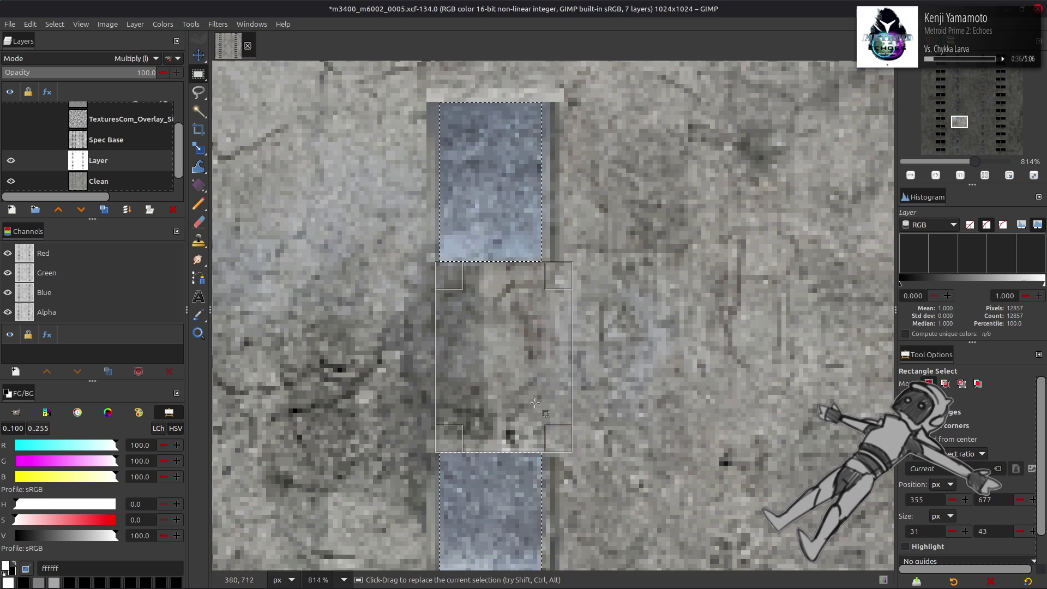
Cut out the remaining gaps down to the bottom window and fill the panes with black
{"action": "left_click_drag", "start_coordinate": [499, 279], "coordinate": [503, 273]}
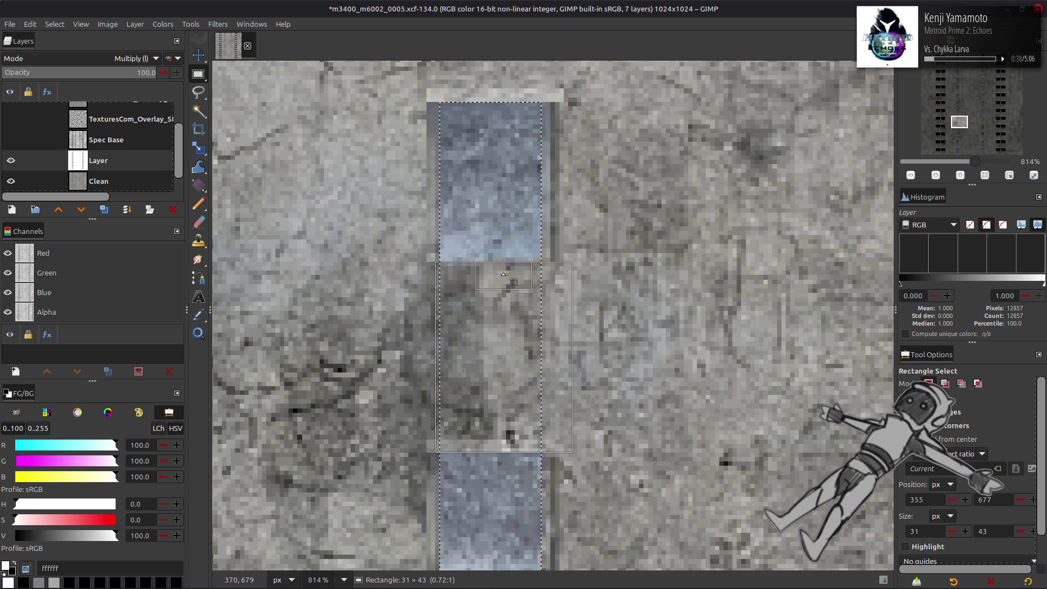
{"action": "scroll", "coordinate": [415, 291], "scroll_direction": "up", "scroll_amount": 5}
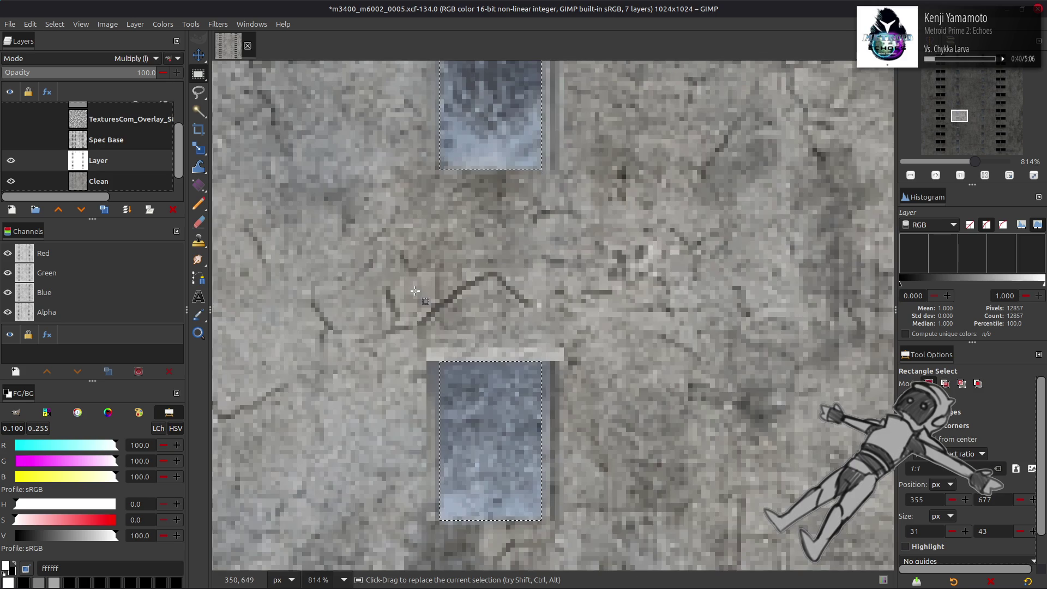
{"action": "left_click_drag", "start_coordinate": [444, 358], "coordinate": [529, 168]}
{"action": "scroll", "coordinate": [491, 329], "scroll_direction": "down", "scroll_amount": 12}
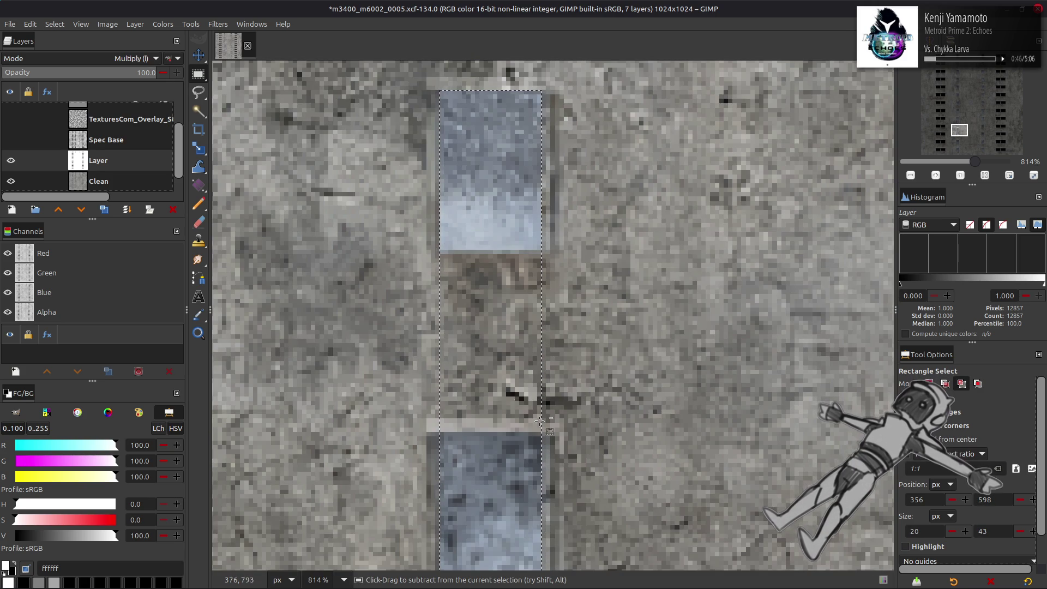
{"action": "left_click_drag", "start_coordinate": [434, 430], "coordinate": [546, 294]}
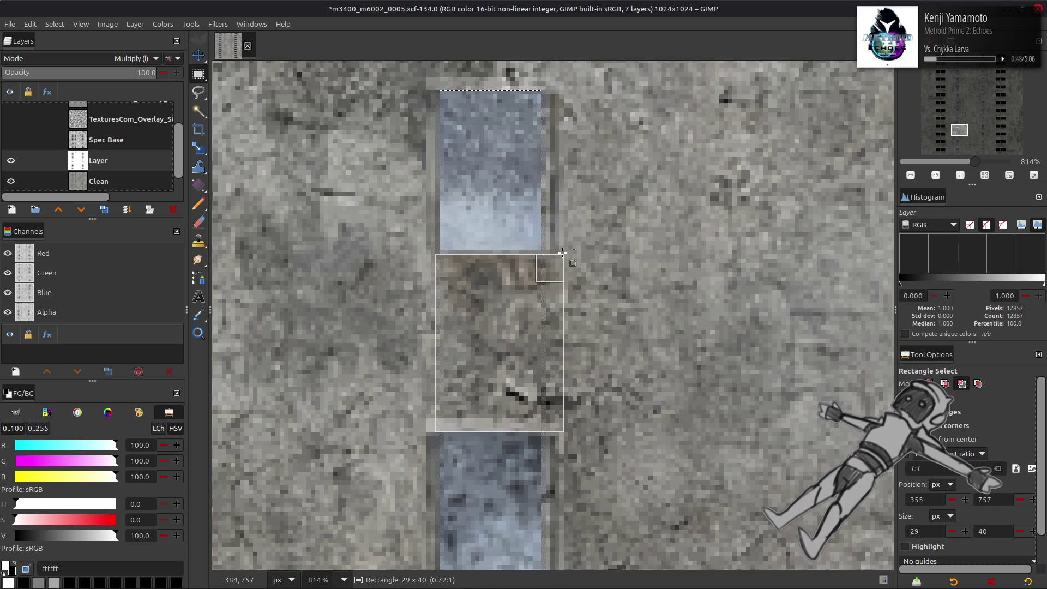
{"action": "left_click_drag", "start_coordinate": [562, 250], "coordinate": [562, 250]}
{"action": "scroll", "coordinate": [502, 335], "scroll_direction": "down", "scroll_amount": 6}
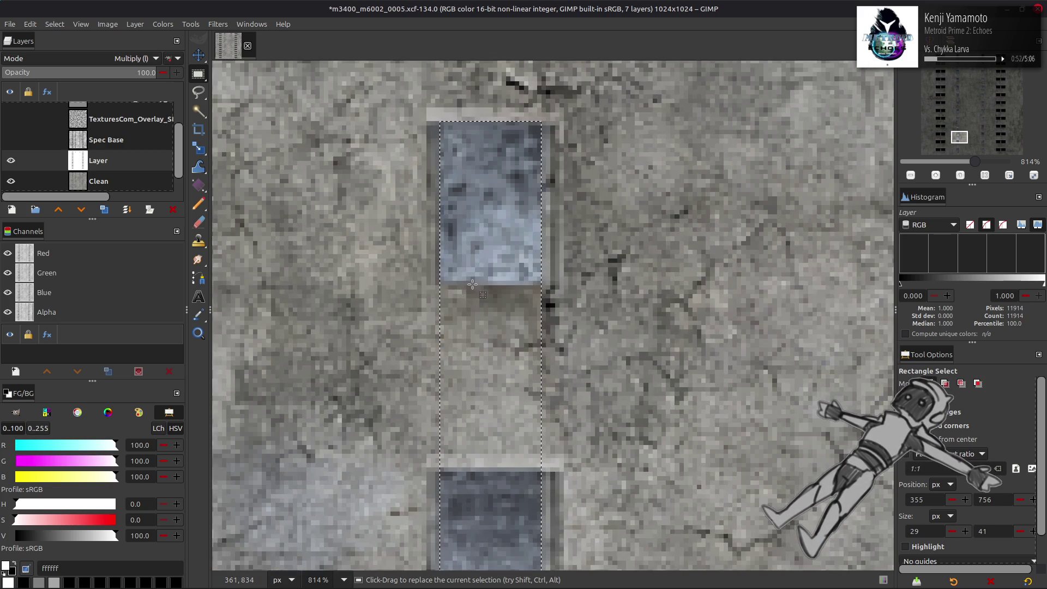
{"action": "scroll", "coordinate": [487, 396], "scroll_direction": "down", "scroll_amount": 1}
{"action": "left_click_drag", "start_coordinate": [549, 420], "coordinate": [408, 281]}
{"action": "left_click_drag", "start_coordinate": [398, 235], "coordinate": [393, 232]}
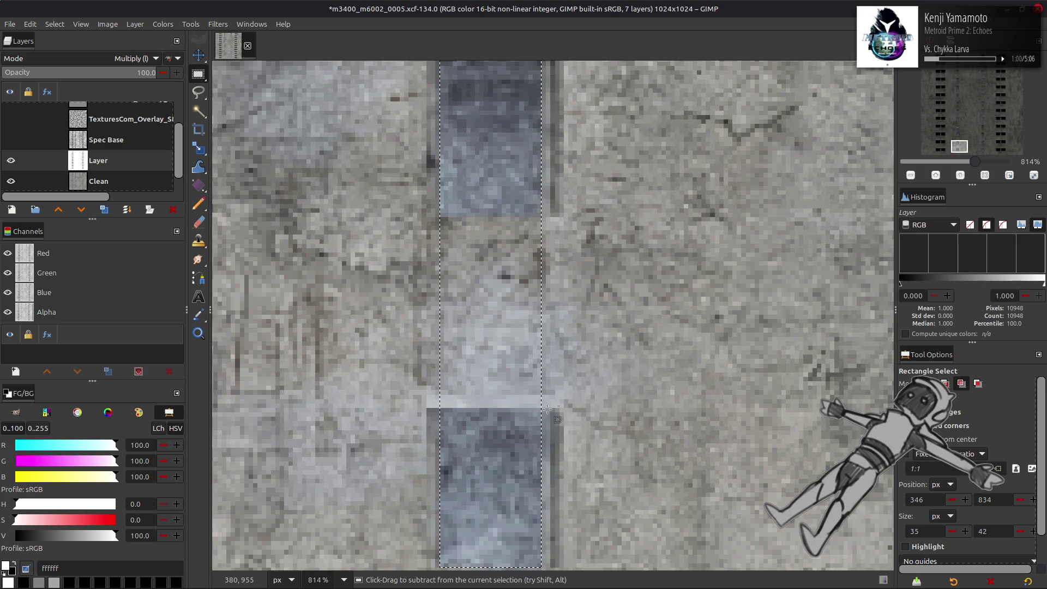
{"action": "mouse_move", "coordinate": [545, 407]}
{"action": "left_mouse_down"}
{"action": "mouse_move", "coordinate": [485, 332]}
{"action": "mouse_move", "coordinate": [360, 270]}
{"action": "mouse_move", "coordinate": [365, 216]}
{"action": "left_mouse_up"}
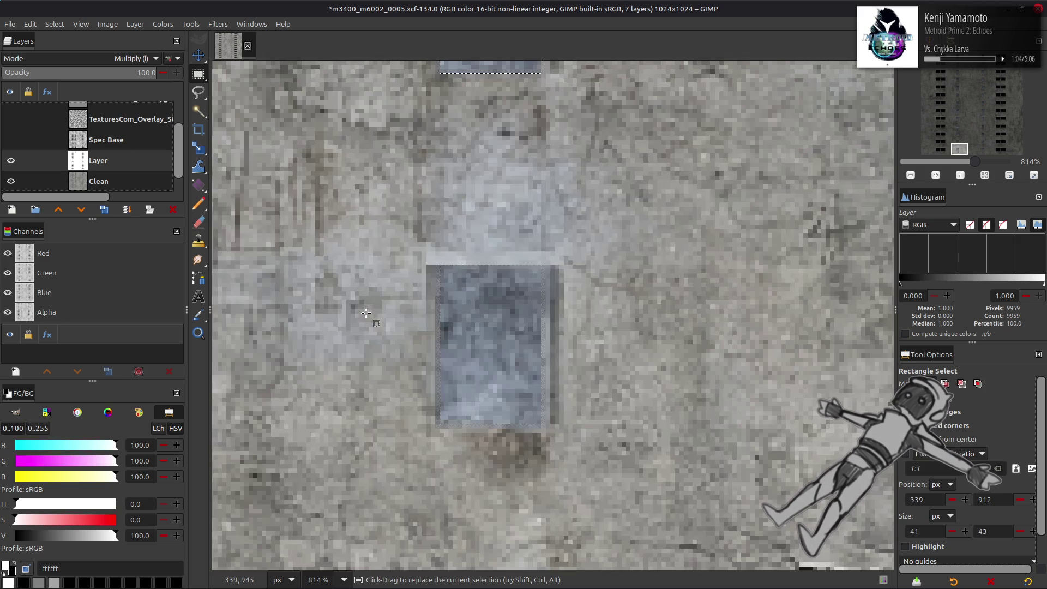
{"action": "key", "text": "ctrl+period"}
{"action": "scroll", "coordinate": [334, 202], "scroll_direction": "down", "scroll_amount": 4, "text": "ctrl"}
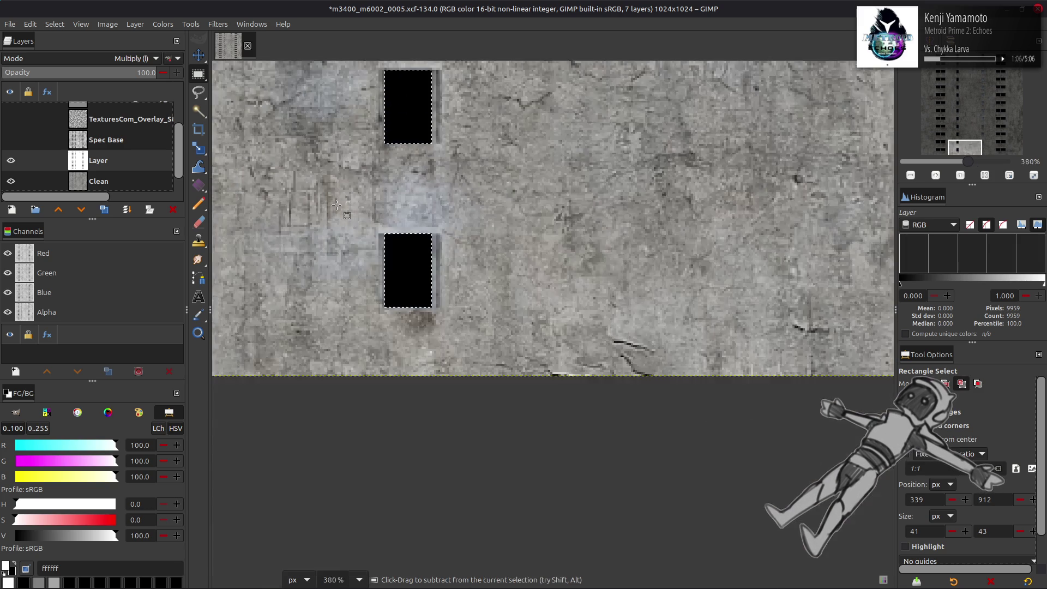
Clear the selection with Select > None
{"action": "scroll", "coordinate": [332, 199], "scroll_direction": "up", "scroll_amount": 15}
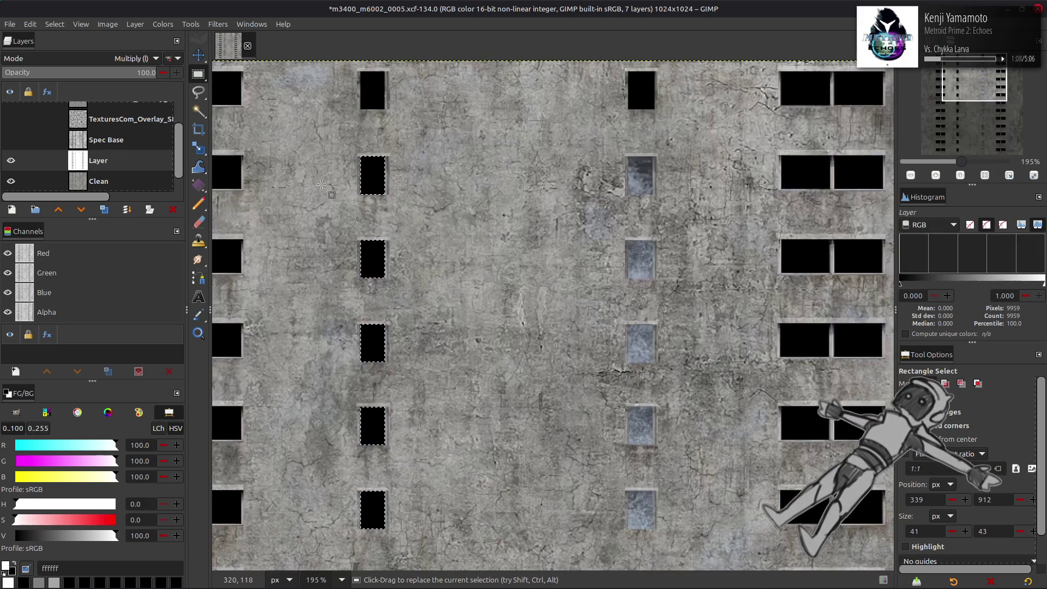
{"action": "left_click", "coordinate": [54, 24]}
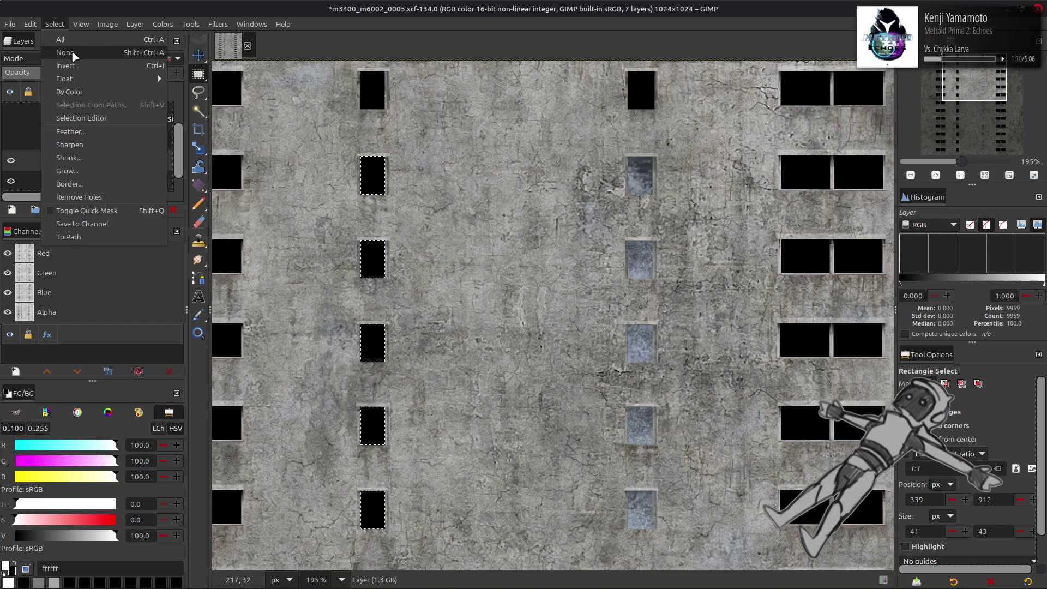
{"action": "left_click", "coordinate": [71, 50]}
Zoom in and select a blue glass window pane in the middle column
{"action": "scroll", "coordinate": [534, 196], "scroll_direction": "down", "scroll_amount": 10}
{"action": "scroll", "coordinate": [540, 213], "scroll_direction": "right", "scroll_amount": 2}
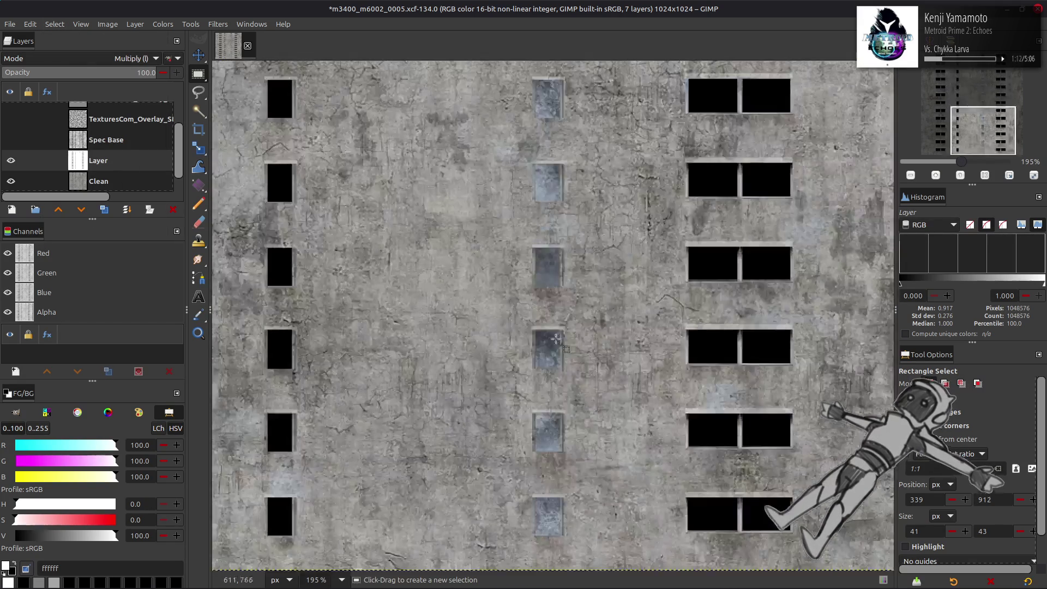
{"action": "scroll", "coordinate": [549, 240], "scroll_direction": "up", "scroll_amount": 4, "text": "ctrl"}
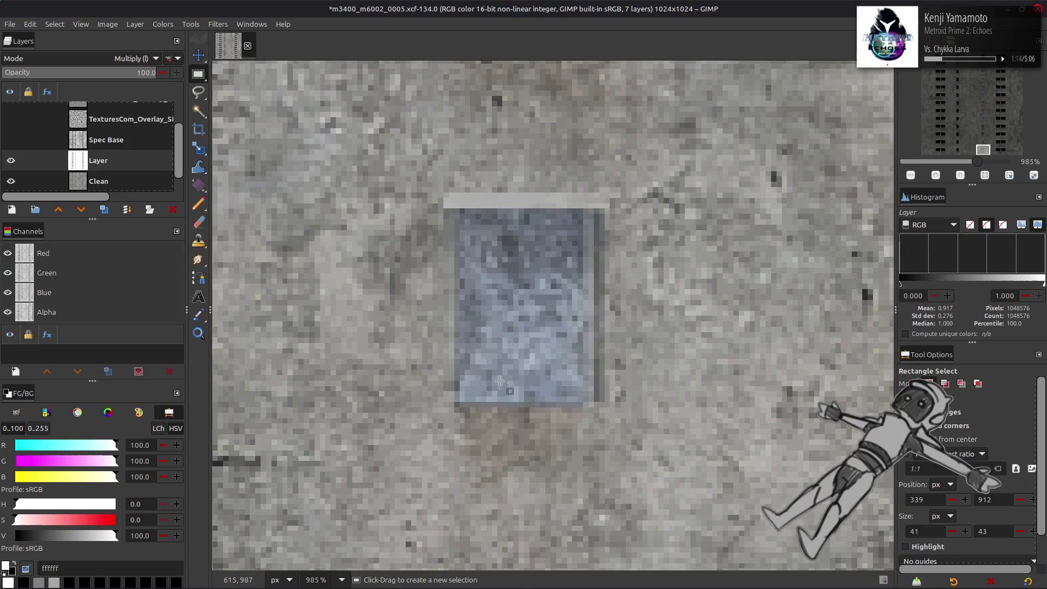
{"action": "scroll", "coordinate": [559, 423], "scroll_direction": "up", "scroll_amount": 5}
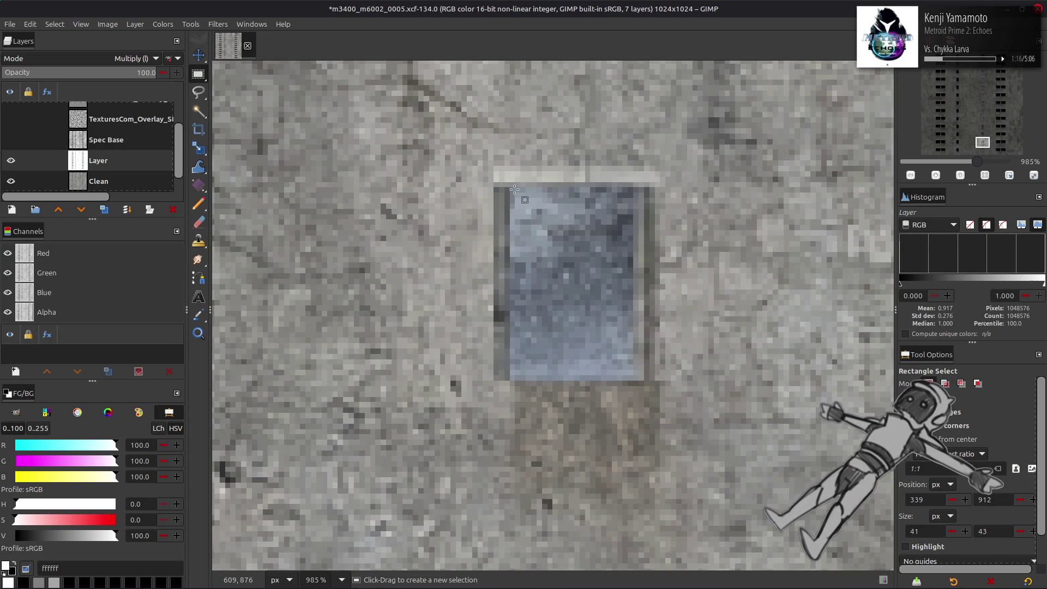
{"action": "mouse_move", "coordinate": [512, 189]}
{"action": "left_mouse_down"}
{"action": "mouse_move", "coordinate": [543, 259]}
{"action": "mouse_move", "coordinate": [618, 369]}
{"action": "mouse_move", "coordinate": [632, 372]}
{"action": "left_mouse_up"}
Try filling the pane and selecting a strip across it, then undo back to the window selection
{"action": "key", "text": "Delete"}
{"action": "scroll", "coordinate": [403, 257], "scroll_direction": "right", "scroll_amount": 5}
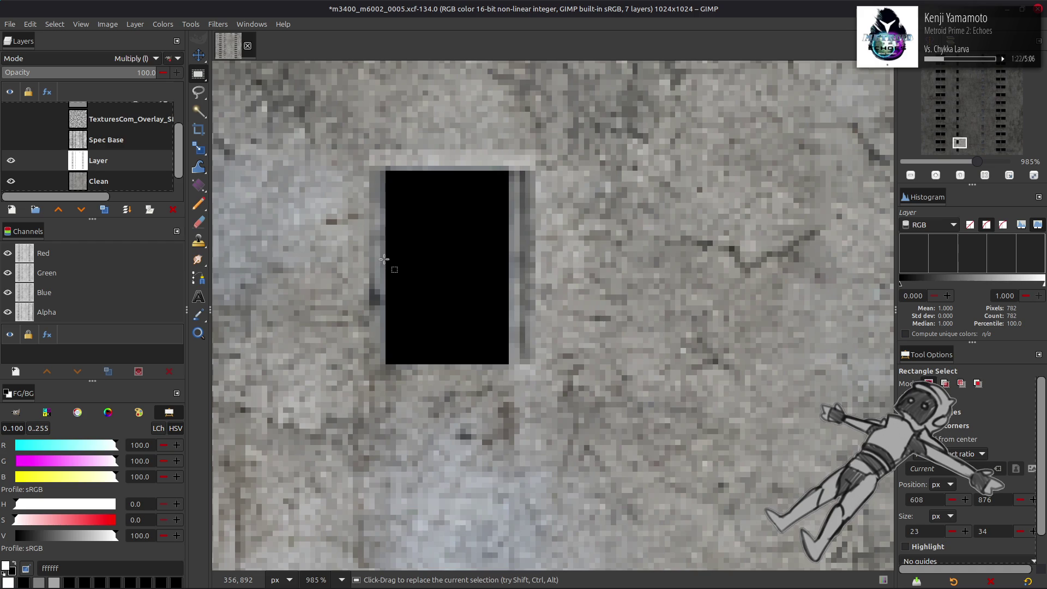
{"action": "left_click_drag", "start_coordinate": [384, 260], "coordinate": [509, 310]}
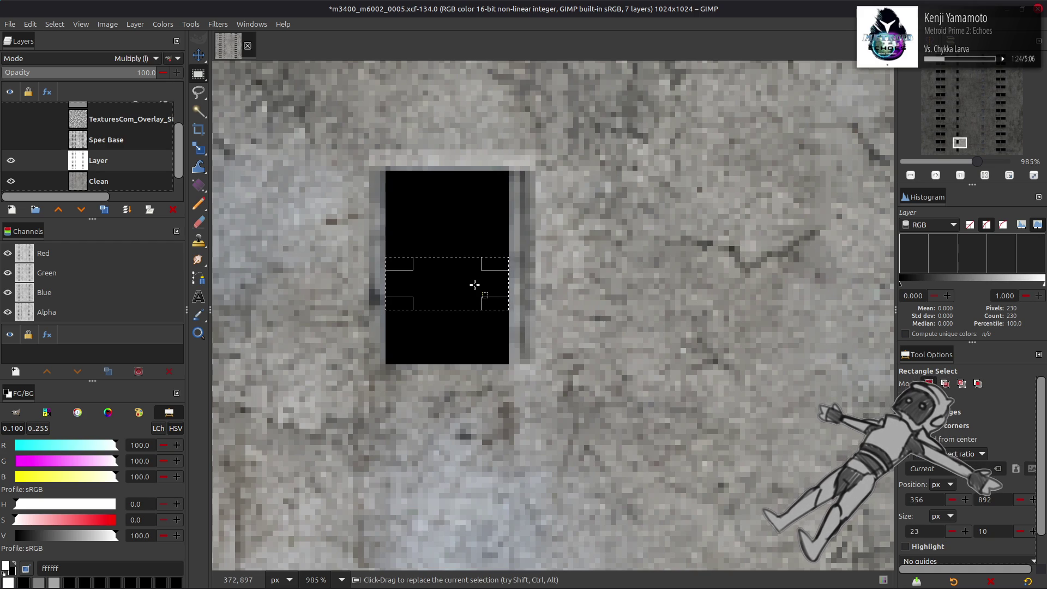
{"action": "key", "text": "ctrl+z"}
{"action": "key", "text": "ctrl+z"}
Stretch the selection into a 23 × 901 px strip spanning the middle window column
{"action": "scroll", "coordinate": [472, 285], "scroll_direction": "right", "scroll_amount": 5}
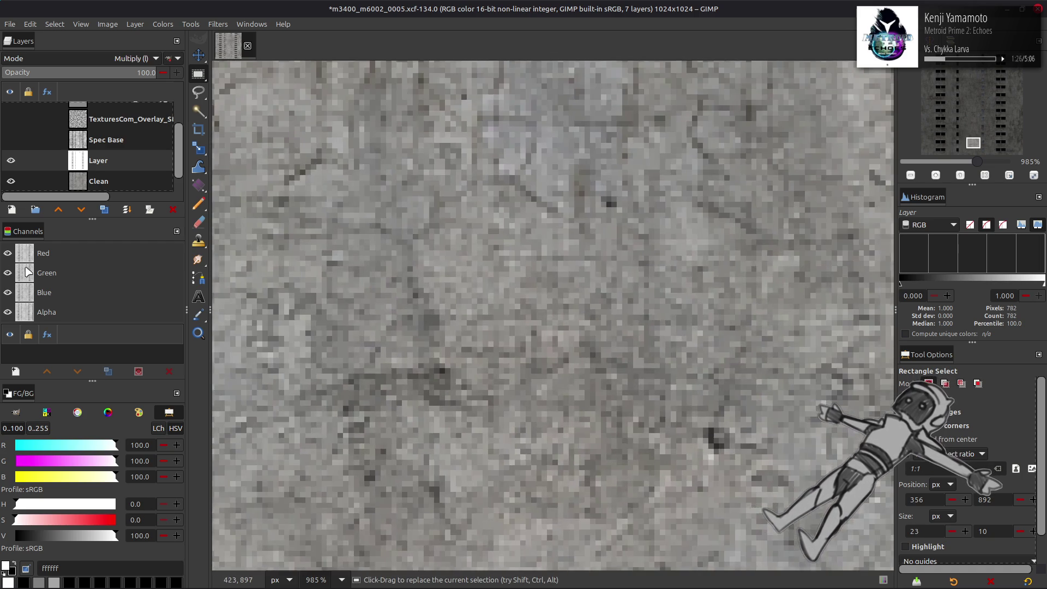
{"action": "scroll", "coordinate": [534, 269], "scroll_direction": "left", "scroll_amount": 5}
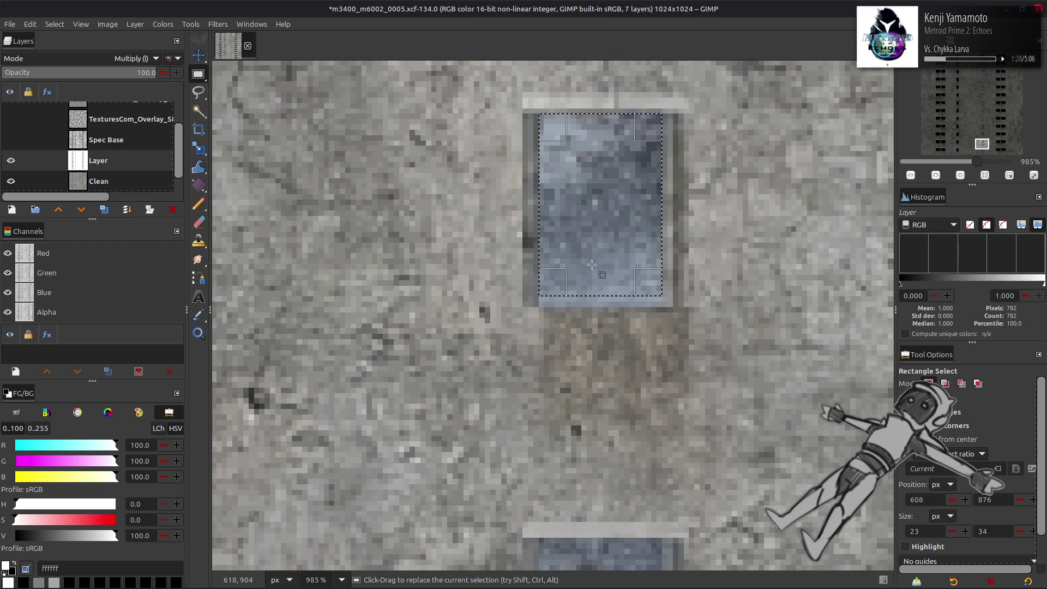
{"action": "left_click_drag", "start_coordinate": [575, 290], "coordinate": [599, 453]}
{"action": "scroll", "coordinate": [578, 286], "scroll_direction": "up", "scroll_amount": 5}
{"action": "scroll", "coordinate": [609, 179], "scroll_direction": "down", "scroll_amount": 5}
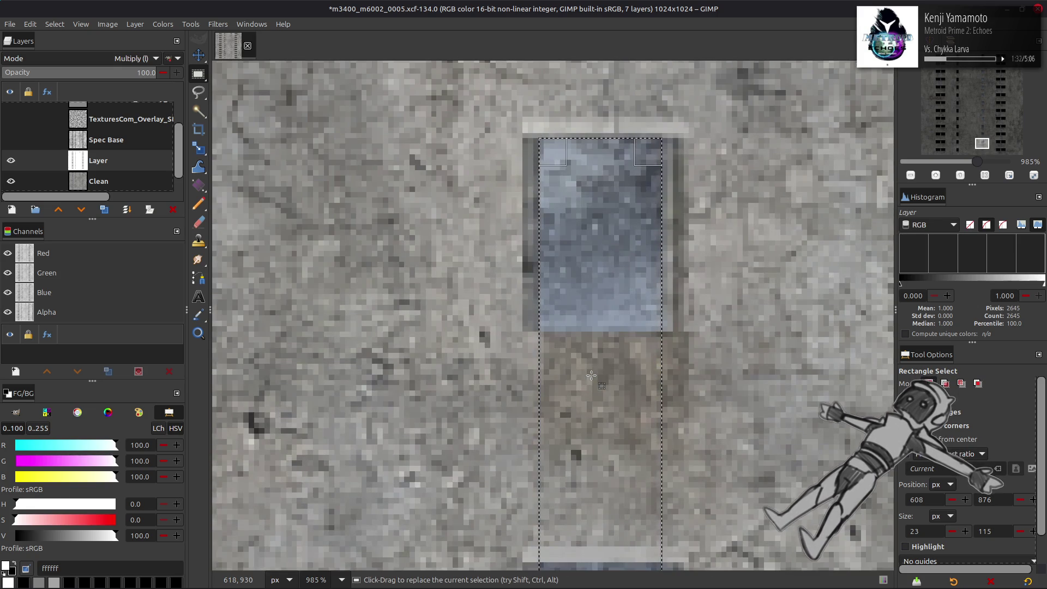
{"action": "mouse_move", "coordinate": [608, 179]}
{"action": "left_mouse_down"}
{"action": "mouse_move", "coordinate": [607, 136]}
{"action": "mouse_move", "coordinate": [655, 158]}
{"action": "mouse_move", "coordinate": [795, 175]}
{"action": "mouse_move", "coordinate": [797, 297]}
{"action": "mouse_move", "coordinate": [799, 286]}
{"action": "left_mouse_up"}
{"action": "scroll", "coordinate": [655, 158], "scroll_direction": "up", "scroll_amount": 10}
{"action": "scroll", "coordinate": [703, 159], "scroll_direction": "up", "scroll_amount": 15}
{"action": "scroll", "coordinate": [733, 162], "scroll_direction": "up", "scroll_amount": 20}
{"action": "scroll", "coordinate": [753, 165], "scroll_direction": "up", "scroll_amount": 20}
{"action": "scroll", "coordinate": [797, 297], "scroll_direction": "down", "scroll_amount": 5}
{"action": "scroll", "coordinate": [654, 245], "scroll_direction": "down", "scroll_amount": 5}
{"action": "scroll", "coordinate": [655, 246], "scroll_direction": "right", "scroll_amount": 5}
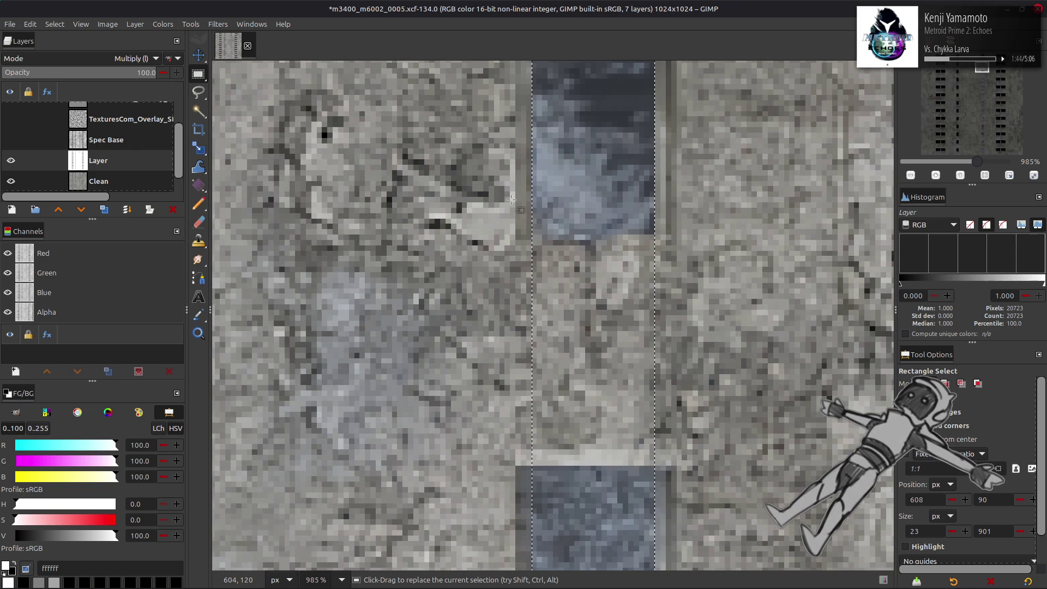
Ctrl-drag to subtract the first three concrete gaps from the strip selection
{"action": "key", "text": "ctrl"}
{"action": "mouse_move", "coordinate": [522, 464]}
{"action": "left_mouse_down", "text": "ctrl"}
{"action": "mouse_move", "coordinate": [576, 354]}
{"action": "mouse_move", "coordinate": [627, 333]}
{"action": "mouse_move", "coordinate": [662, 257]}
{"action": "left_mouse_up", "text": "ctrl"}
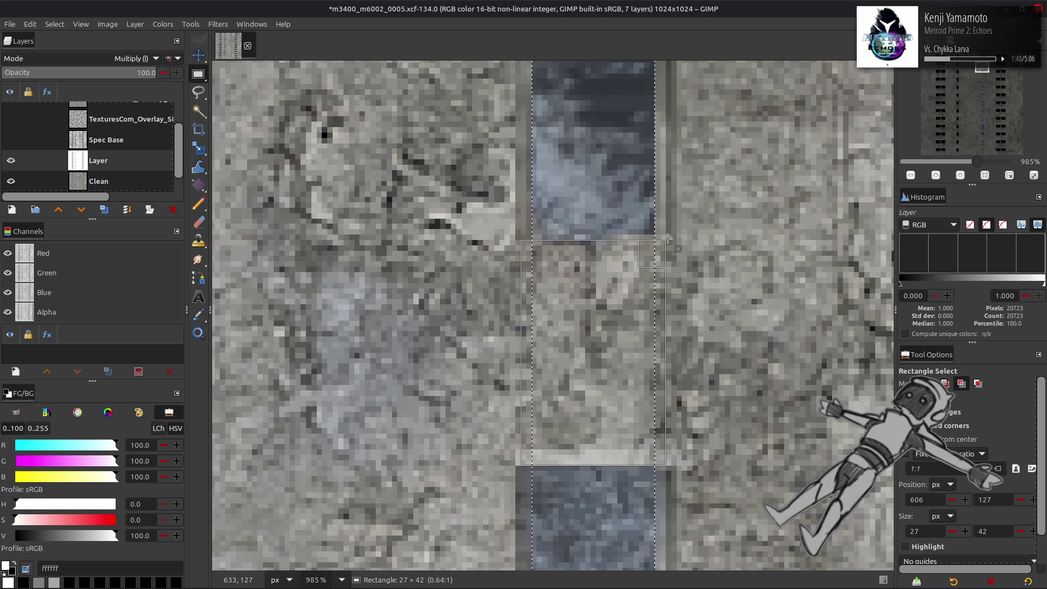
{"action": "left_click_drag", "start_coordinate": [668, 235], "coordinate": [668, 234], "text": "ctrl"}
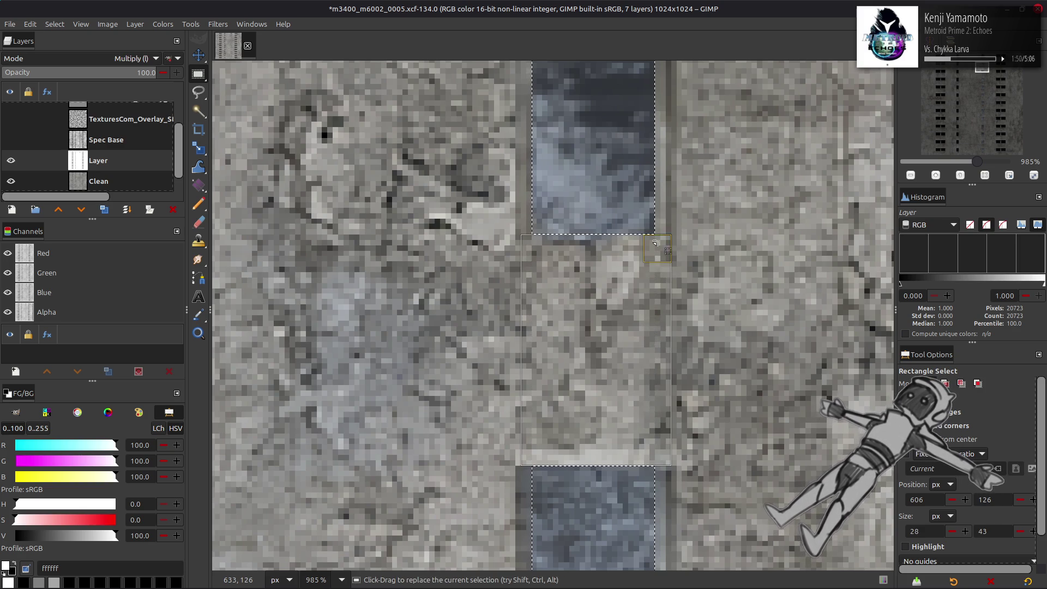
{"action": "scroll", "coordinate": [592, 312], "scroll_direction": "down", "scroll_amount": 5}
{"action": "scroll", "coordinate": [550, 396], "scroll_direction": "down", "scroll_amount": 5}
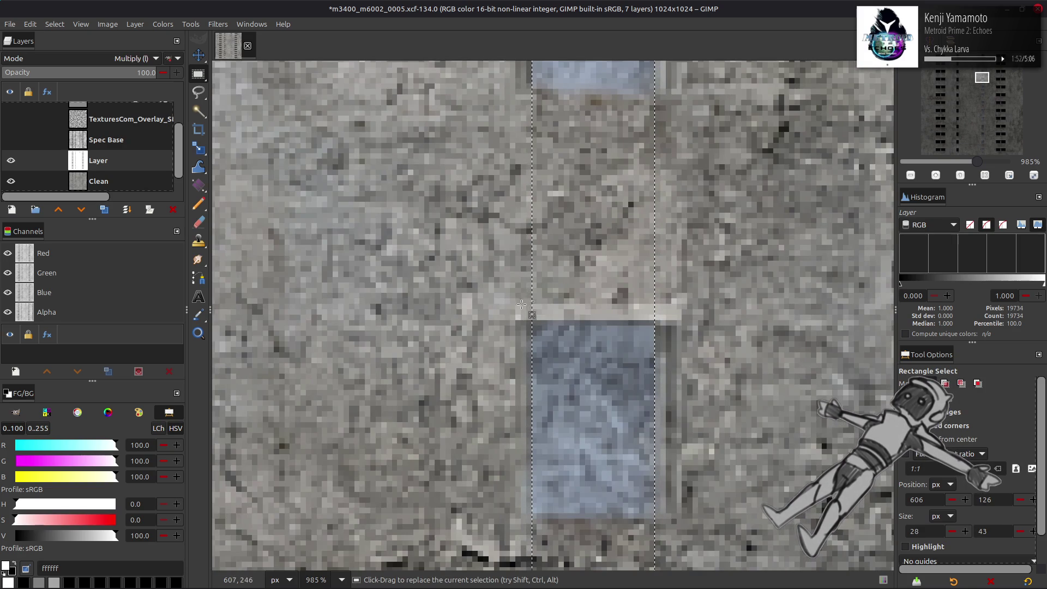
{"action": "mouse_move", "coordinate": [516, 319]}
{"action": "left_mouse_down", "text": "ctrl"}
{"action": "mouse_move", "coordinate": [627, 128]}
{"action": "mouse_move", "coordinate": [671, 86]}
{"action": "left_mouse_up", "text": "ctrl"}
{"action": "scroll", "coordinate": [673, 425], "scroll_direction": "down", "scroll_amount": 6}
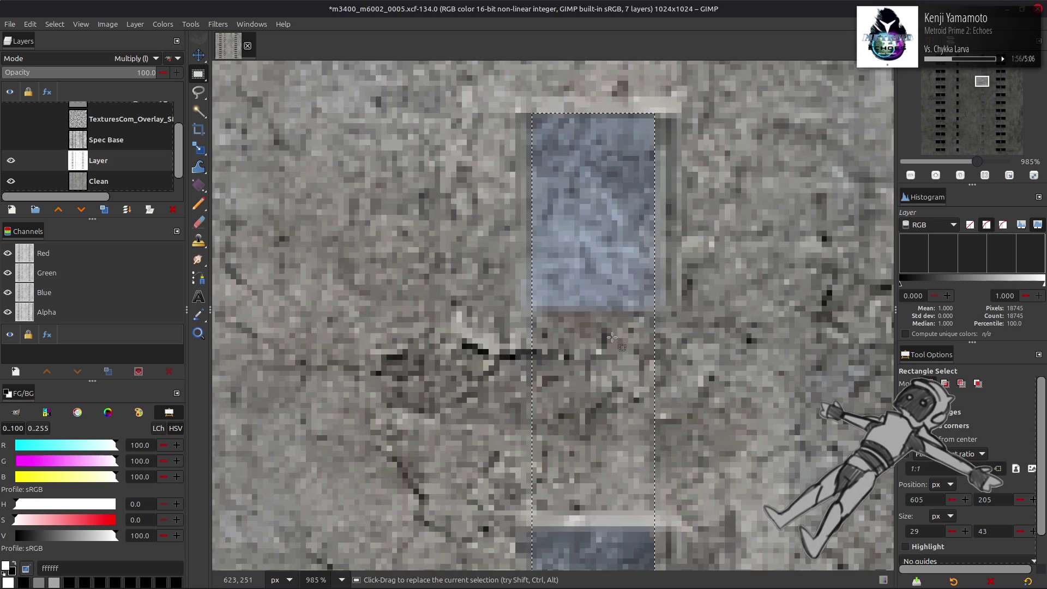
{"action": "mouse_move", "coordinate": [521, 427]}
{"action": "left_mouse_down", "text": "ctrl"}
{"action": "mouse_move", "coordinate": [684, 315]}
{"action": "mouse_move", "coordinate": [681, 196]}
{"action": "mouse_move", "coordinate": [674, 242]}
{"action": "mouse_move", "coordinate": [679, 208]}
{"action": "left_mouse_up", "text": "ctrl"}
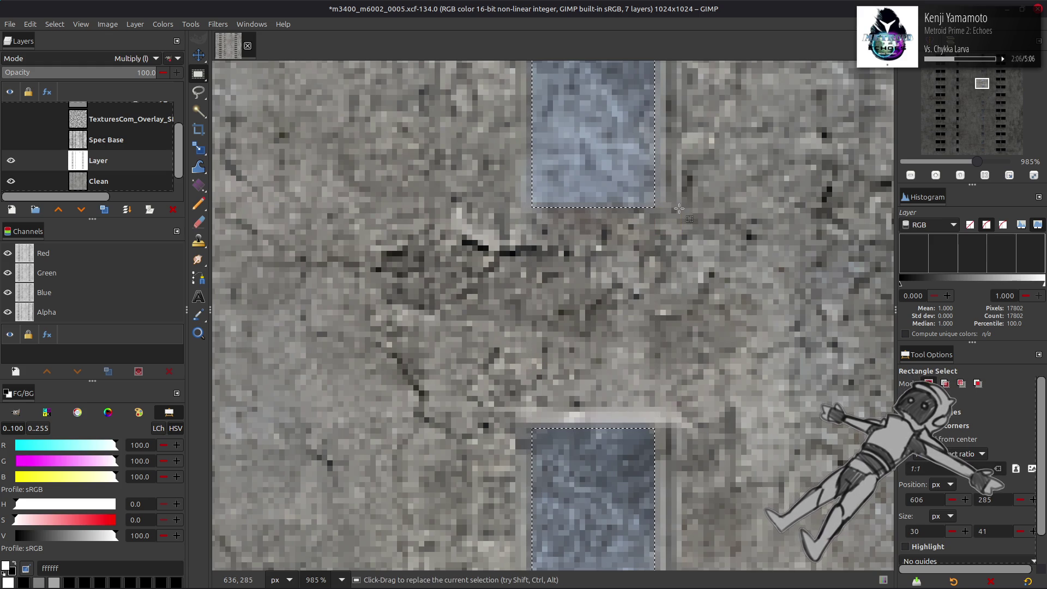
{"action": "scroll", "coordinate": [680, 325], "scroll_direction": "up", "scroll_amount": 2}
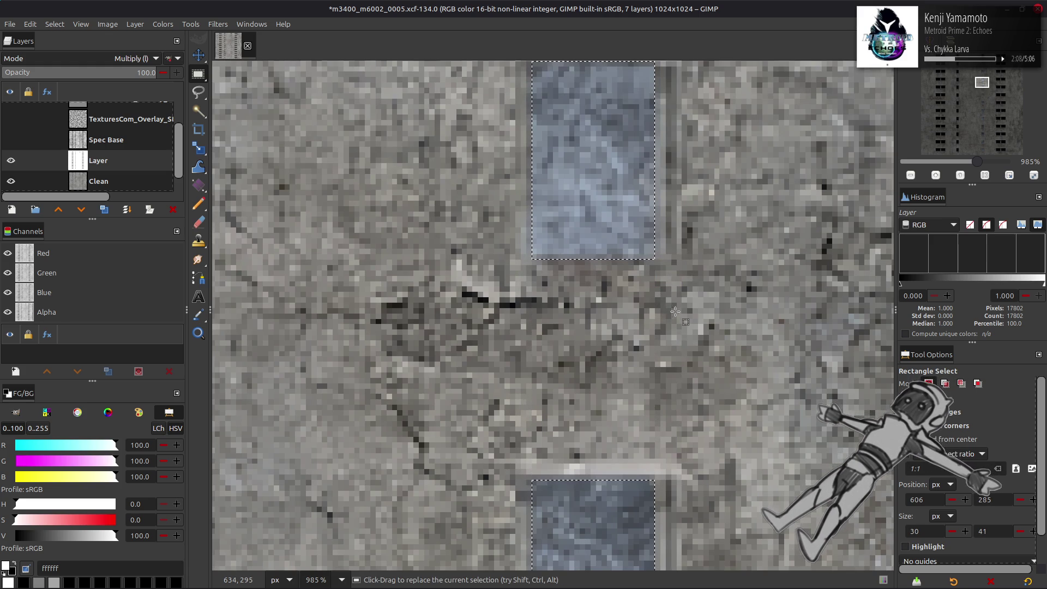
{"action": "scroll", "coordinate": [680, 307], "scroll_direction": "up", "scroll_amount": 2}
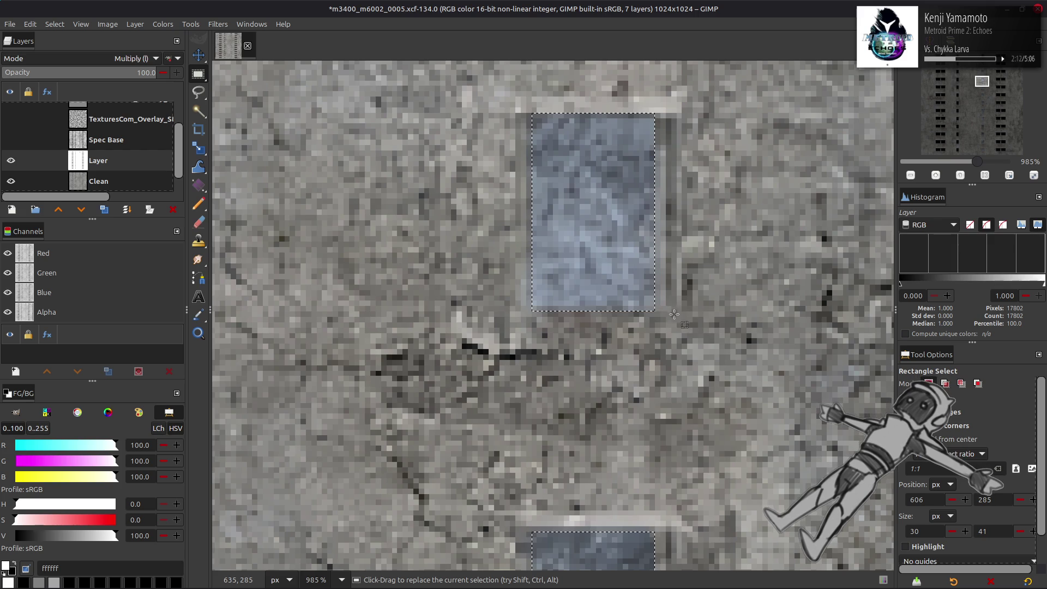
Undo an accidental Select > None, then subtract the next concrete gap below a window
{"action": "left_click", "coordinate": [54, 24]}
{"action": "left_click", "coordinate": [60, 49]}
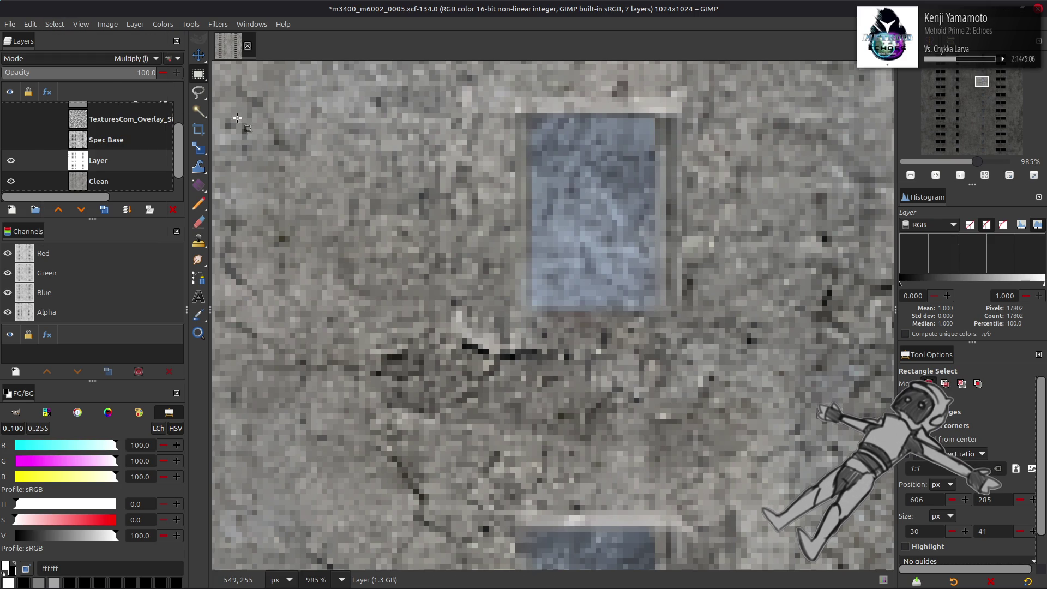
{"action": "key", "text": "ctrl"}
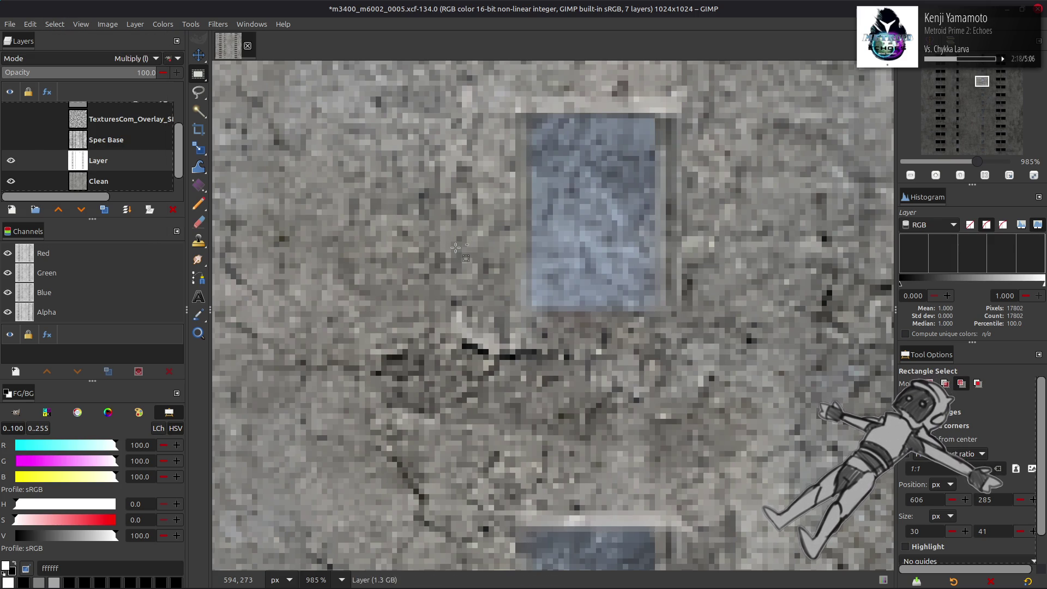
{"action": "key", "text": "ctrl+z"}
{"action": "left_click_drag", "start_coordinate": [672, 343], "coordinate": [504, 306]}
{"action": "scroll", "coordinate": [507, 315], "scroll_direction": "down", "scroll_amount": 3}
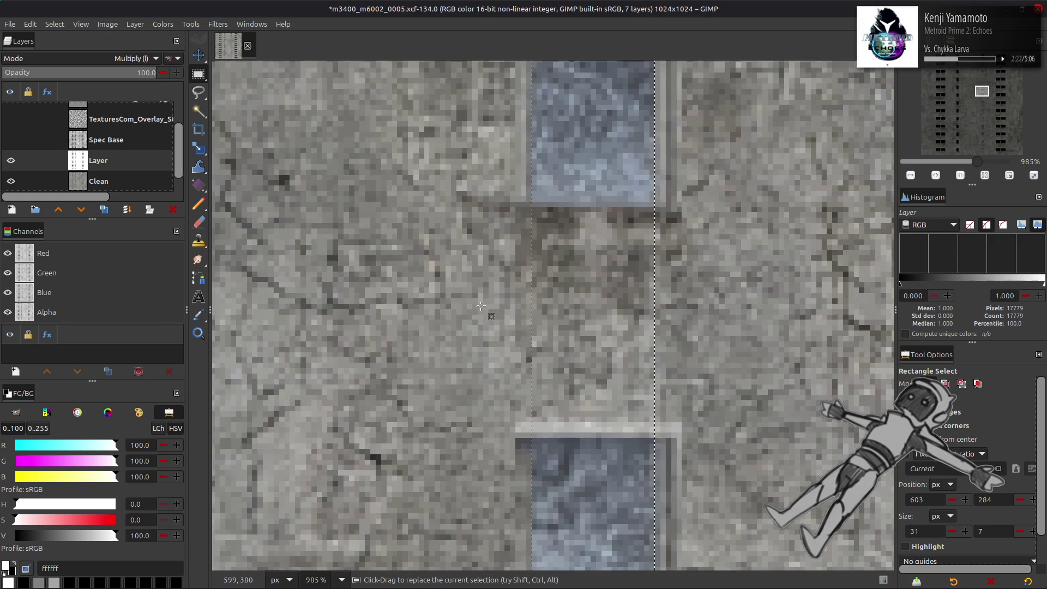
{"action": "left_click", "coordinate": [629, 394], "text": "ctrl"}
{"action": "mouse_move", "coordinate": [628, 395]}
{"action": "left_mouse_down"}
{"action": "mouse_move", "coordinate": [493, 234]}
{"action": "mouse_move", "coordinate": [489, 199]}
{"action": "left_mouse_up"}
{"action": "key", "text": "Return"}
Subtract the next several between-window gaps further down the column
{"action": "scroll", "coordinate": [491, 262], "scroll_direction": "down", "scroll_amount": 8}
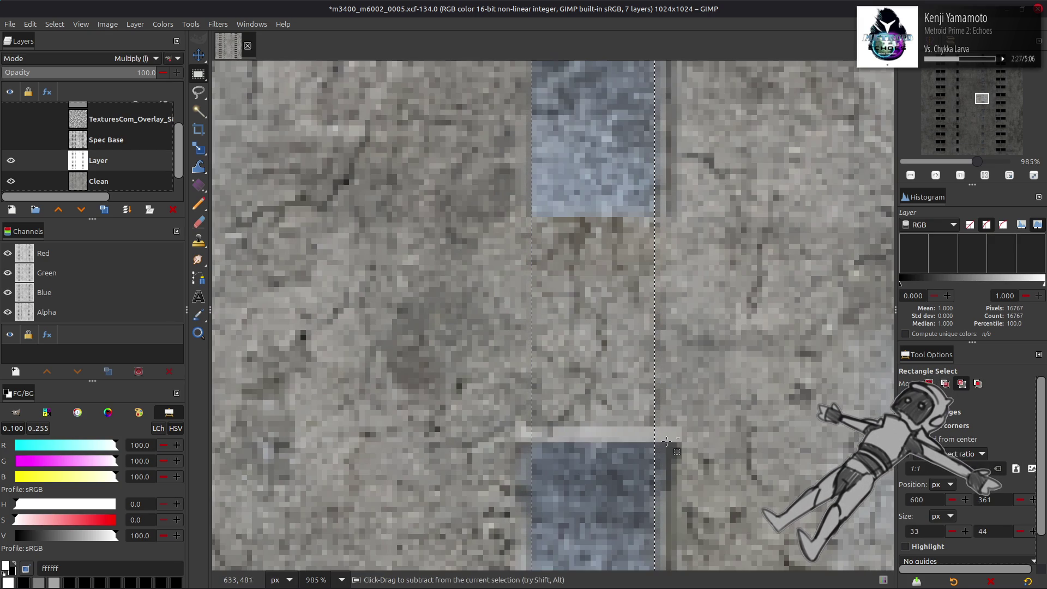
{"action": "mouse_move", "coordinate": [667, 441]}
{"action": "left_mouse_down"}
{"action": "mouse_move", "coordinate": [480, 257]}
{"action": "mouse_move", "coordinate": [469, 218]}
{"action": "left_mouse_up"}
{"action": "scroll", "coordinate": [664, 397], "scroll_direction": "down", "scroll_amount": 9}
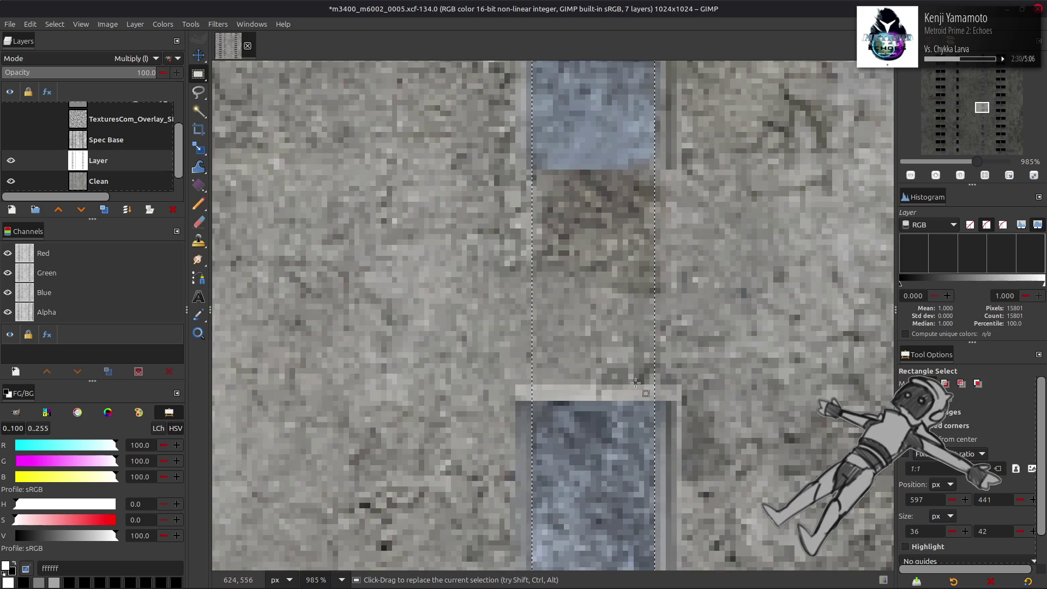
{"action": "mouse_move", "coordinate": [664, 399]}
{"action": "left_mouse_down"}
{"action": "mouse_move", "coordinate": [494, 234]}
{"action": "mouse_move", "coordinate": [467, 168]}
{"action": "left_mouse_up"}
{"action": "scroll", "coordinate": [663, 406], "scroll_direction": "down", "scroll_amount": 9}
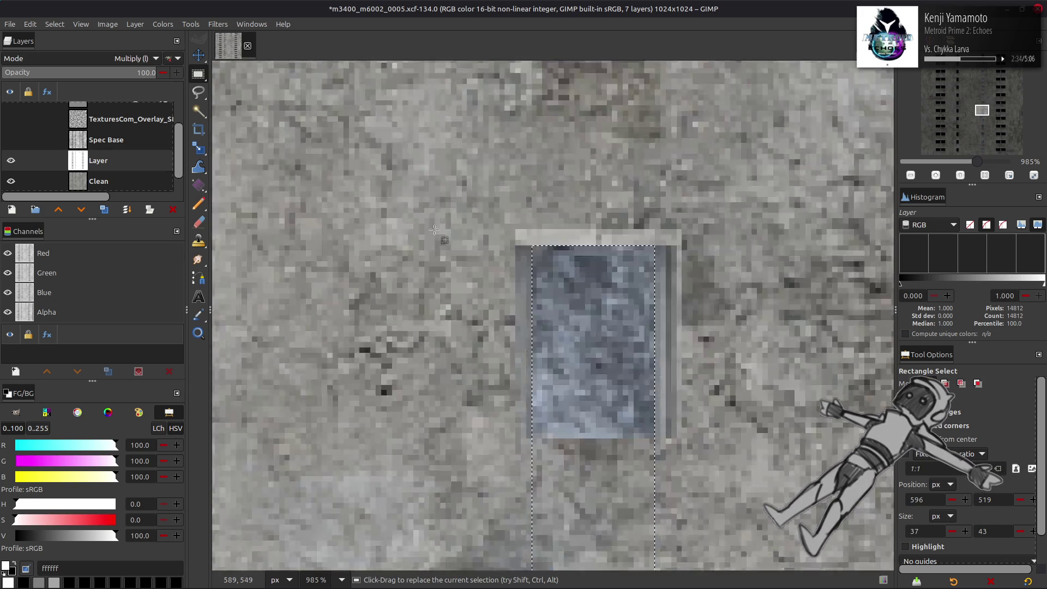
{"action": "left_click_drag", "start_coordinate": [660, 409], "coordinate": [456, 179]}
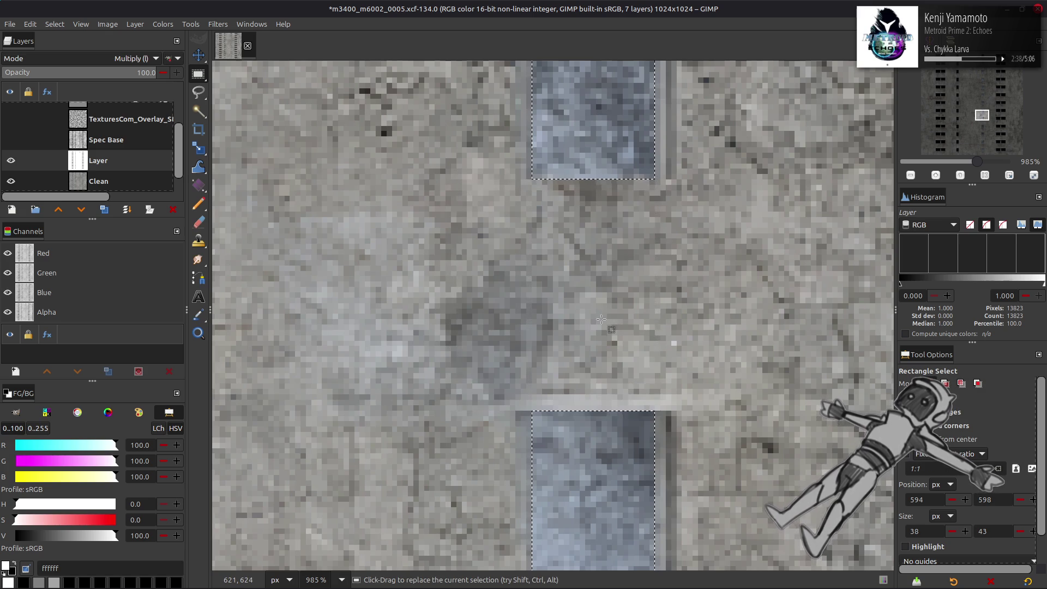
{"action": "left_click", "coordinate": [528, 245]}
{"action": "scroll", "coordinate": [658, 359], "scroll_direction": "down", "scroll_amount": 10}
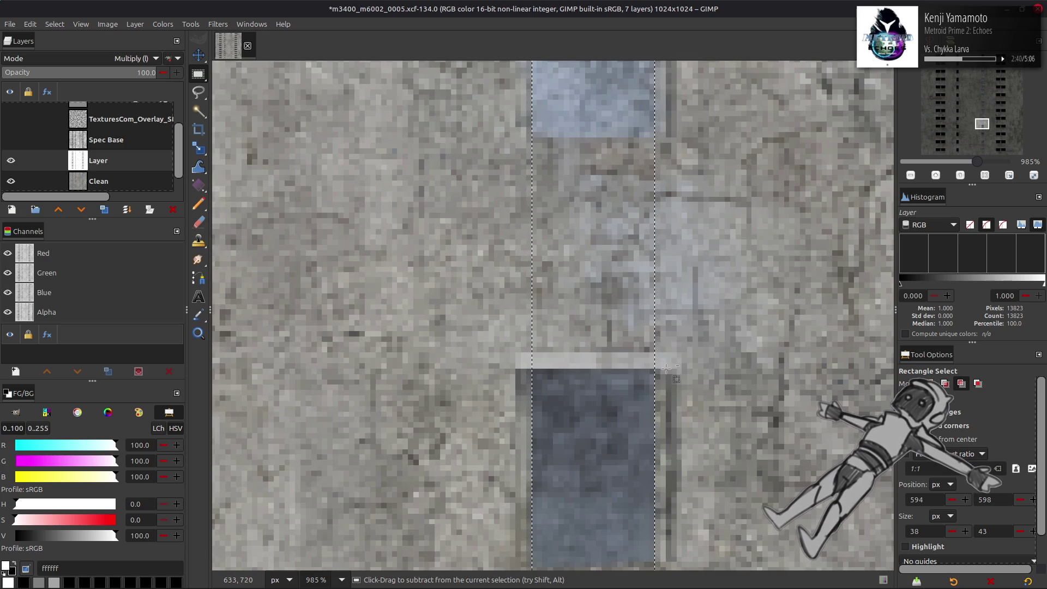
{"action": "mouse_move", "coordinate": [666, 370]}
{"action": "left_mouse_down"}
{"action": "mouse_move", "coordinate": [595, 341]}
{"action": "mouse_move", "coordinate": [468, 164]}
{"action": "mouse_move", "coordinate": [467, 137]}
{"action": "left_mouse_up"}
{"action": "left_click", "coordinate": [495, 264]}
{"action": "scroll", "coordinate": [513, 272], "scroll_direction": "down", "scroll_amount": 5}
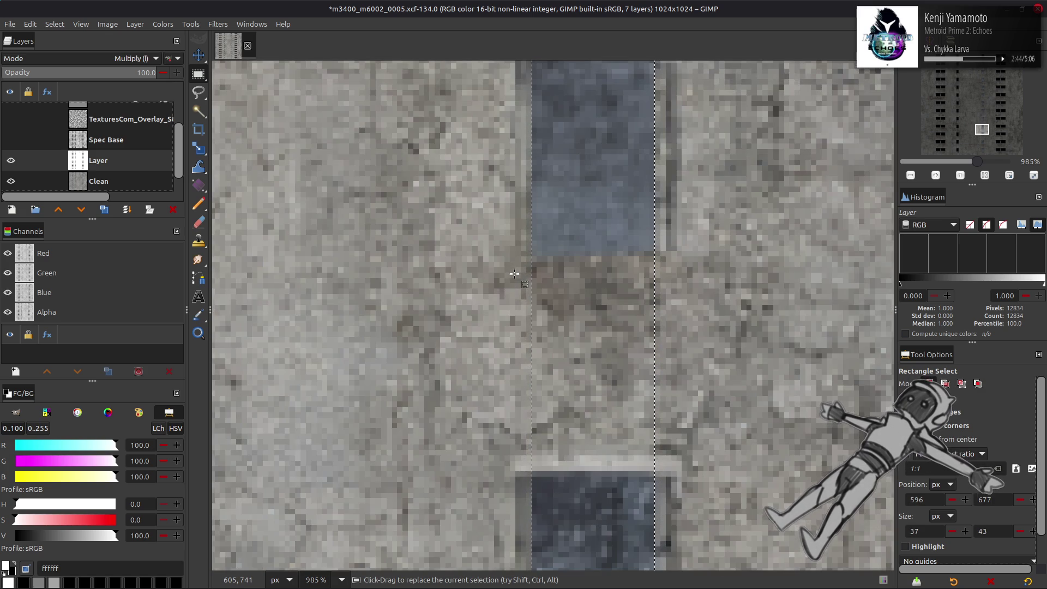
{"action": "scroll", "coordinate": [640, 379], "scroll_direction": "down", "scroll_amount": 2}
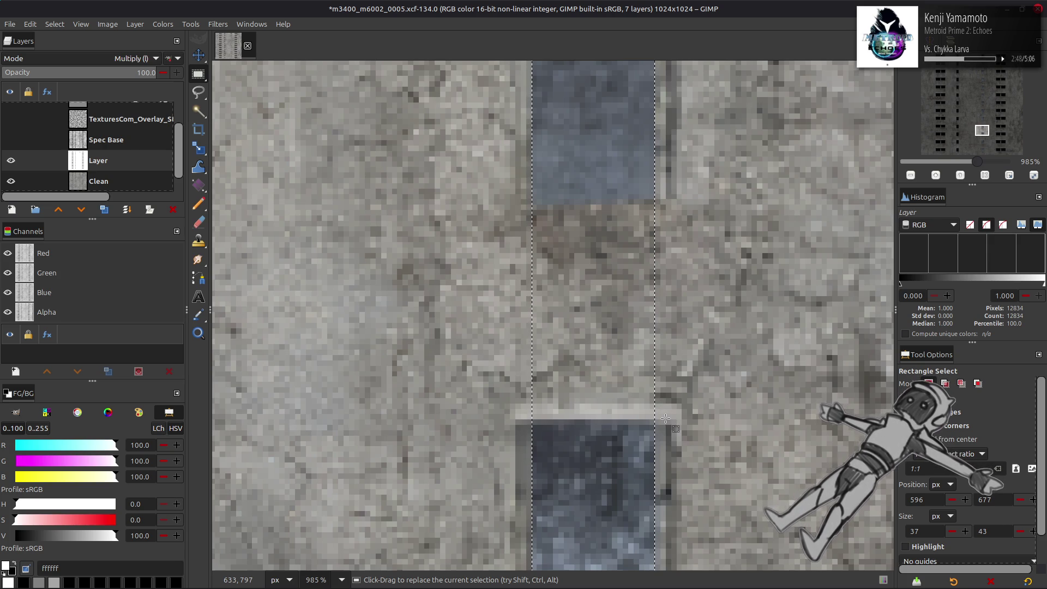
{"action": "scroll", "coordinate": [667, 420], "scroll_direction": "down", "scroll_amount": 2}
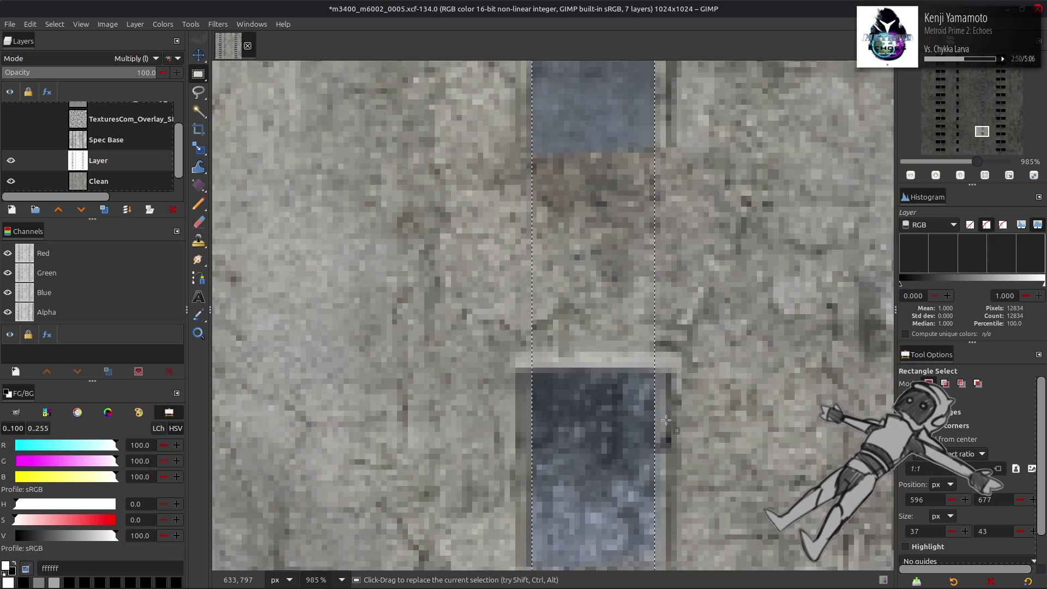
Subtract the last concrete gaps so only the glass panes stay selected
{"action": "key", "text": "ctrl"}
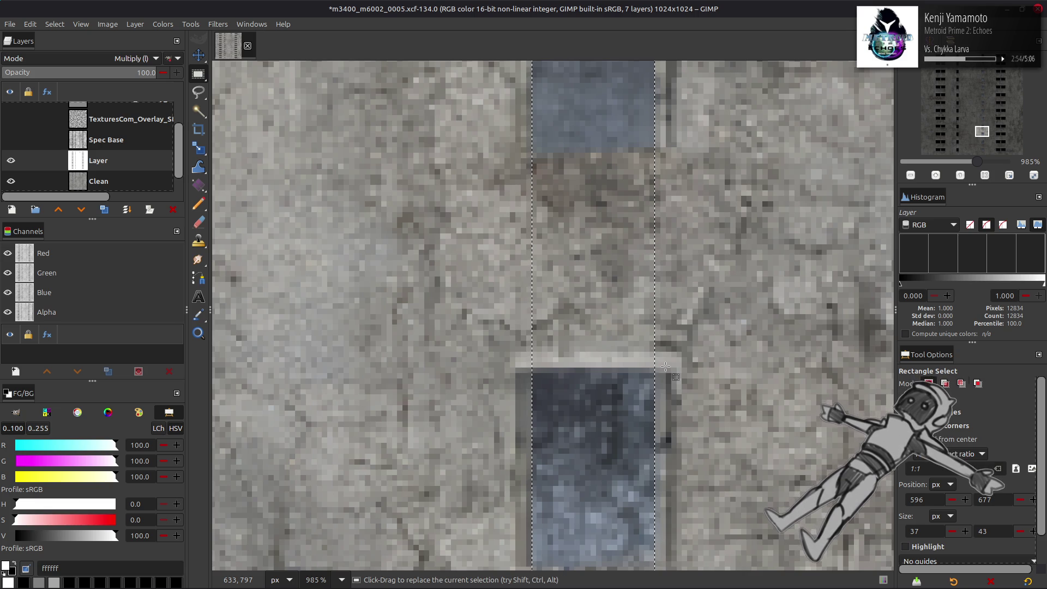
{"action": "scroll", "coordinate": [665, 367], "scroll_direction": "down", "scroll_amount": 4}
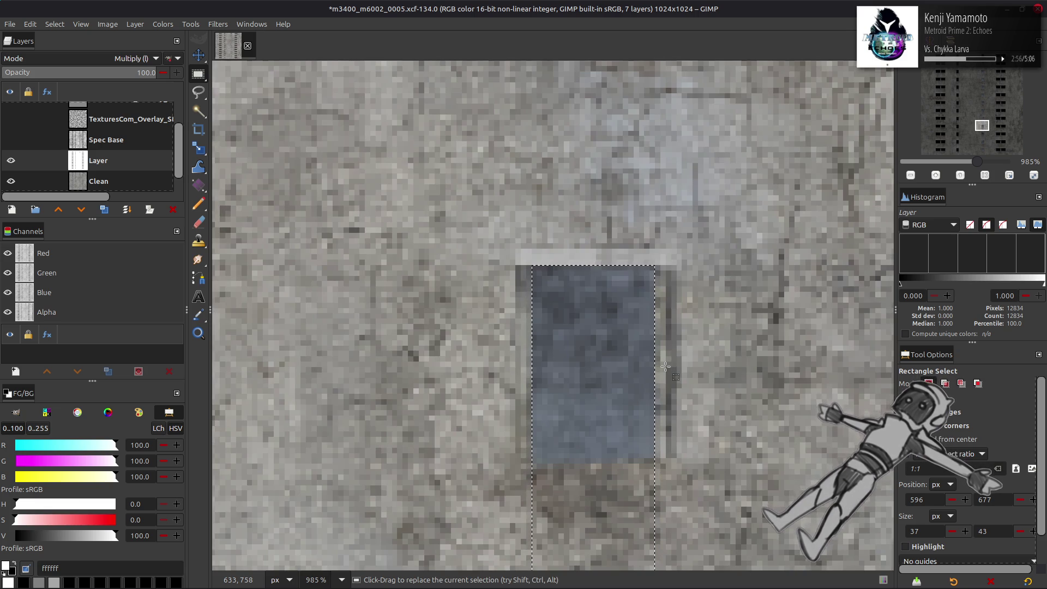
{"action": "scroll", "coordinate": [666, 367], "scroll_direction": "up", "scroll_amount": 6}
{"action": "mouse_move", "coordinate": [660, 419]}
{"action": "left_mouse_down", "text": "ctrl"}
{"action": "mouse_move", "coordinate": [431, 213]}
{"action": "mouse_move", "coordinate": [441, 196]}
{"action": "left_mouse_up", "text": "ctrl"}
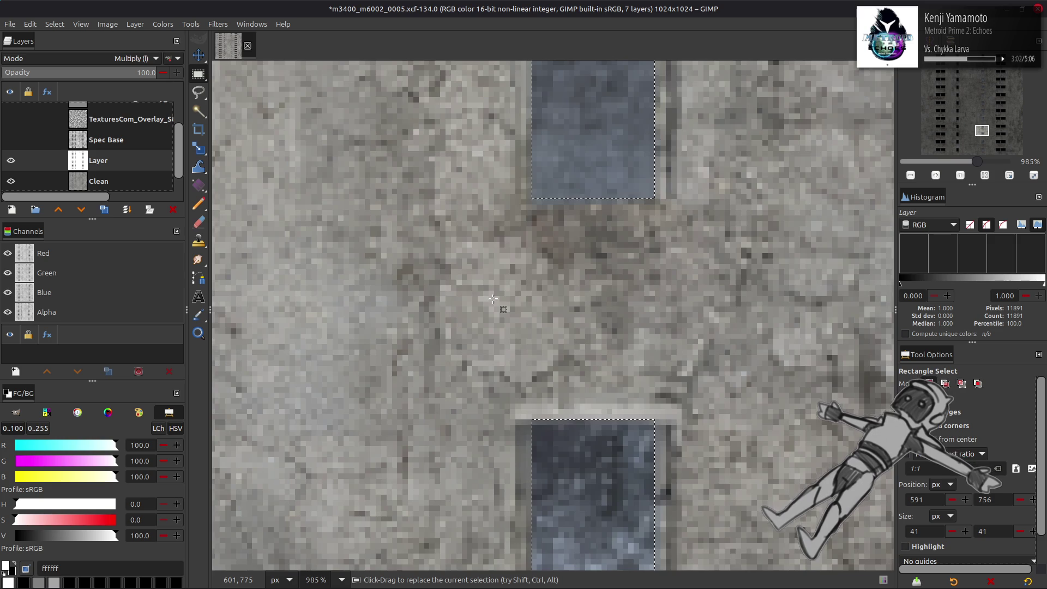
{"action": "scroll", "coordinate": [493, 299], "scroll_direction": "down", "scroll_amount": 8}
{"action": "mouse_move", "coordinate": [665, 428]}
{"action": "left_mouse_down"}
{"action": "mouse_move", "coordinate": [490, 224]}
{"action": "mouse_move", "coordinate": [488, 199]}
{"action": "left_mouse_up"}
{"action": "scroll", "coordinate": [480, 240], "scroll_direction": "down", "scroll_amount": 5}
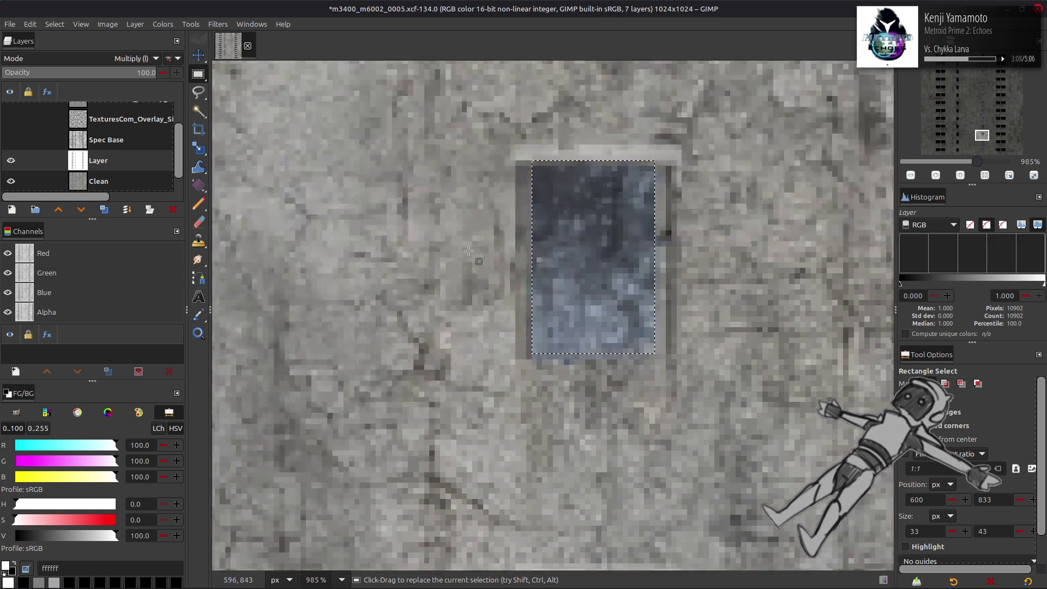
{"action": "scroll", "coordinate": [469, 251], "scroll_direction": "up", "scroll_amount": 3}
{"action": "scroll", "coordinate": [469, 251], "scroll_direction": "up", "scroll_amount": 3}
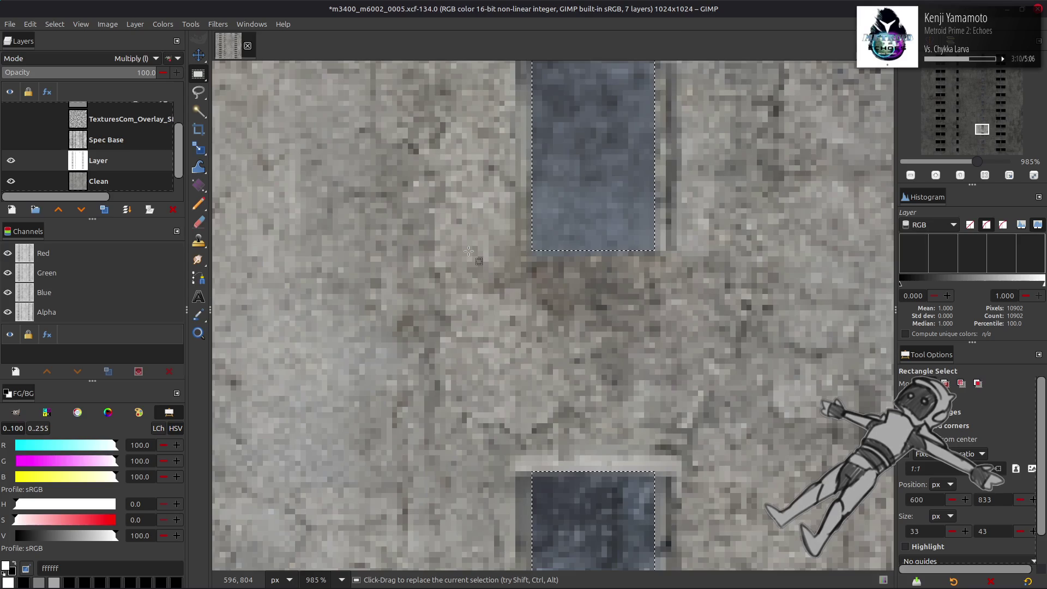
{"action": "scroll", "coordinate": [468, 251], "scroll_direction": "up", "scroll_amount": 12}
{"action": "scroll", "coordinate": [469, 251], "scroll_direction": "down", "scroll_amount": 20}
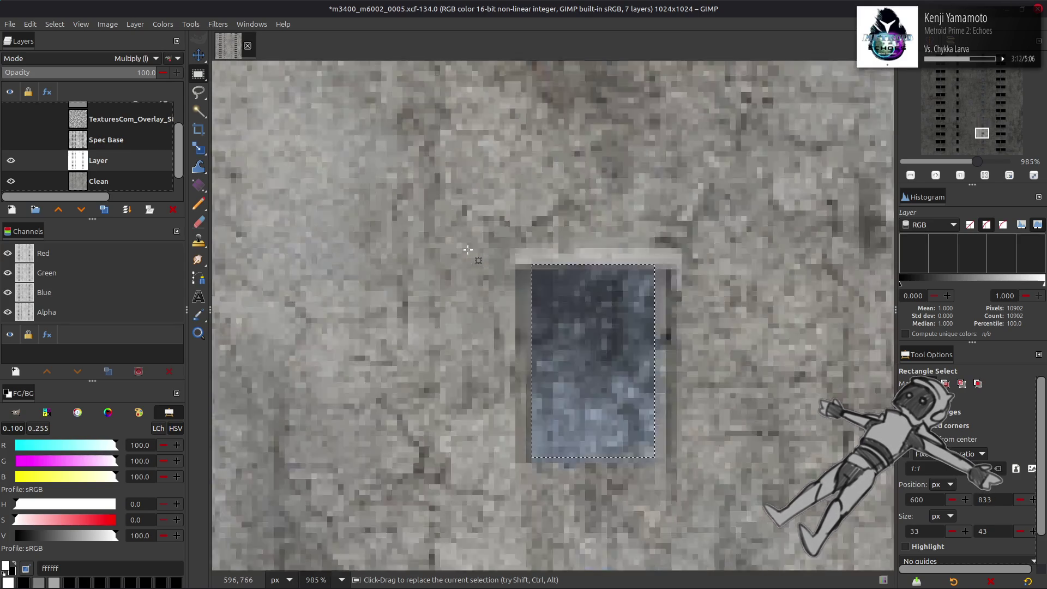
{"action": "scroll", "coordinate": [662, 282], "scroll_direction": "up", "scroll_amount": 2}
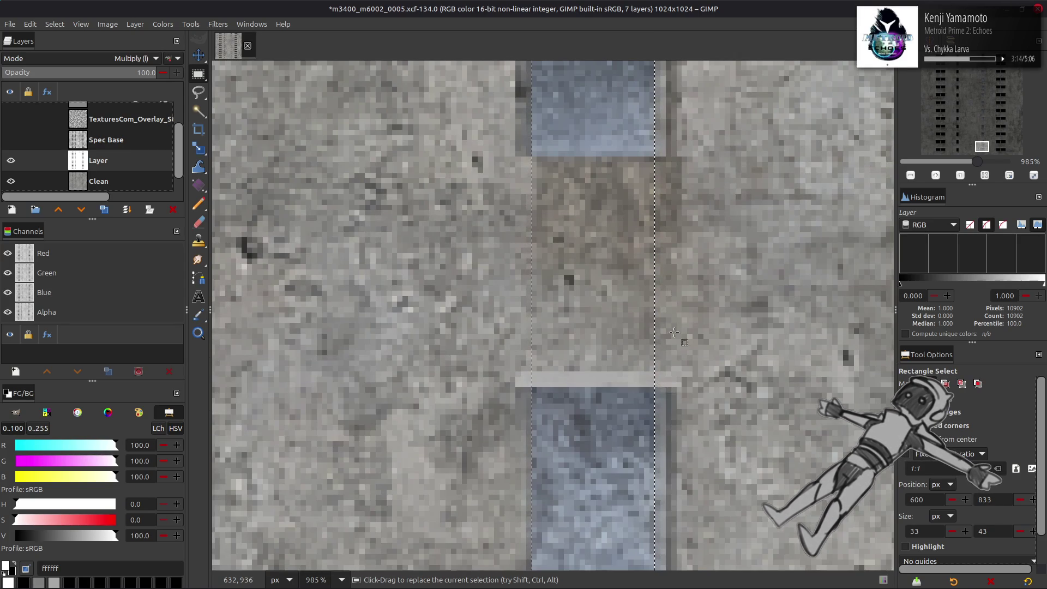
{"action": "mouse_move", "coordinate": [665, 387]}
{"action": "left_mouse_down"}
{"action": "mouse_move", "coordinate": [614, 344]}
{"action": "mouse_move", "coordinate": [468, 178]}
{"action": "mouse_move", "coordinate": [462, 156]}
{"action": "left_mouse_up"}
{"action": "key", "text": "Return"}
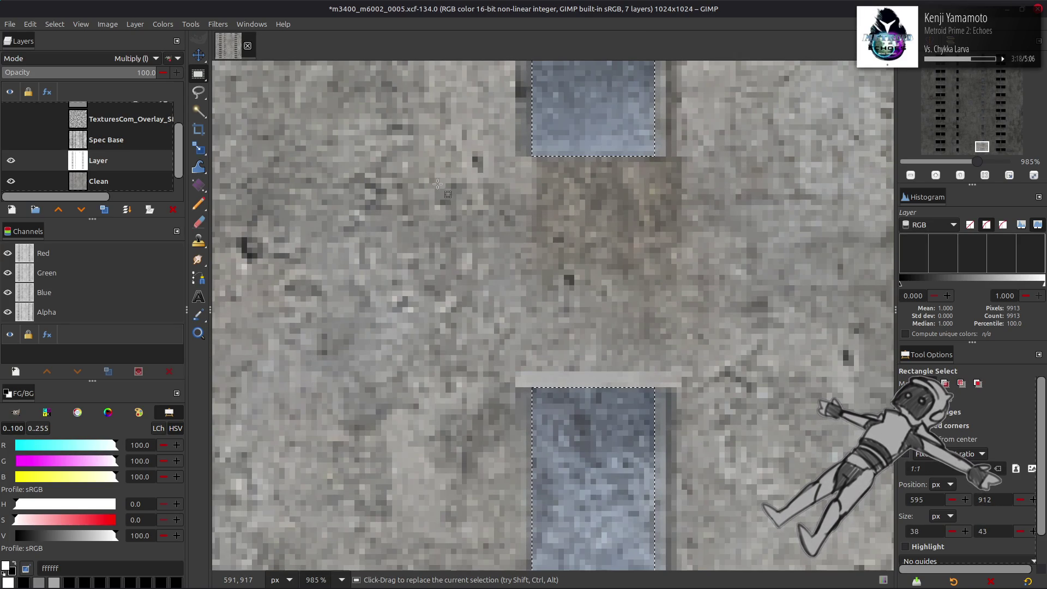
Fill the selected window panes with black, zoom out, and save the image
{"action": "key", "text": "ctrl+period"}
{"action": "left_click", "coordinate": [74, 26]}
{"action": "key", "text": "Escape"}
{"action": "scroll", "coordinate": [400, 218], "scroll_direction": "down", "scroll_amount": 15, "text": "ctrl"}
{"action": "scroll", "coordinate": [400, 218], "scroll_direction": "down", "scroll_amount": 3, "text": "ctrl"}
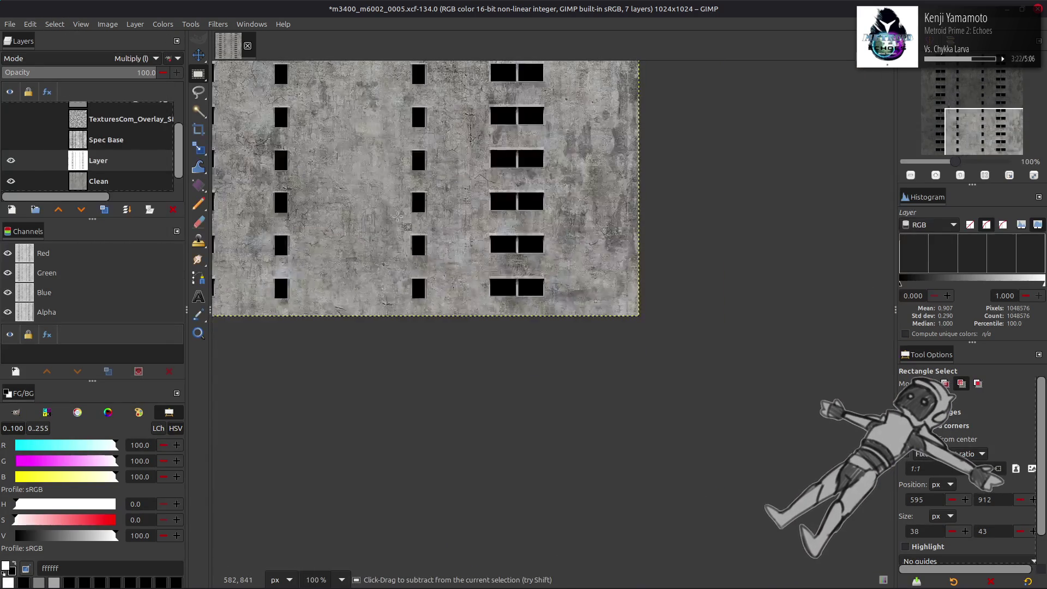
{"action": "scroll", "coordinate": [397, 216], "scroll_direction": "left", "scroll_amount": 5, "text": "shift"}
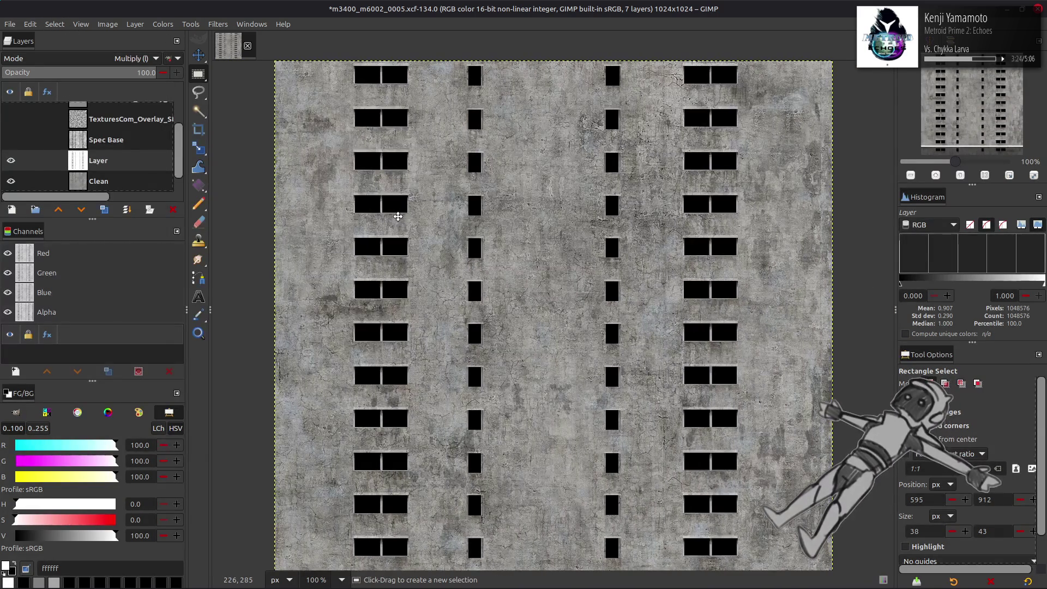
{"action": "key", "text": "m"}
{"action": "key", "text": "ctrl+s"}
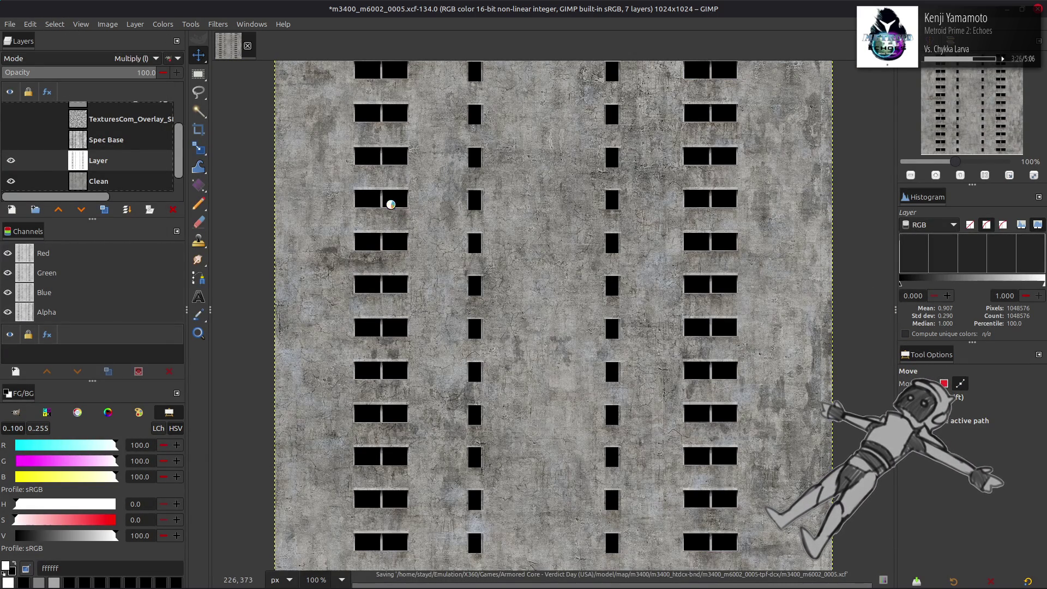
Rename the layer Glass Mask, move it to the top, and invert its colours
{"action": "double_click", "coordinate": [115, 161]}
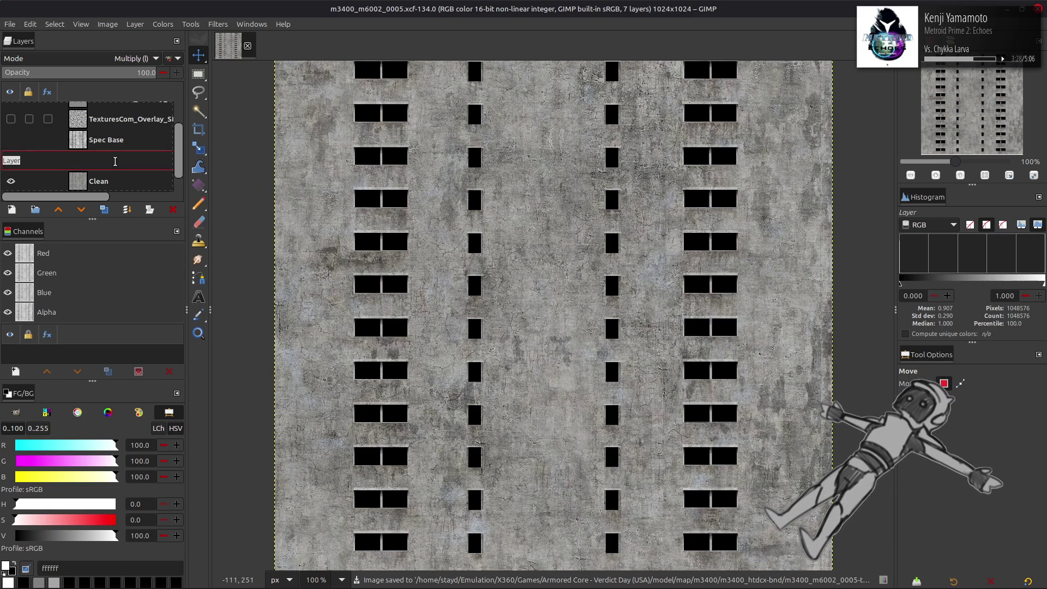
{"action": "type", "text": "Glass Mask"}
{"action": "key", "text": "Return"}
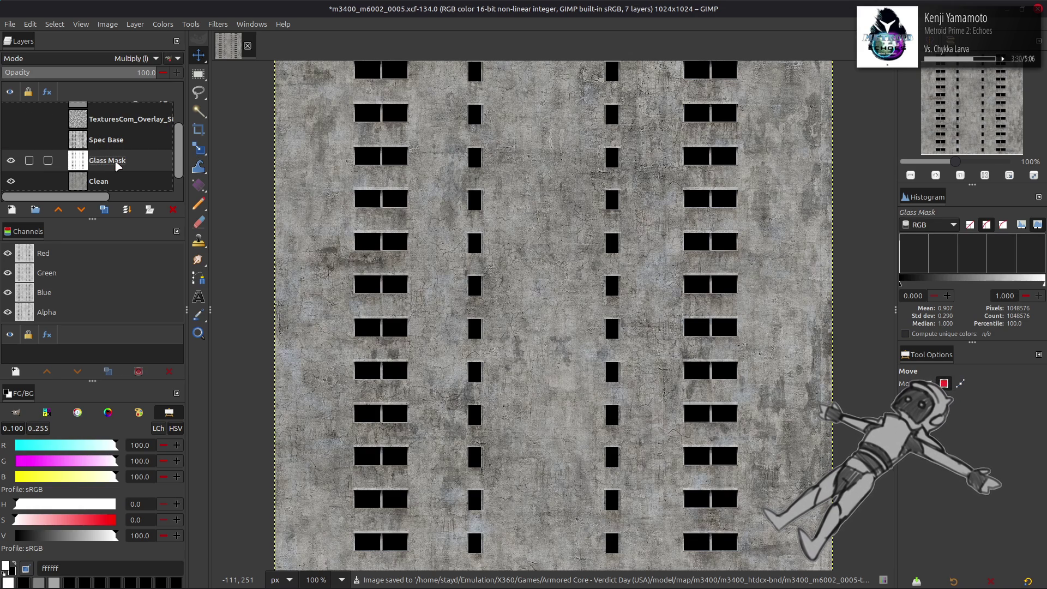
{"action": "mouse_move", "coordinate": [116, 165]}
{"action": "left_mouse_down"}
{"action": "mouse_move", "coordinate": [116, 97]}
{"action": "mouse_move", "coordinate": [116, 109]}
{"action": "left_mouse_up"}
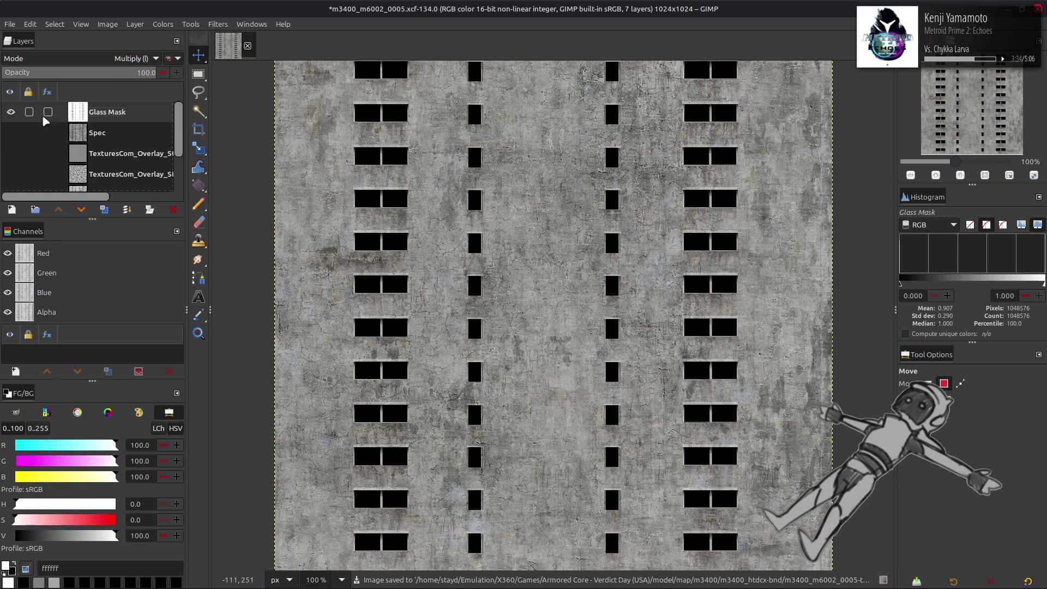
{"action": "scroll", "coordinate": [94, 57], "scroll_direction": "up", "scroll_amount": 5}
{"action": "left_click", "coordinate": [162, 24]}
{"action": "left_click", "coordinate": [180, 185]}
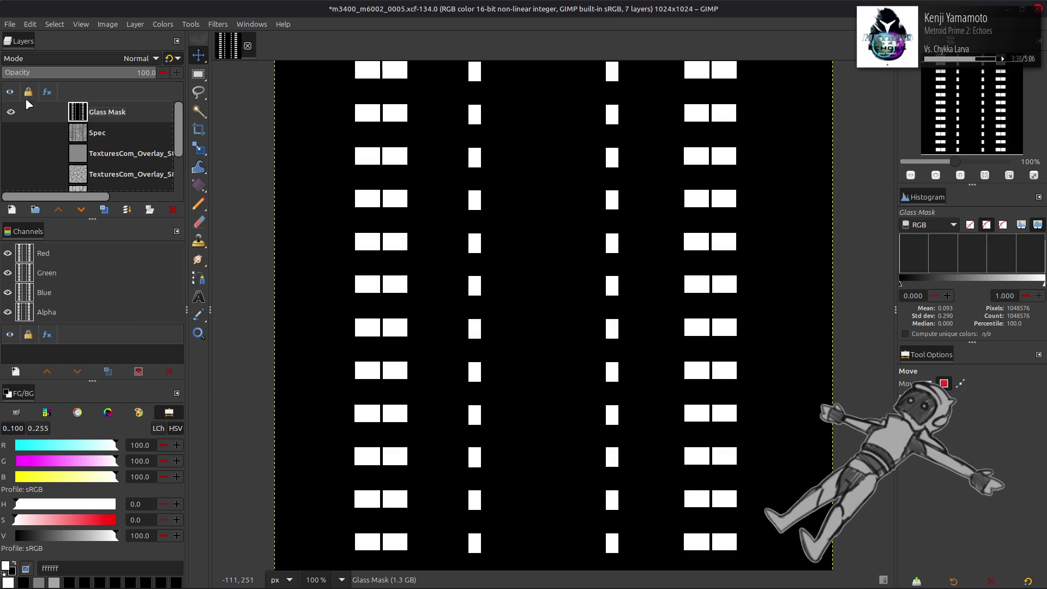
Hide Glass Mask, show and activate the Spec layer, and save the XCF
{"action": "left_click", "coordinate": [10, 113]}
{"action": "left_click", "coordinate": [10, 132]}
{"action": "left_click", "coordinate": [97, 132]}
{"action": "key", "text": "ctrl+s"}
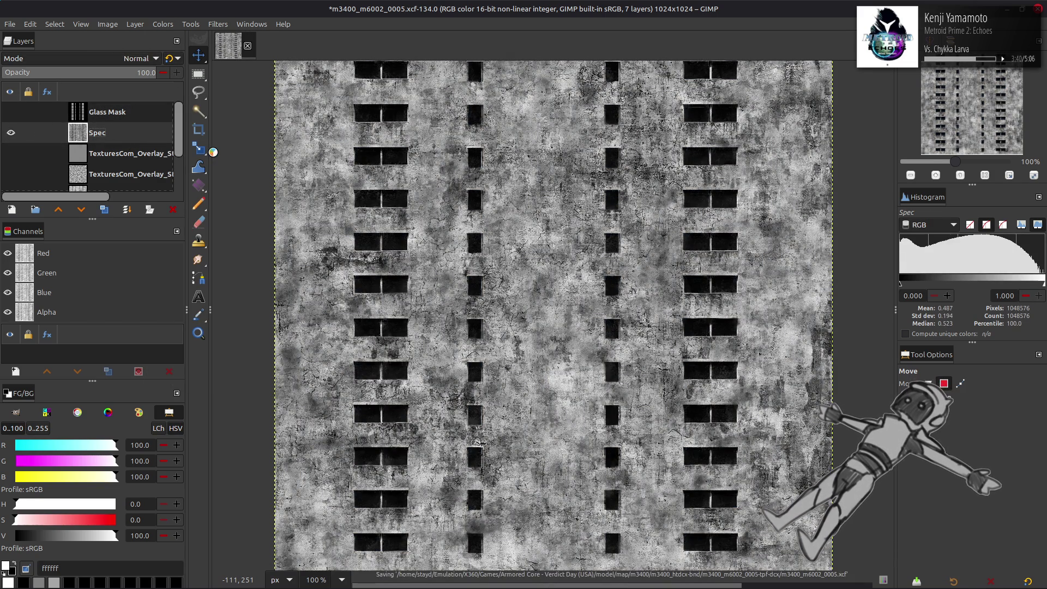
Make Glass Mask the active layer again and pan the zoomed view over the windows
{"action": "left_click", "coordinate": [163, 24]}
{"action": "left_click", "coordinate": [163, 24]}
{"action": "left_click", "coordinate": [117, 120]}
{"action": "scroll", "coordinate": [487, 291], "scroll_direction": "up", "scroll_amount": 5, "text": "ctrl"}
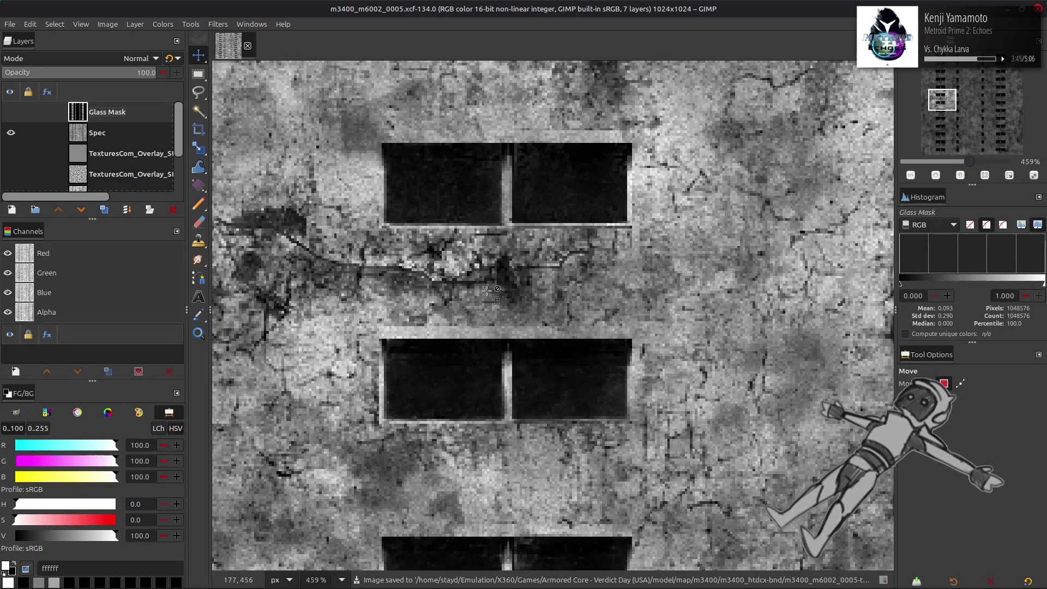
{"action": "middle_click_drag", "start_coordinate": [487, 291], "coordinate": [468, 259]}
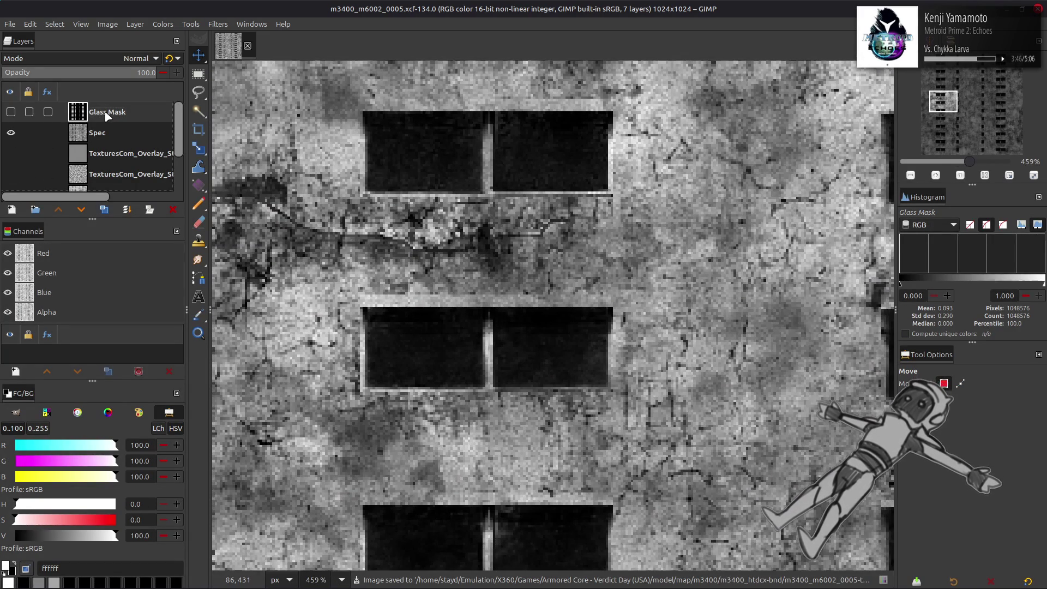
Duplicate Glass Mask, show the copy, invert it to black windows on white, and set legacy Multiply
{"action": "left_click", "coordinate": [102, 210]}
{"action": "left_click", "coordinate": [11, 132]}
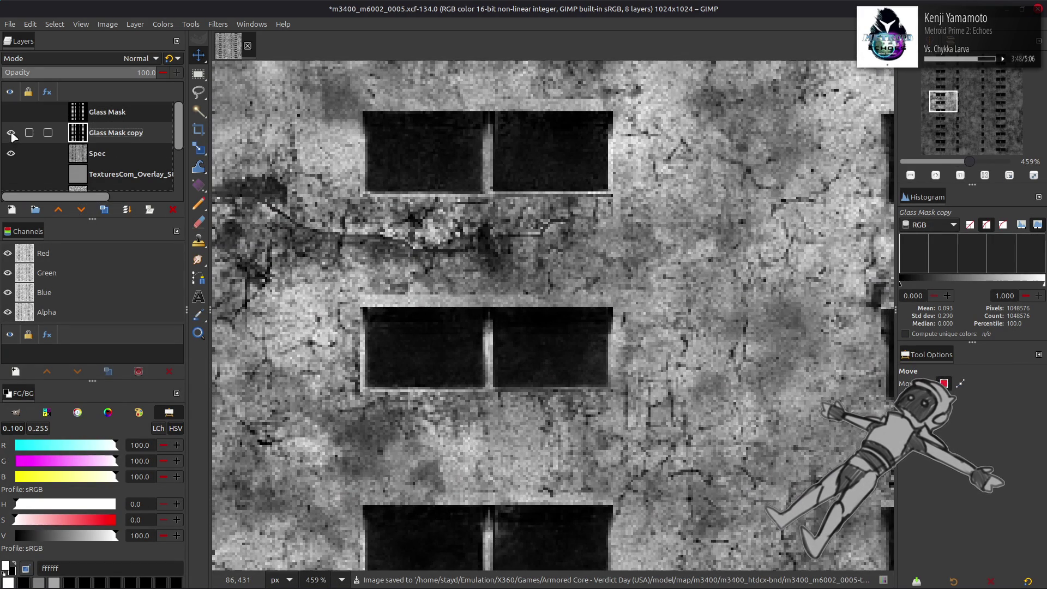
{"action": "left_click", "coordinate": [162, 24]}
{"action": "left_click", "coordinate": [197, 170]}
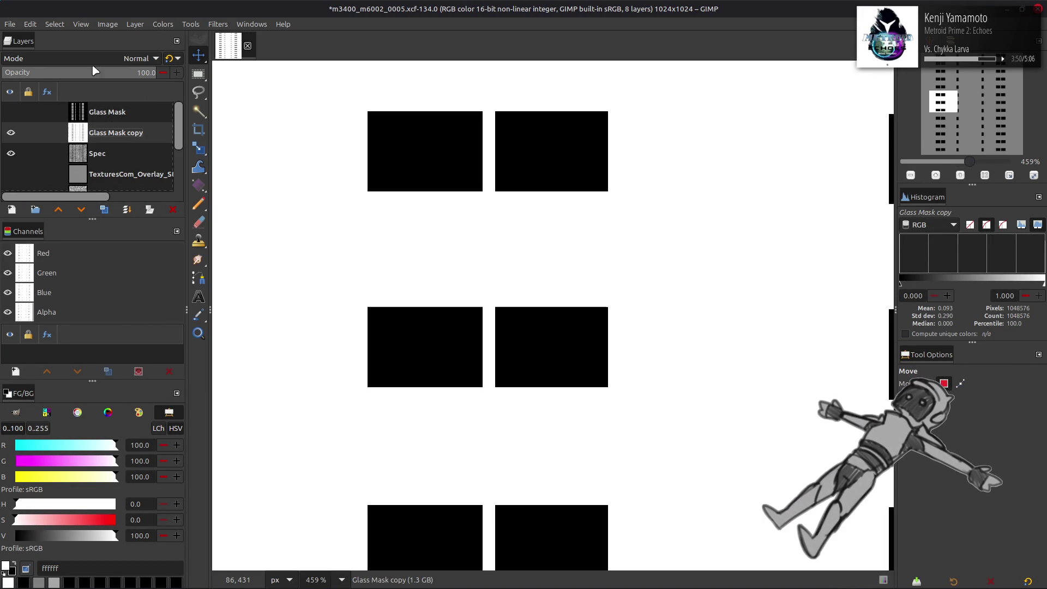
{"action": "left_click", "coordinate": [103, 59]}
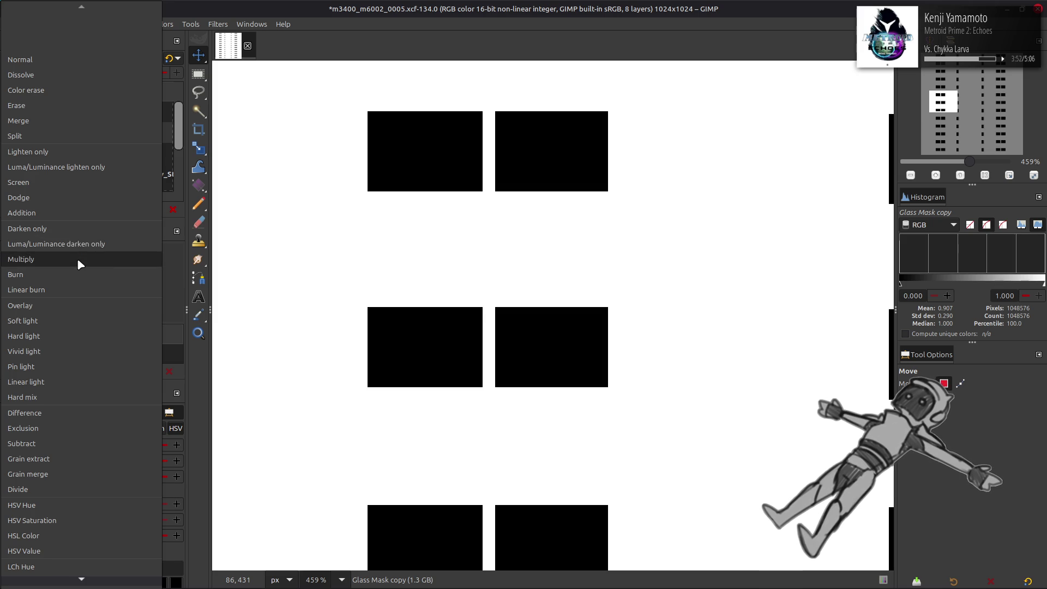
{"action": "left_click", "coordinate": [77, 258]}
{"action": "left_click", "coordinate": [170, 58]}
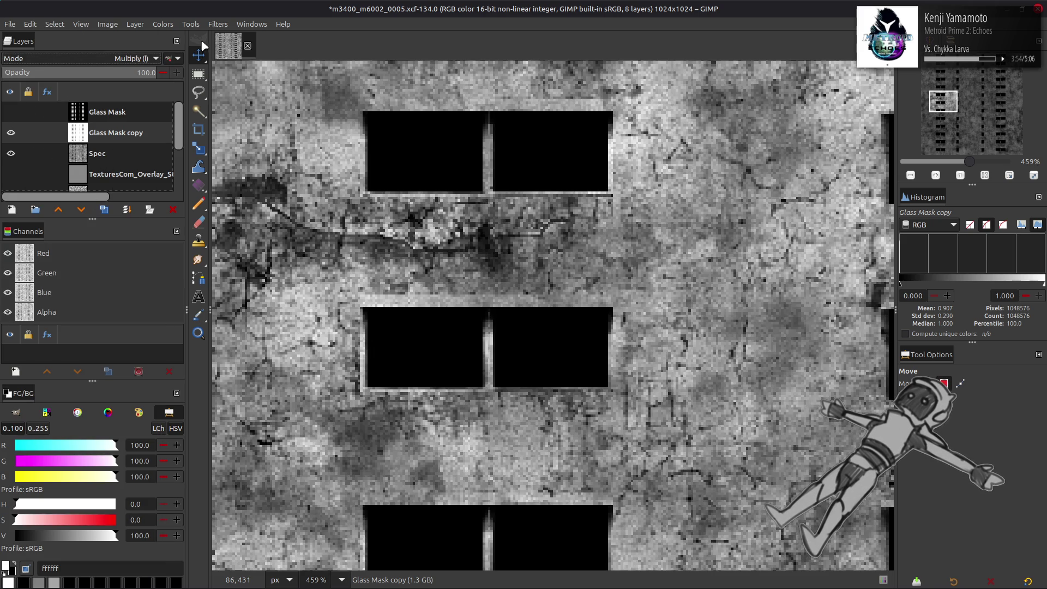
Try a Median Blur on the copy with percentile 0 and radii from -1 to 5, then cancel it
{"action": "scroll", "coordinate": [499, 245], "scroll_direction": "right", "scroll_amount": 5}
{"action": "scroll", "coordinate": [499, 245], "scroll_direction": "up", "scroll_amount": 2}
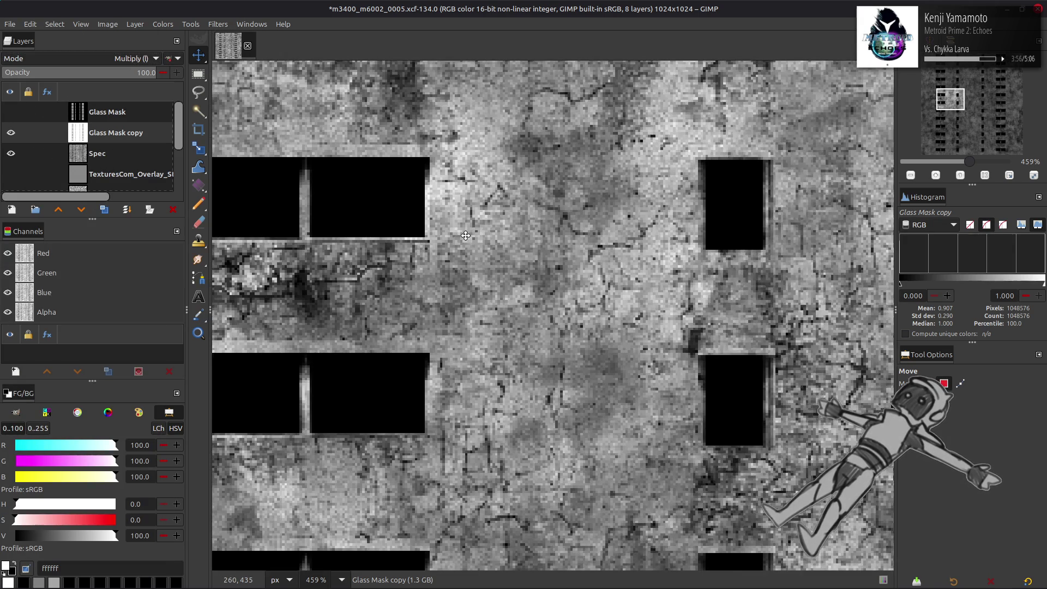
{"action": "left_click", "coordinate": [222, 25]}
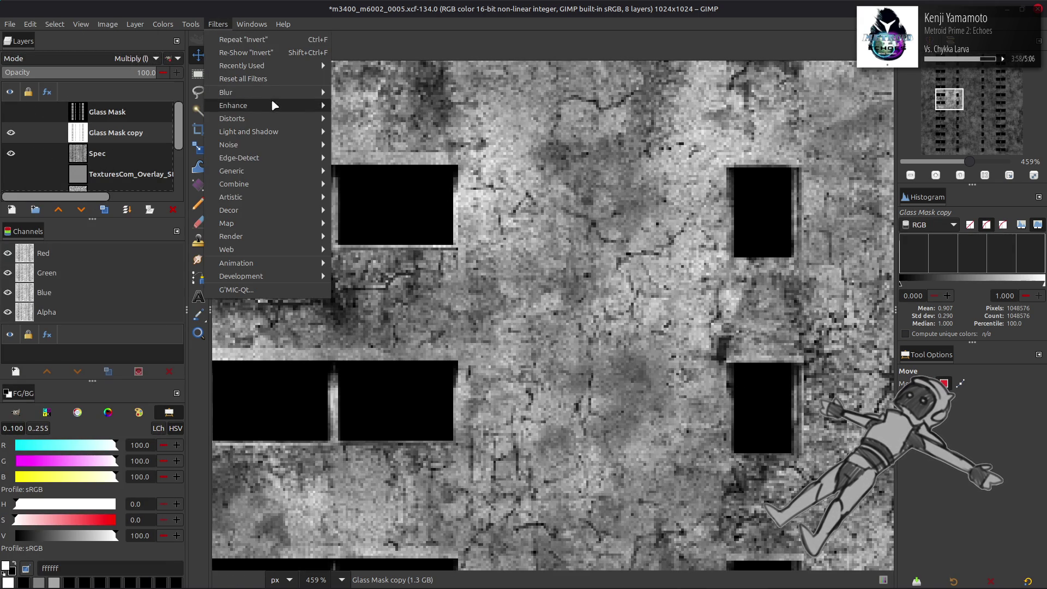
{"action": "mouse_move", "coordinate": [270, 100]}
{"action": "left_click", "coordinate": [367, 145]}
{"action": "left_click_drag", "start_coordinate": [60, 327], "coordinate": [8, 327]}
{"action": "scroll", "coordinate": [172, 297], "scroll_direction": "up", "scroll_amount": 1}
{"action": "left_click", "coordinate": [184, 310]}
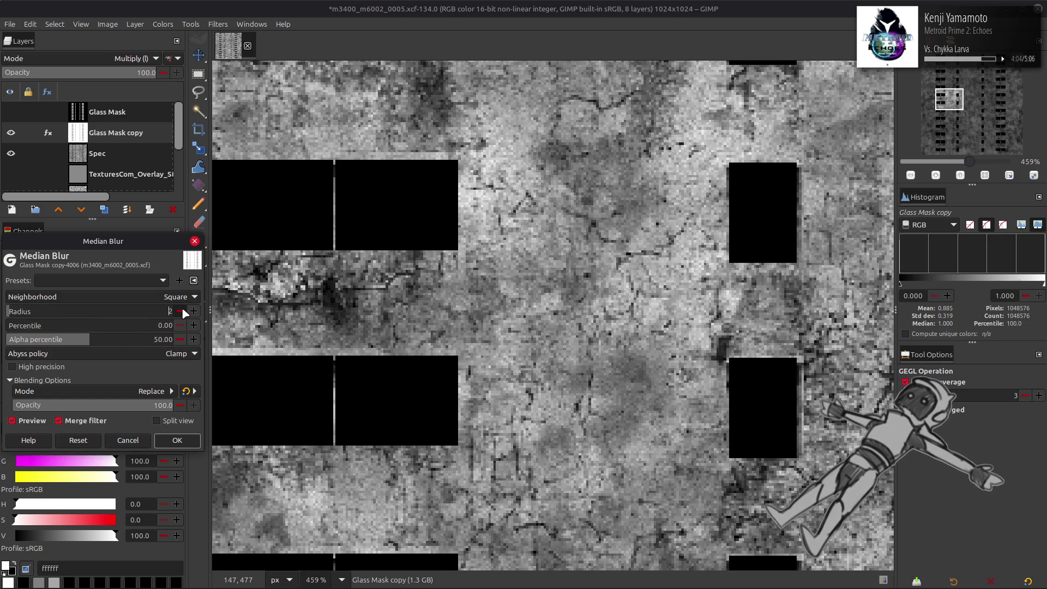
{"action": "left_click", "coordinate": [183, 309]}
{"action": "left_click", "coordinate": [184, 308]}
{"action": "left_click", "coordinate": [184, 309]}
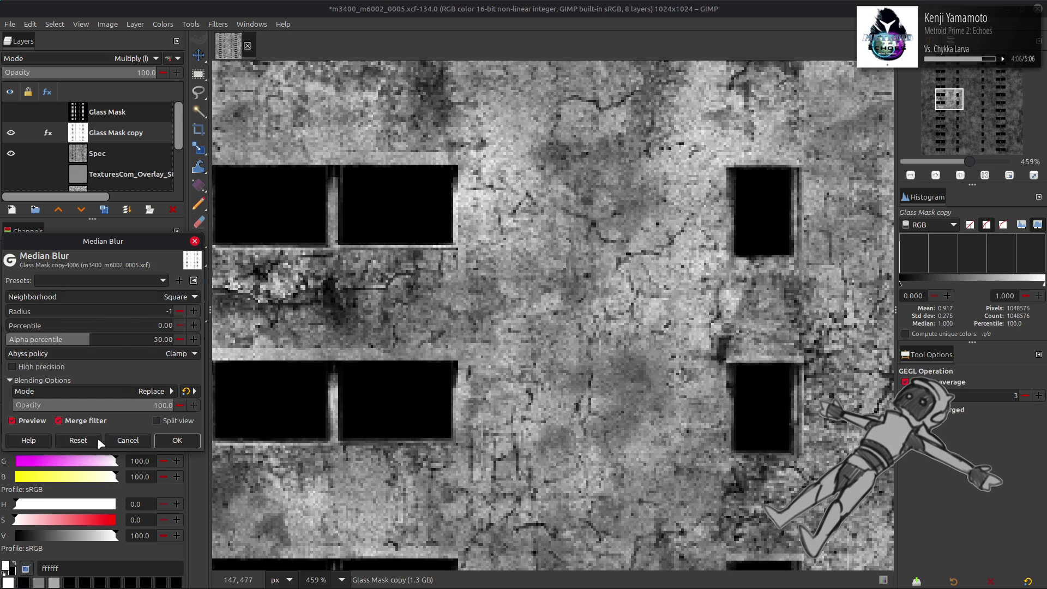
{"action": "left_click", "coordinate": [193, 311]}
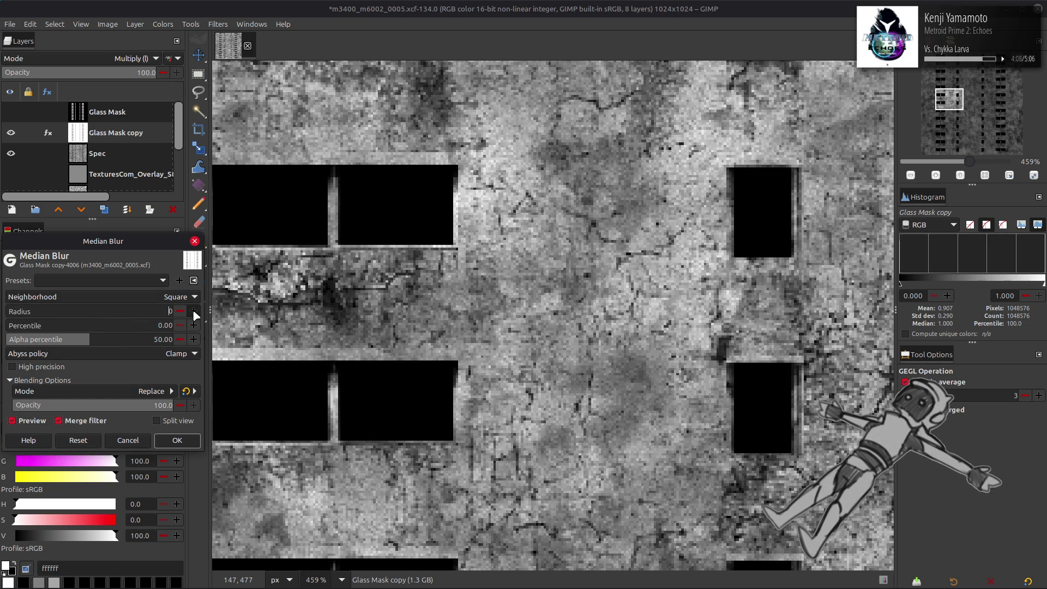
{"action": "left_click", "coordinate": [194, 311]}
{"action": "left_click", "coordinate": [193, 311]}
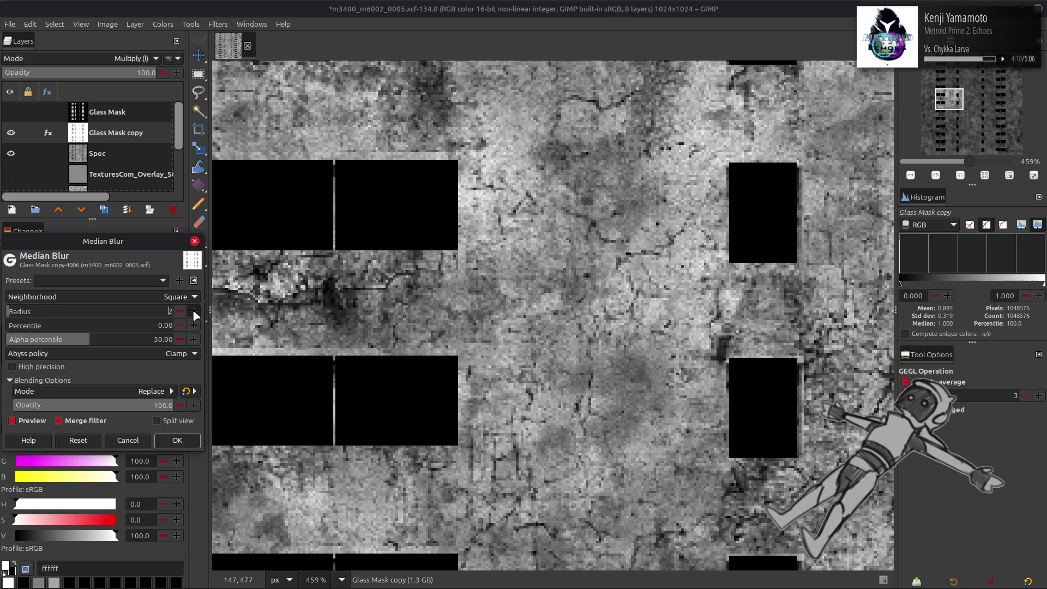
{"action": "left_click", "coordinate": [179, 311]}
{"action": "left_click", "coordinate": [179, 311]}
{"action": "left_click", "coordinate": [178, 312]}
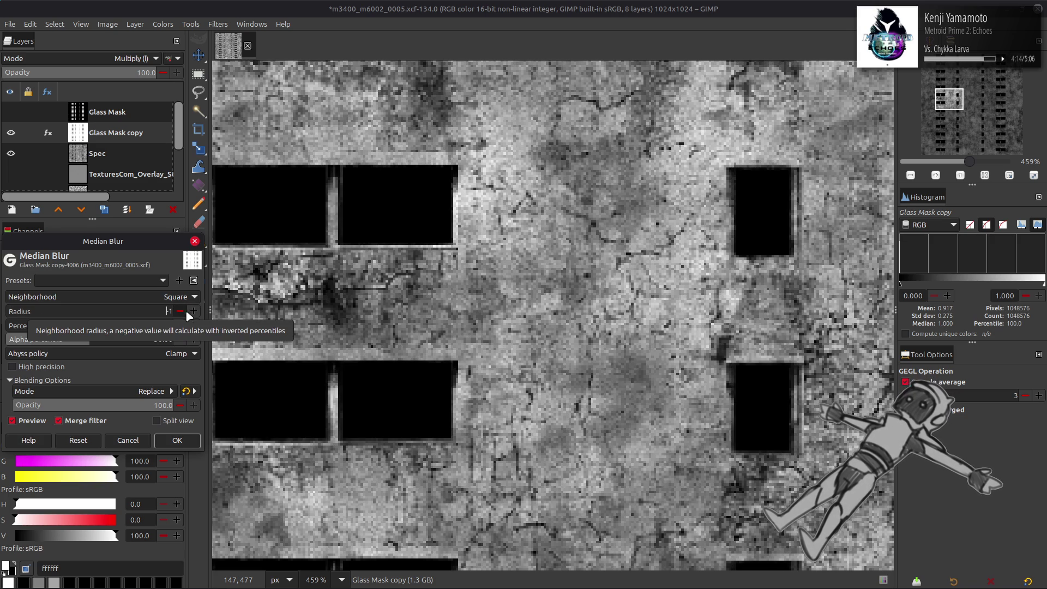
{"action": "left_click", "coordinate": [193, 311]}
{"action": "left_click", "coordinate": [194, 311]}
{"action": "left_click", "coordinate": [193, 311]}
{"action": "left_click", "coordinate": [194, 311]}
{"action": "left_click", "coordinate": [194, 310]}
{"action": "left_click", "coordinate": [193, 310]}
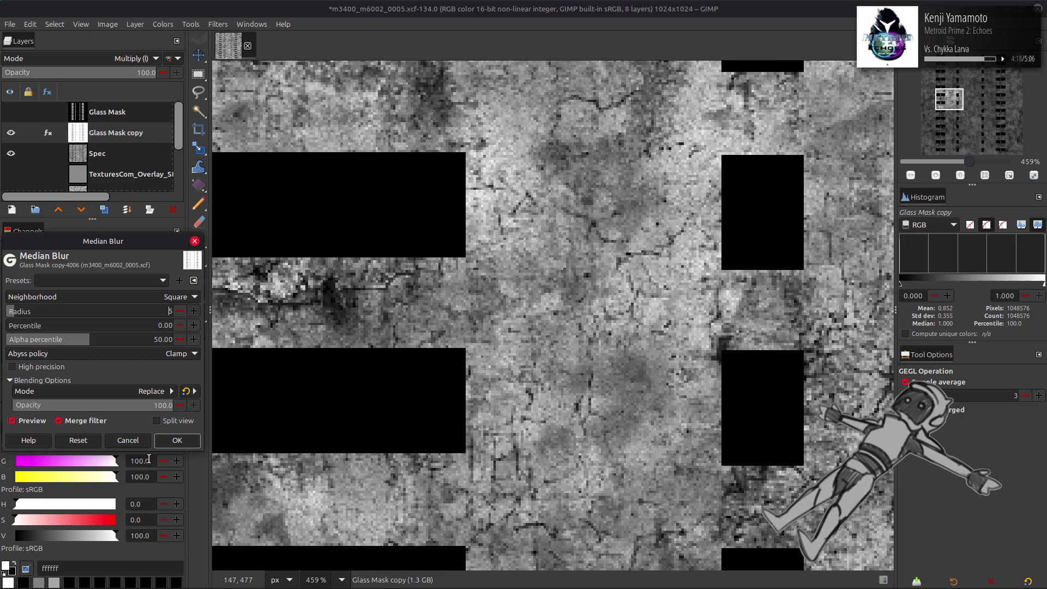
{"action": "left_click", "coordinate": [131, 440]}
Toggle the Glass Mask copy and Spec layers to compare the composite, leaving both visible
{"action": "left_click", "coordinate": [11, 133]}
{"action": "left_click", "coordinate": [15, 153]}
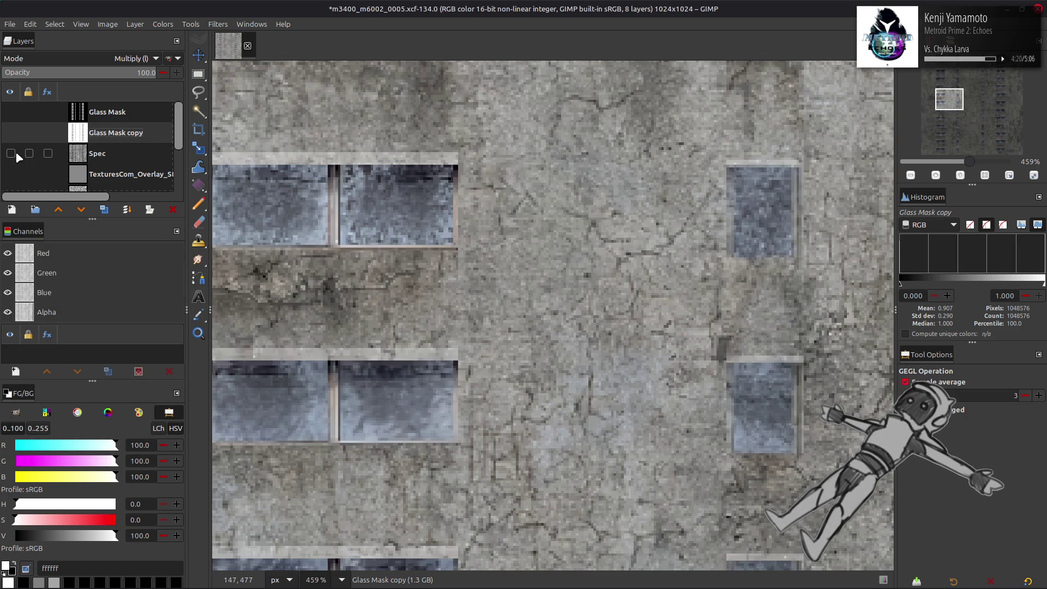
{"action": "left_click", "coordinate": [15, 151]}
{"action": "left_click", "coordinate": [16, 151]}
{"action": "left_click", "coordinate": [15, 151]}
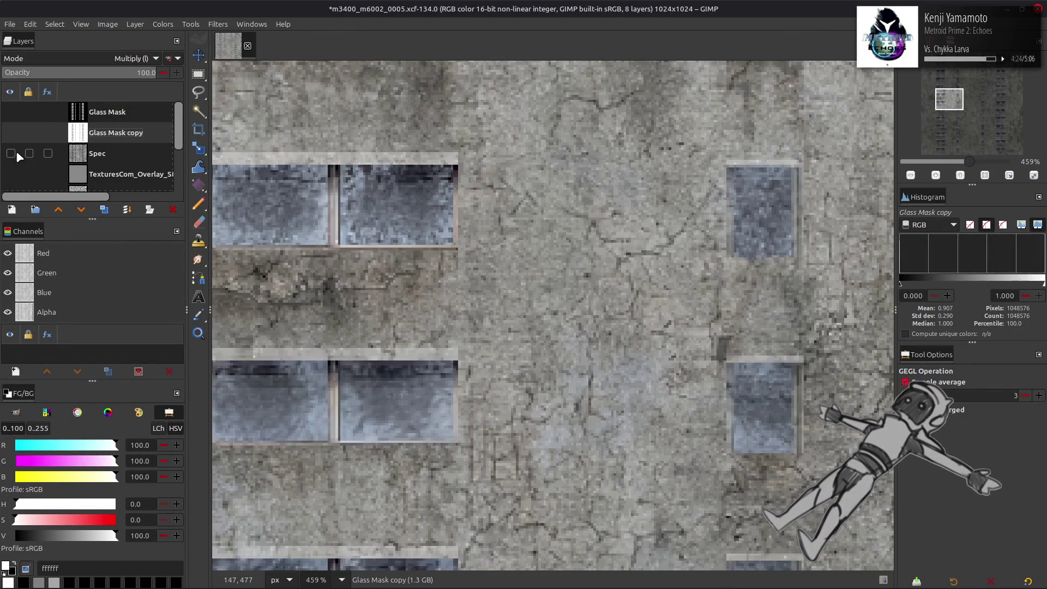
{"action": "left_click", "coordinate": [15, 151]}
{"action": "left_click", "coordinate": [15, 151]}
{"action": "left_click", "coordinate": [16, 151]}
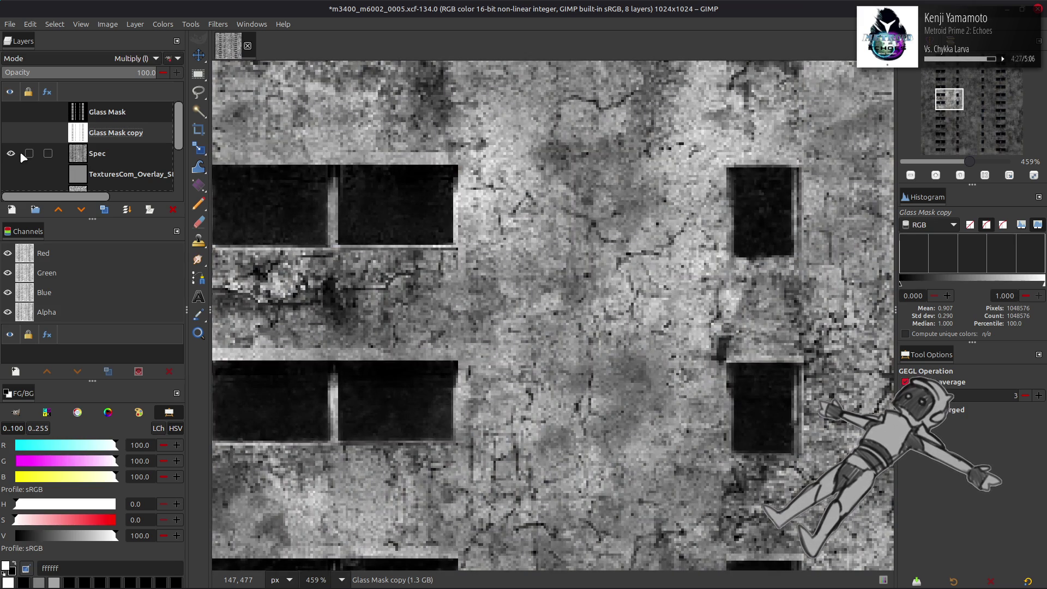
{"action": "left_click", "coordinate": [10, 132]}
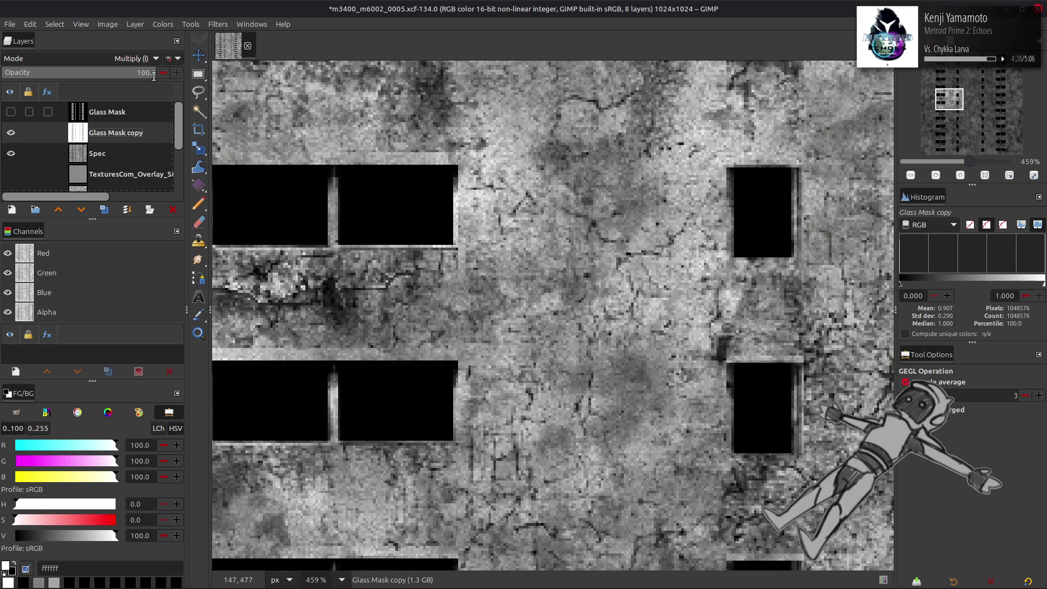
{"action": "left_click", "coordinate": [208, 26]}
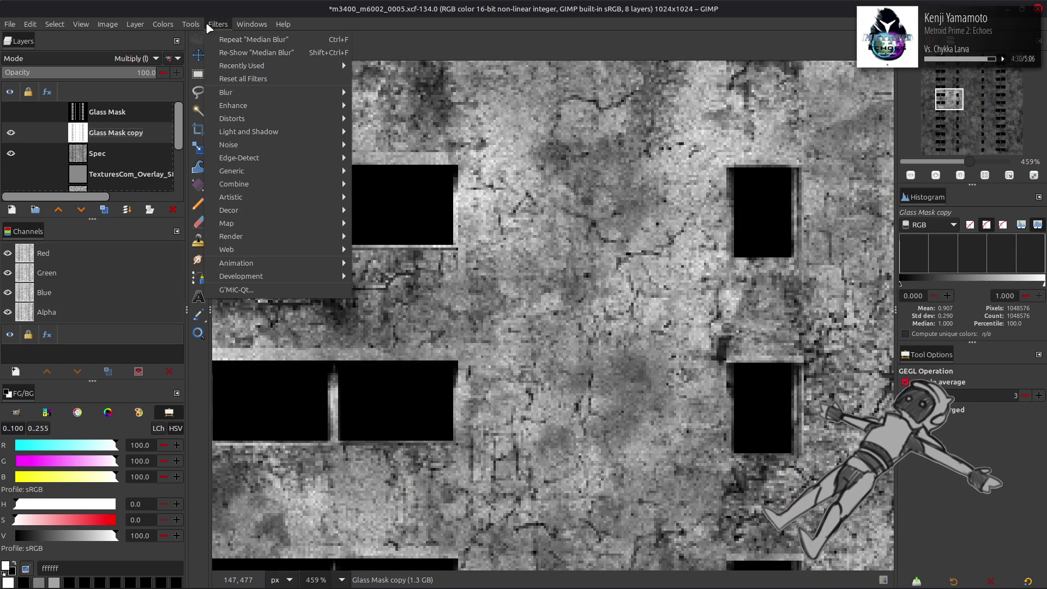
{"action": "mouse_move", "coordinate": [264, 92]}
{"action": "left_click", "coordinate": [389, 144]}
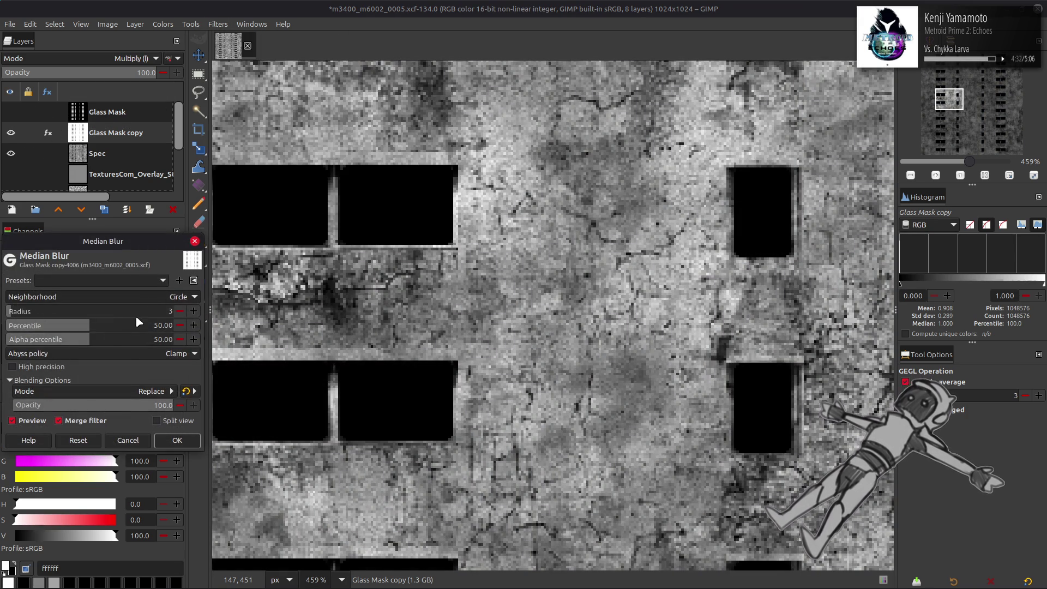
{"action": "left_click_drag", "start_coordinate": [93, 325], "coordinate": [8, 325]}
{"action": "left_click", "coordinate": [180, 310]}
{"action": "scroll", "coordinate": [180, 296], "scroll_direction": "up", "scroll_amount": 1}
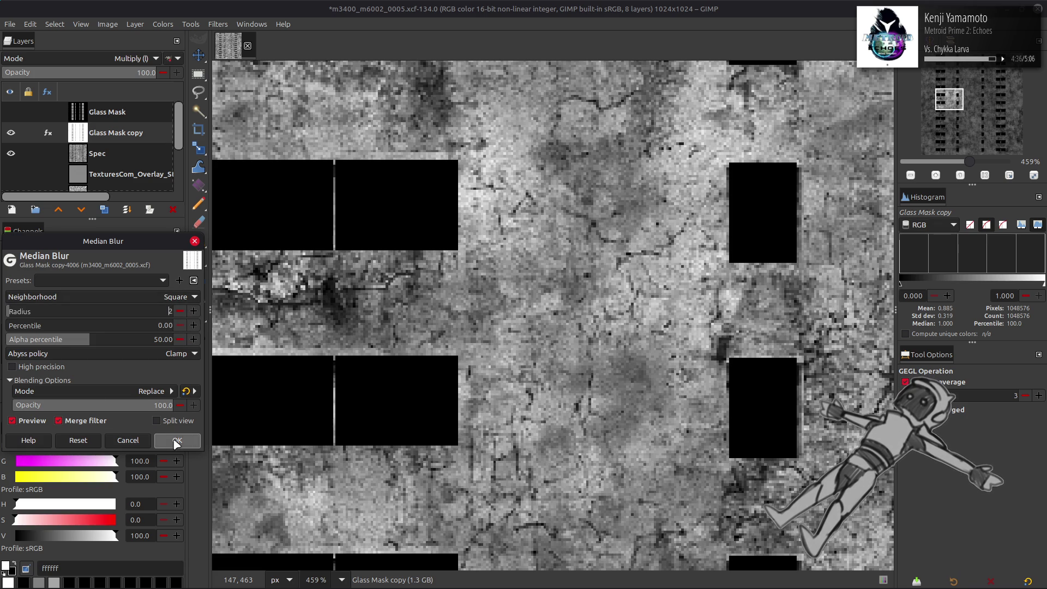
{"action": "left_click", "coordinate": [186, 442]}
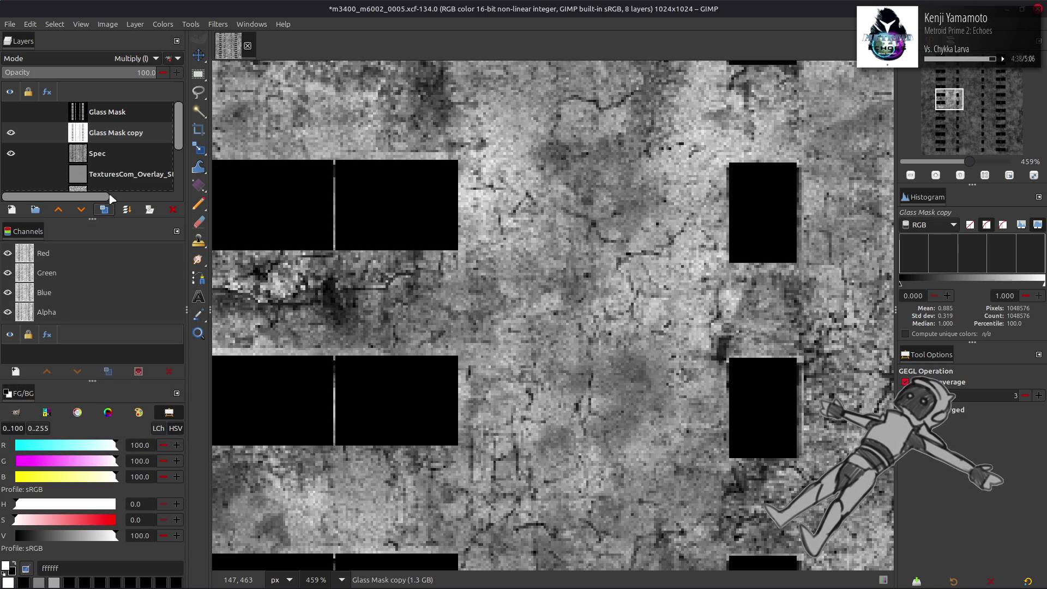
{"action": "left_click", "coordinate": [107, 212]}
{"action": "left_click", "coordinate": [112, 154]}
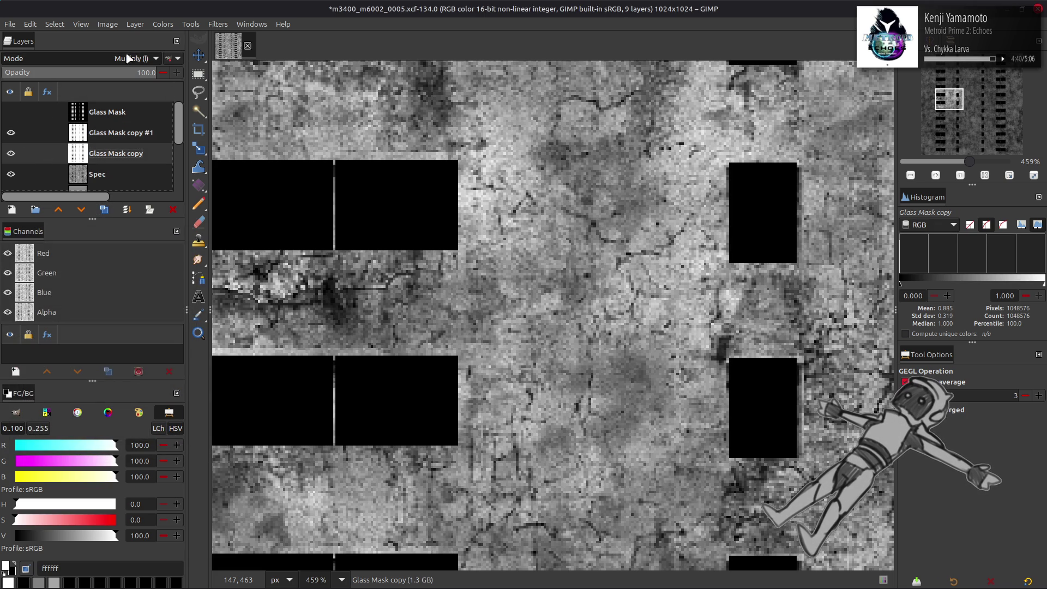
{"action": "left_click", "coordinate": [170, 59]}
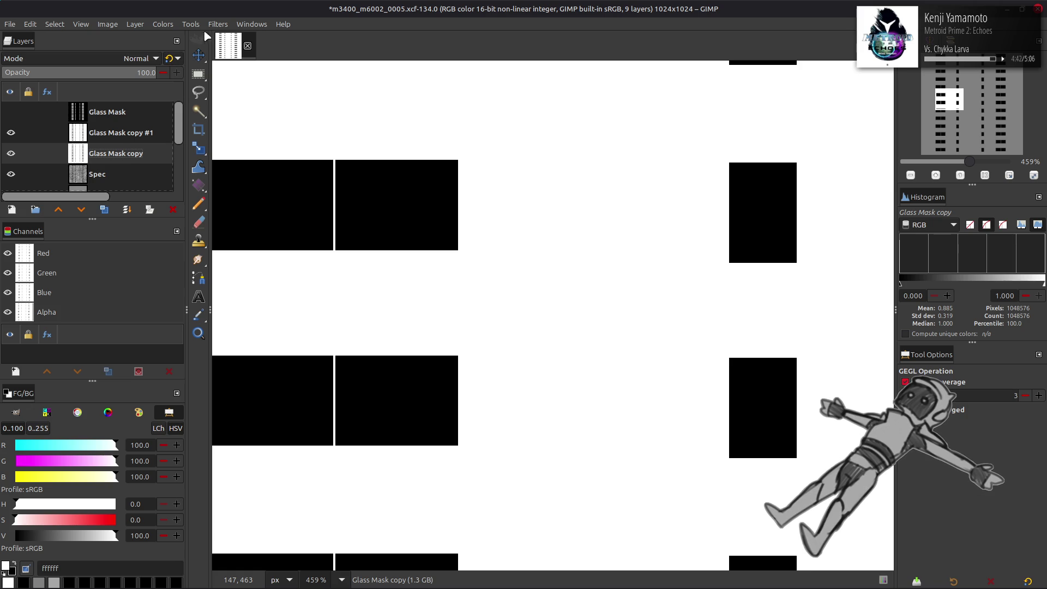
{"action": "left_click", "coordinate": [118, 136]}
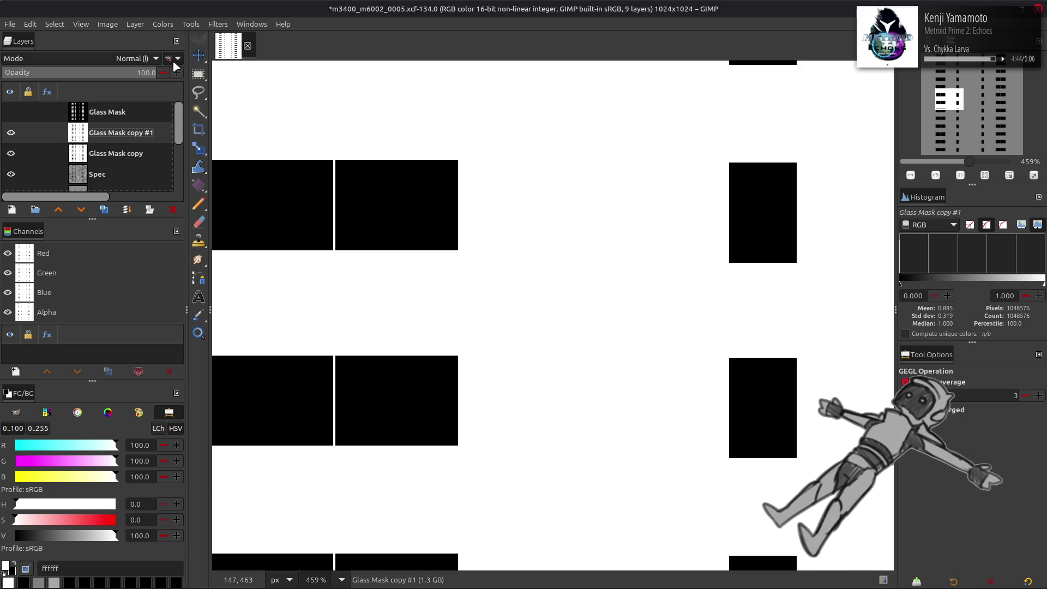
{"action": "left_click", "coordinate": [221, 25]}
{"action": "mouse_move", "coordinate": [256, 93]}
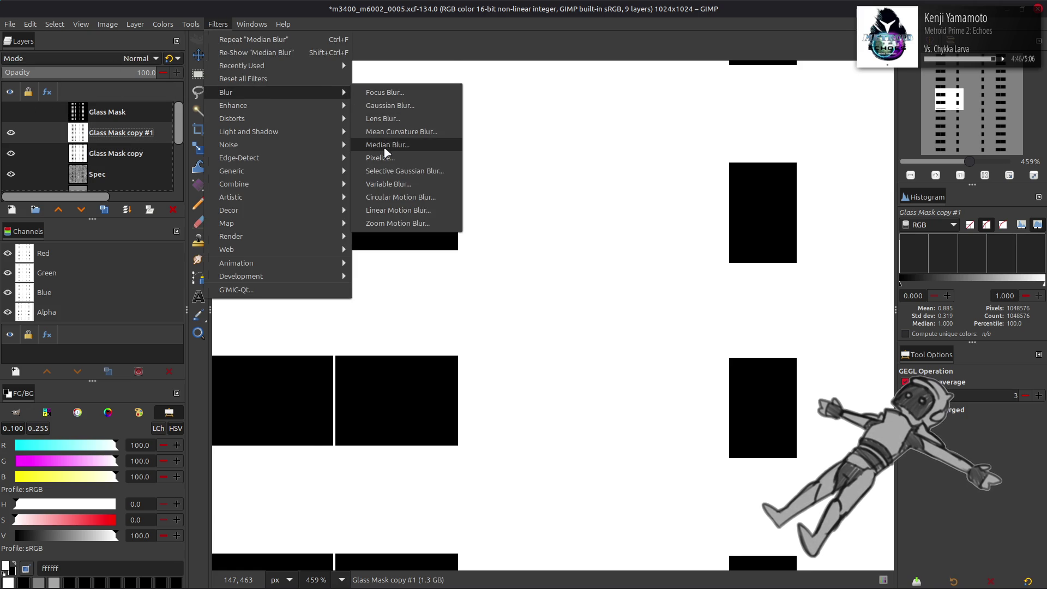
{"action": "left_click", "coordinate": [392, 143]}
{"action": "left_click", "coordinate": [162, 281]}
{"action": "left_click", "coordinate": [181, 312]}
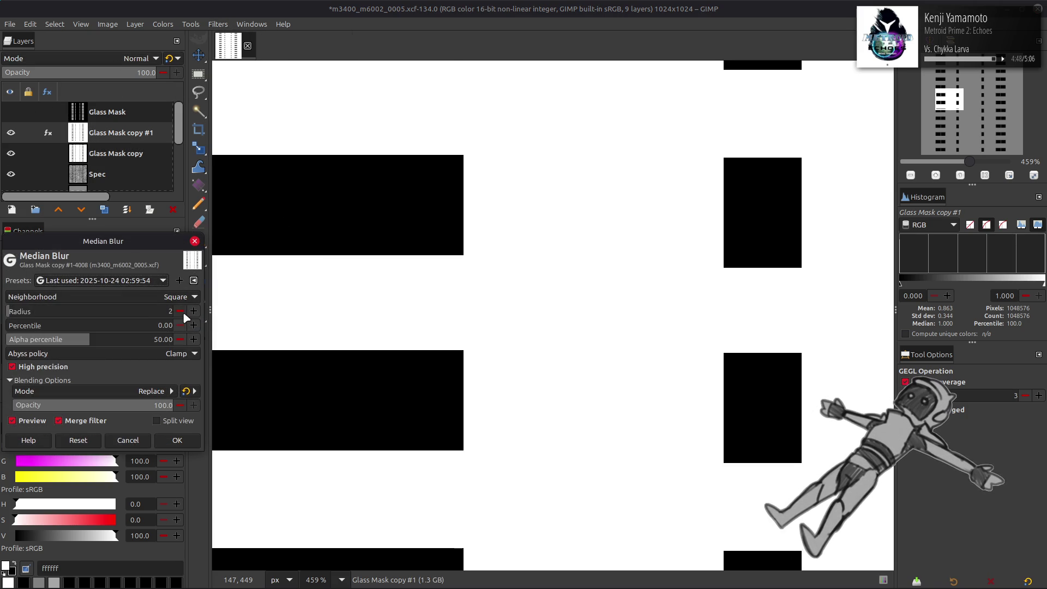
{"action": "left_click", "coordinate": [192, 439]}
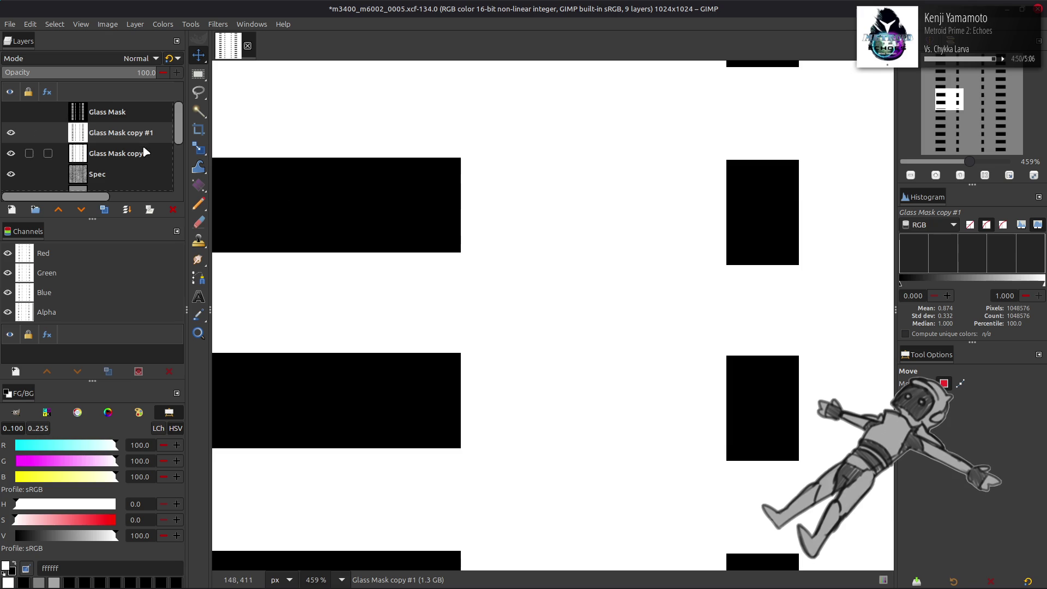
{"action": "key", "text": "ctrl+a"}
{"action": "type", "text": "5"}
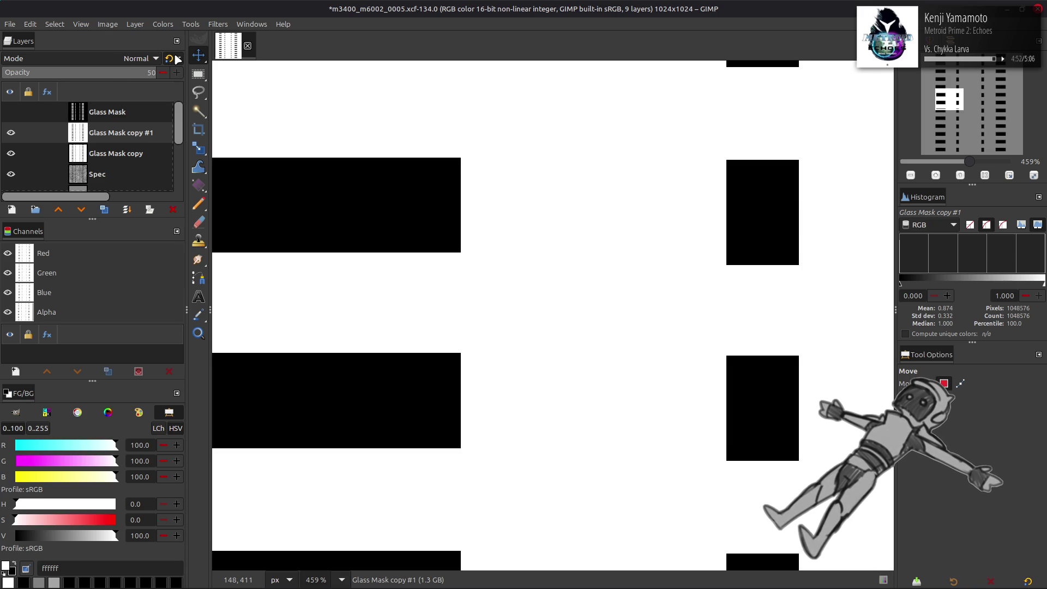
{"action": "key", "text": "ctrl+z"}
{"action": "right_click", "coordinate": [109, 138]}
{"action": "key", "text": "Escape"}
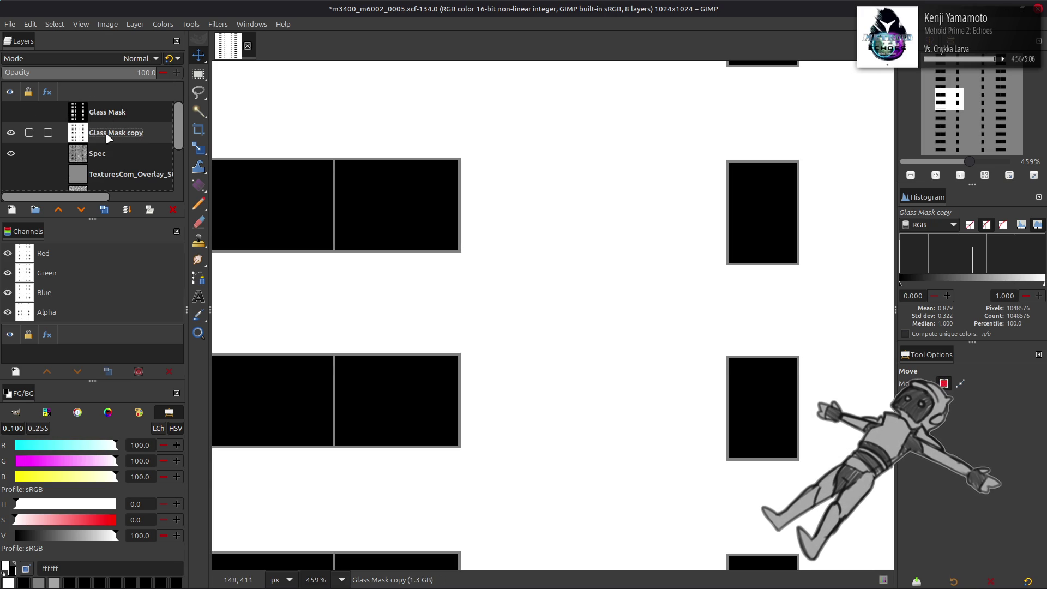
{"action": "left_click", "coordinate": [104, 210]}
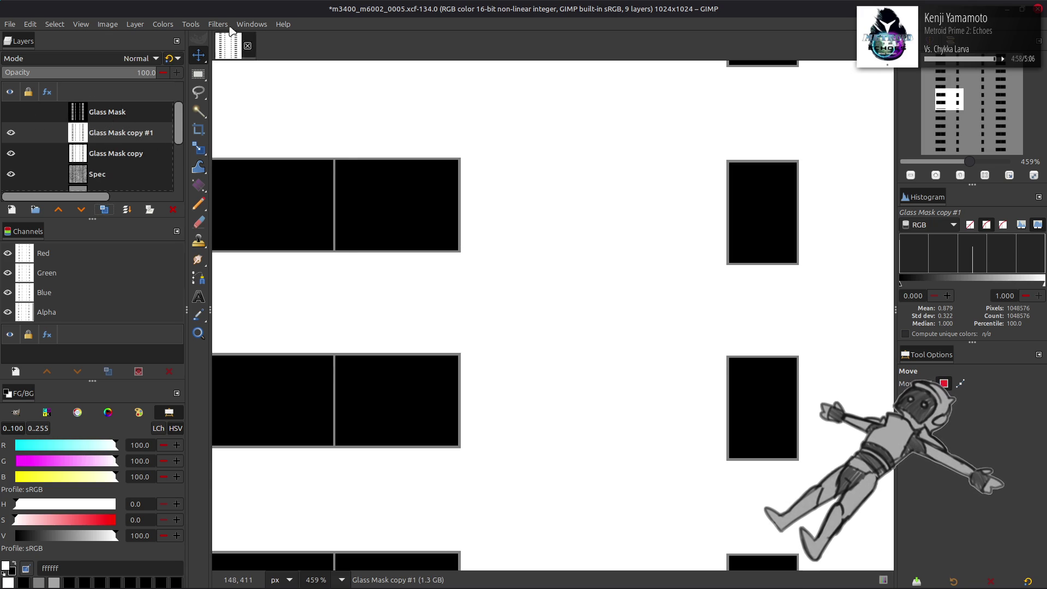
{"action": "left_click", "coordinate": [217, 24]}
{"action": "mouse_move", "coordinate": [273, 93]}
{"action": "left_click", "coordinate": [401, 146]}
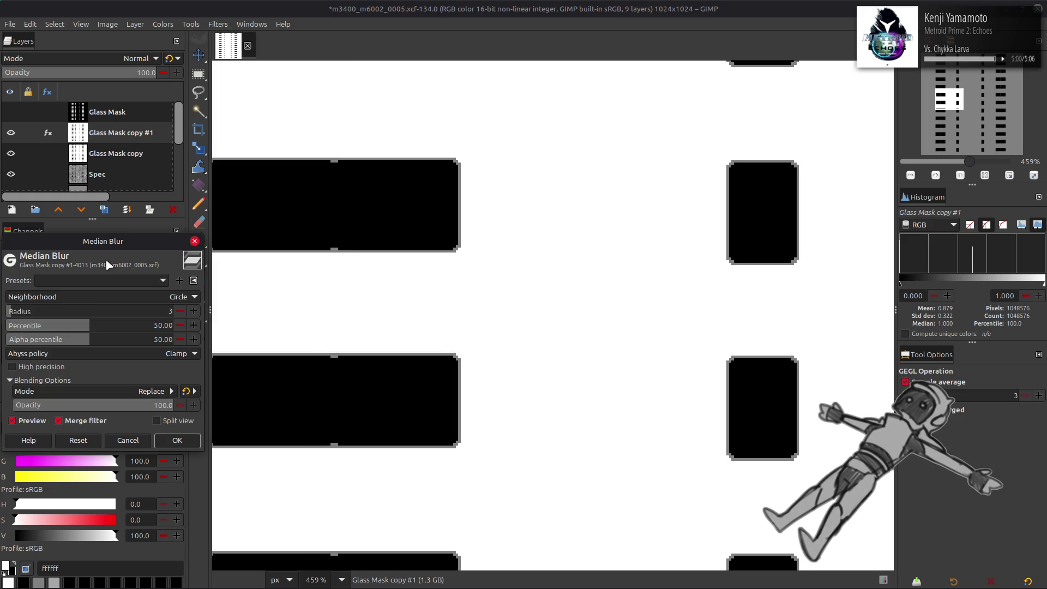
{"action": "left_click", "coordinate": [103, 277]}
{"action": "left_click", "coordinate": [103, 277]}
{"action": "left_click", "coordinate": [177, 441]}
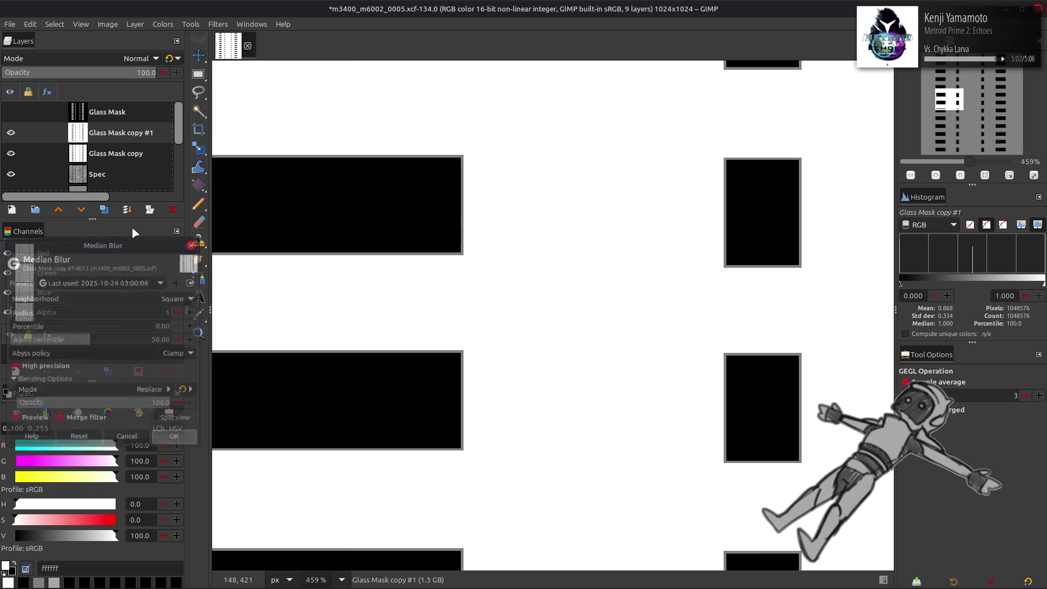
{"action": "triple_click", "coordinate": [146, 72]}
{"action": "type", "text": "50"}
{"action": "key", "text": "Return"}
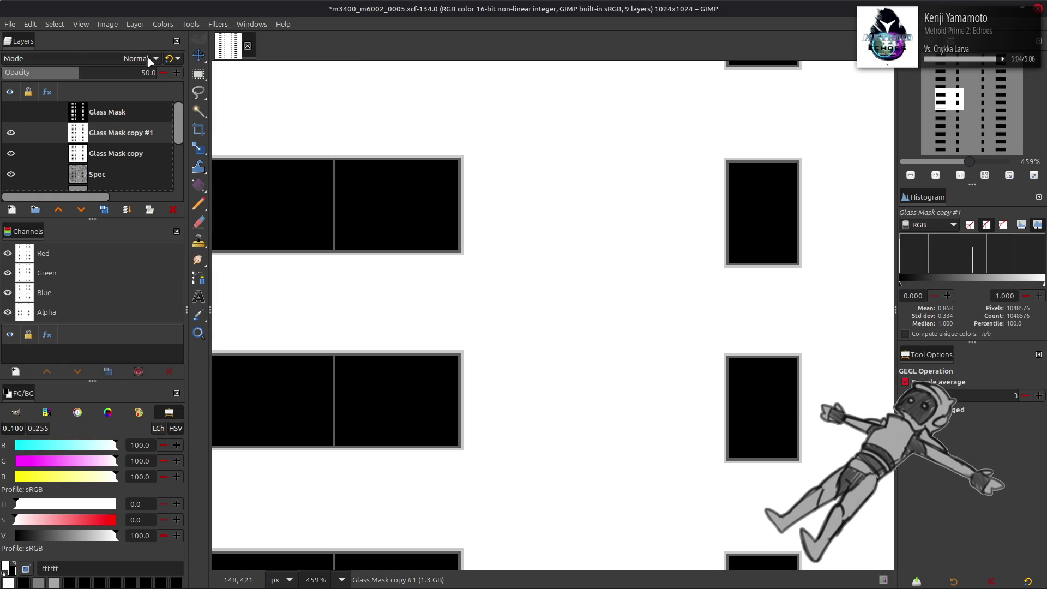
{"action": "key", "text": "ctrl+z"}
{"action": "key", "text": "ctrl+z"}
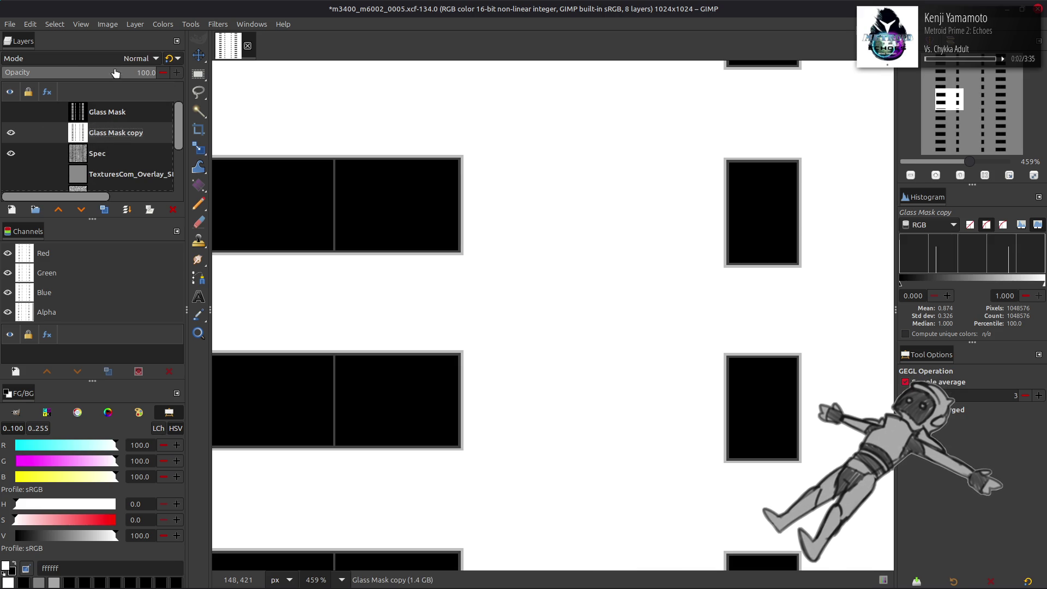
Set the Glass Mask copy to Multiply at 50% opacity and inspect the texture
{"action": "left_click", "coordinate": [137, 58]}
{"action": "left_click", "coordinate": [67, 254]}
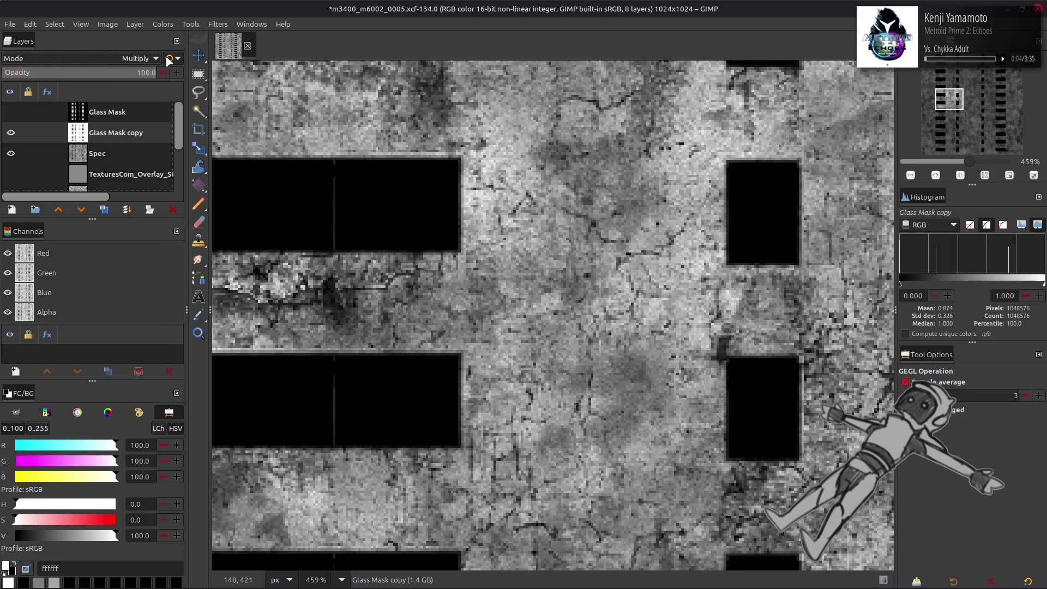
{"action": "left_click", "coordinate": [146, 73]}
{"action": "type", "text": "50"}
{"action": "key", "text": "Return"}
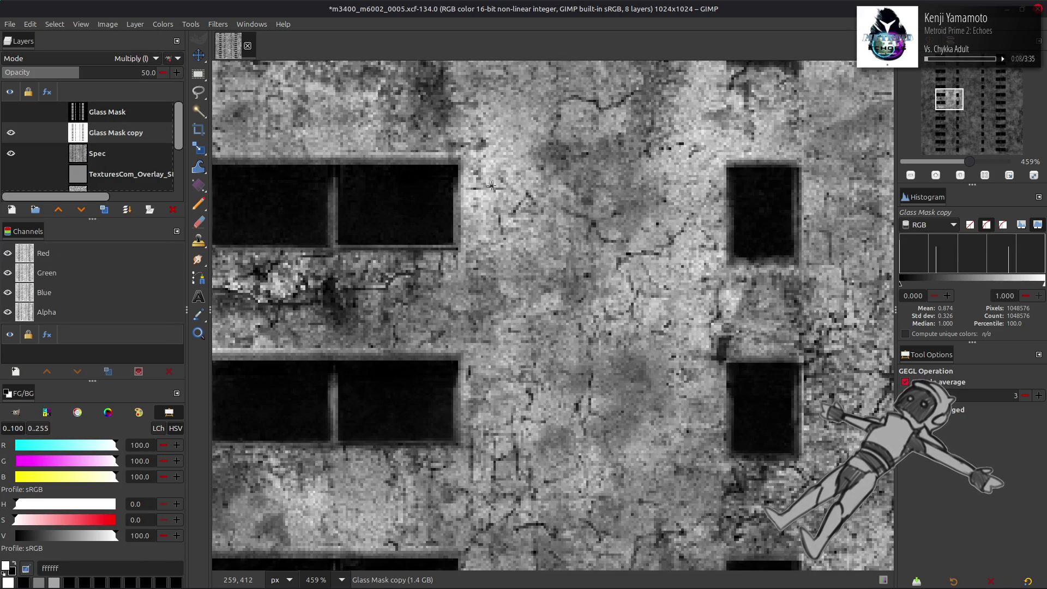
{"action": "scroll", "coordinate": [491, 185], "scroll_direction": "down", "scroll_amount": 5, "text": "ctrl"}
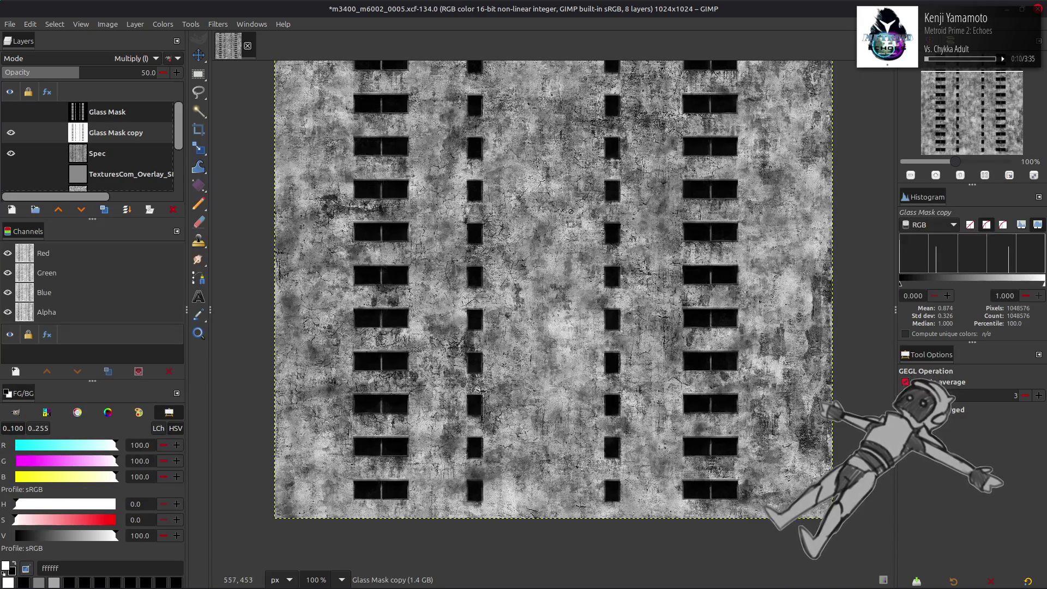
{"action": "key", "text": "m"}
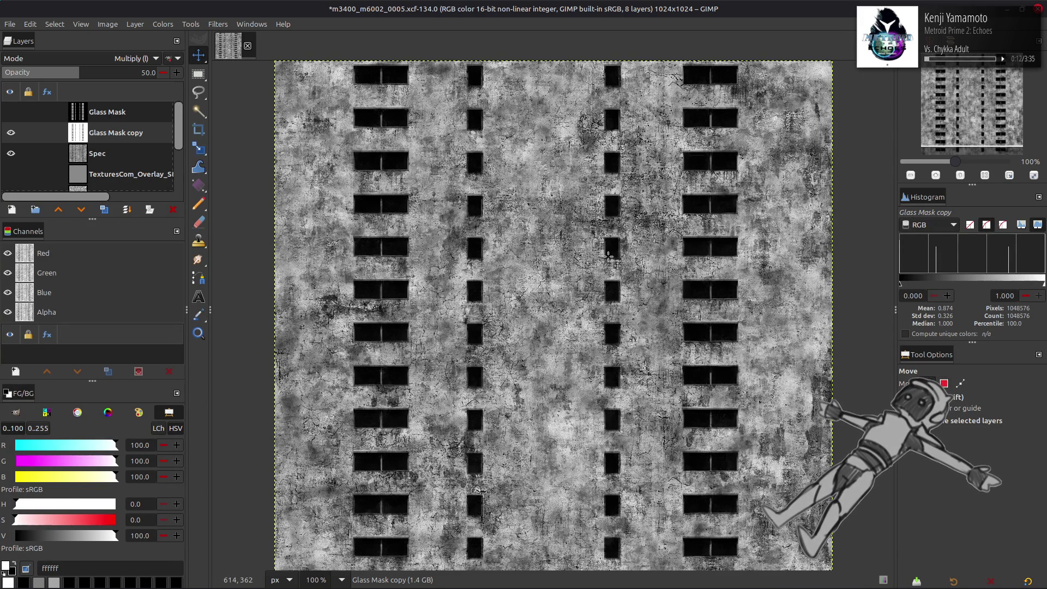
{"action": "mouse_move", "coordinate": [588, 254]}
{"action": "middle_mouse_down"}
{"action": "mouse_move", "coordinate": [540, 258]}
{"action": "mouse_move", "coordinate": [649, 273]}
{"action": "mouse_move", "coordinate": [581, 241]}
{"action": "middle_mouse_up"}
Delete the Glass Mask copy layer and run Stretch Contrast on the Spec layer
{"action": "right_click", "coordinate": [131, 137]}
{"action": "left_click", "coordinate": [158, 262]}
{"action": "left_click", "coordinate": [163, 24]}
{"action": "mouse_move", "coordinate": [207, 211]}
{"action": "left_click", "coordinate": [294, 235]}
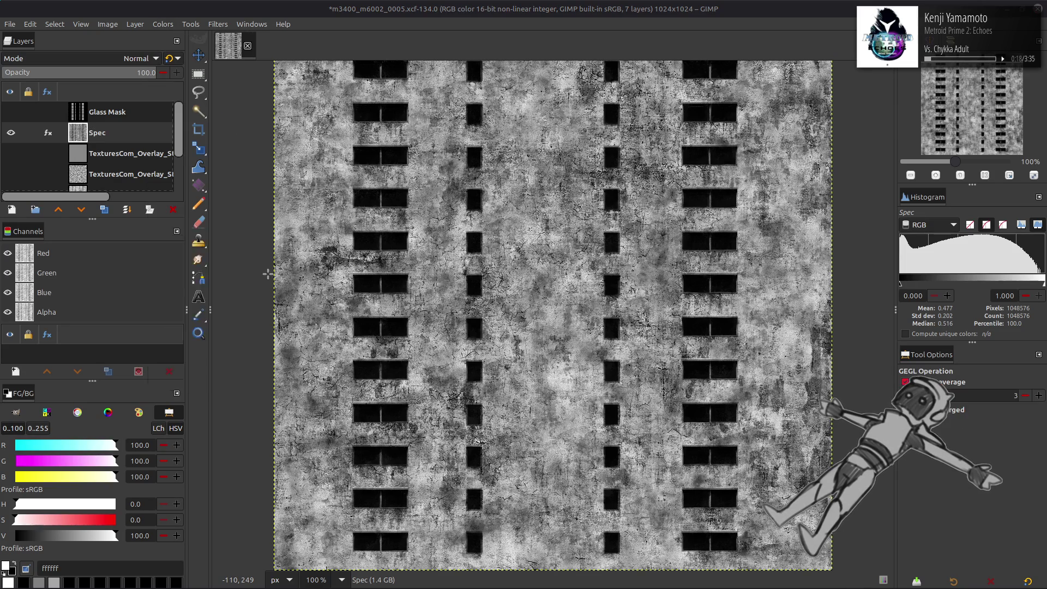
Confirm the contrast stretch, then in Levels set red input high 95, red output high 20, and enable Clamp input
{"action": "left_click", "coordinate": [177, 386]}
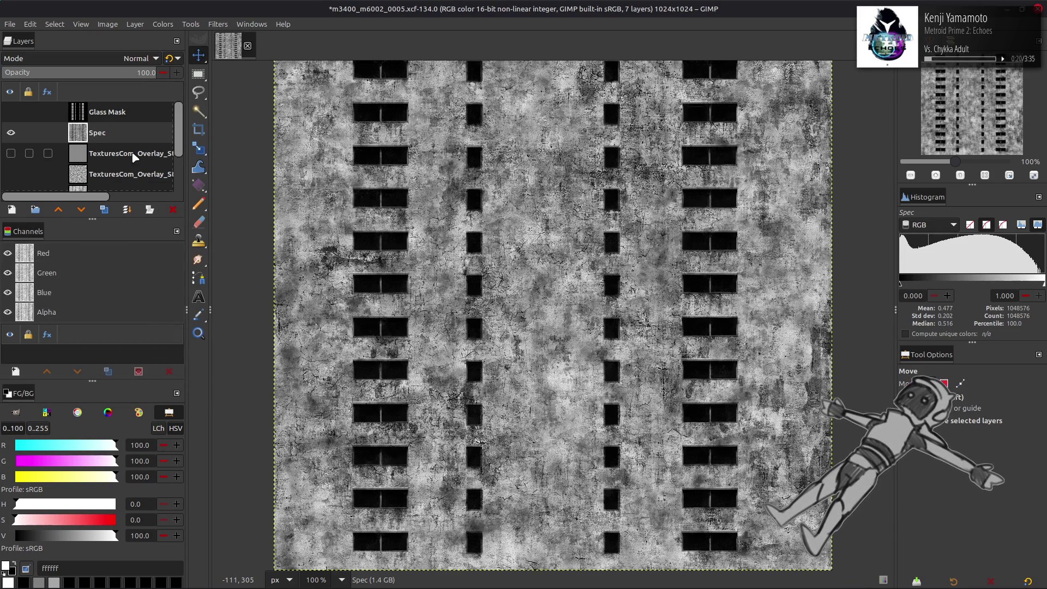
{"action": "left_click", "coordinate": [162, 24]}
{"action": "left_click", "coordinate": [197, 137]}
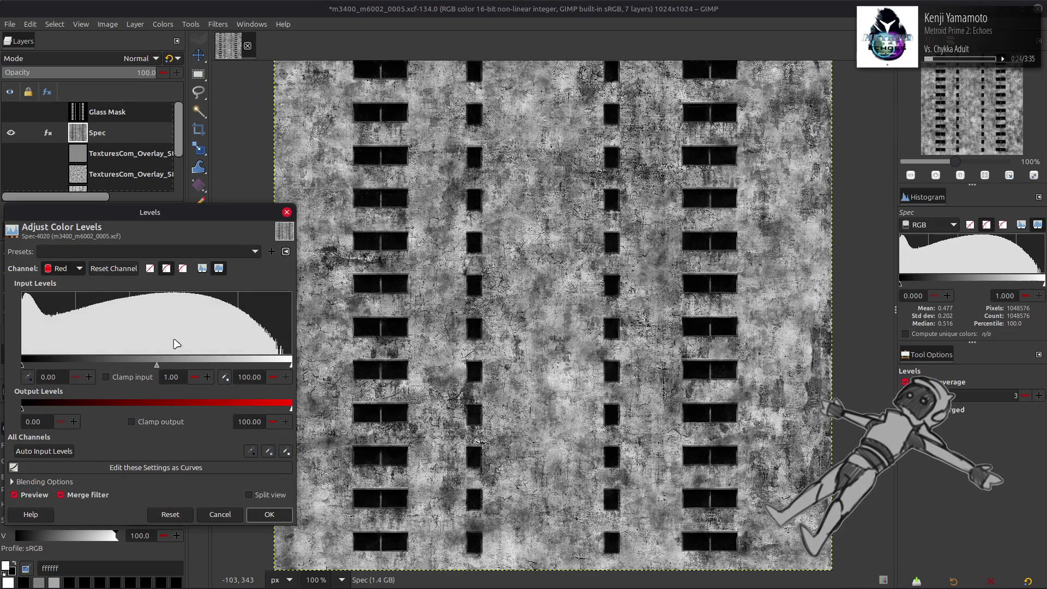
{"action": "triple_click", "coordinate": [245, 377]}
{"action": "type", "text": "95"}
{"action": "key", "text": "Return"}
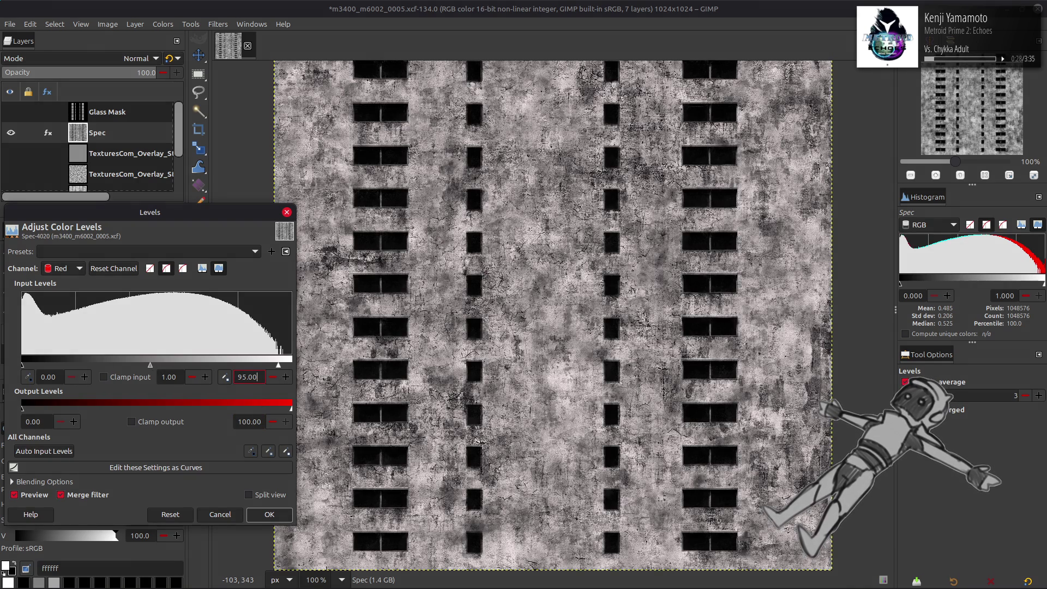
{"action": "triple_click", "coordinate": [250, 421]}
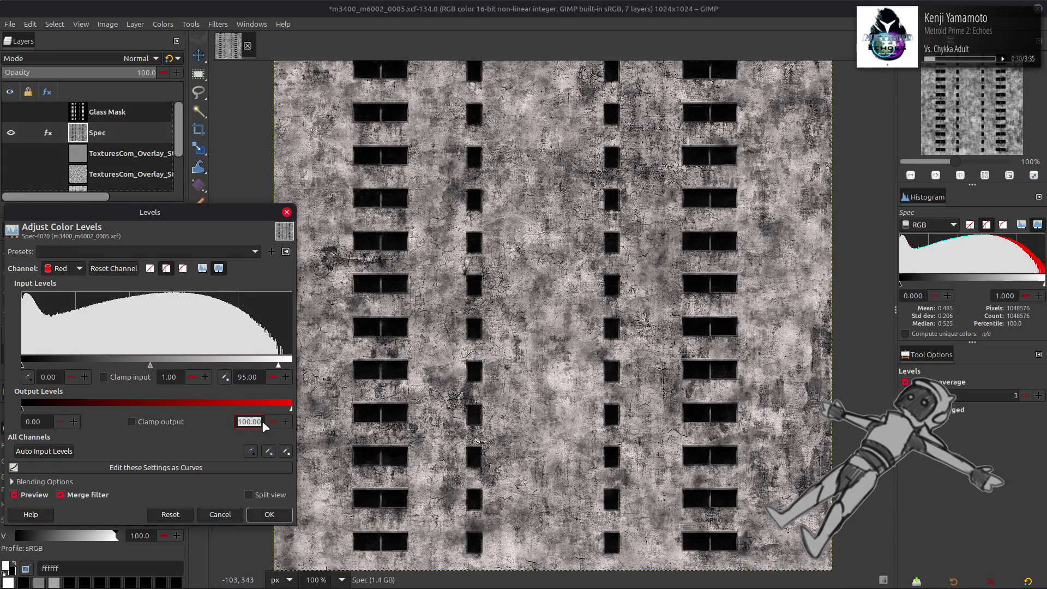
{"action": "type", "text": "20"}
{"action": "key", "text": "Return"}
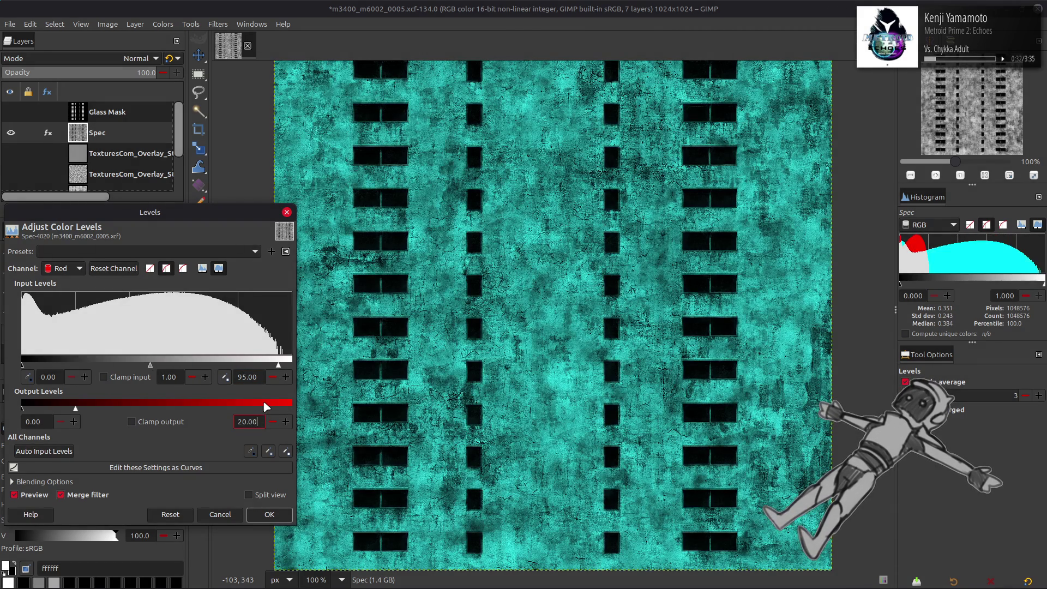
{"action": "left_click", "coordinate": [104, 376]}
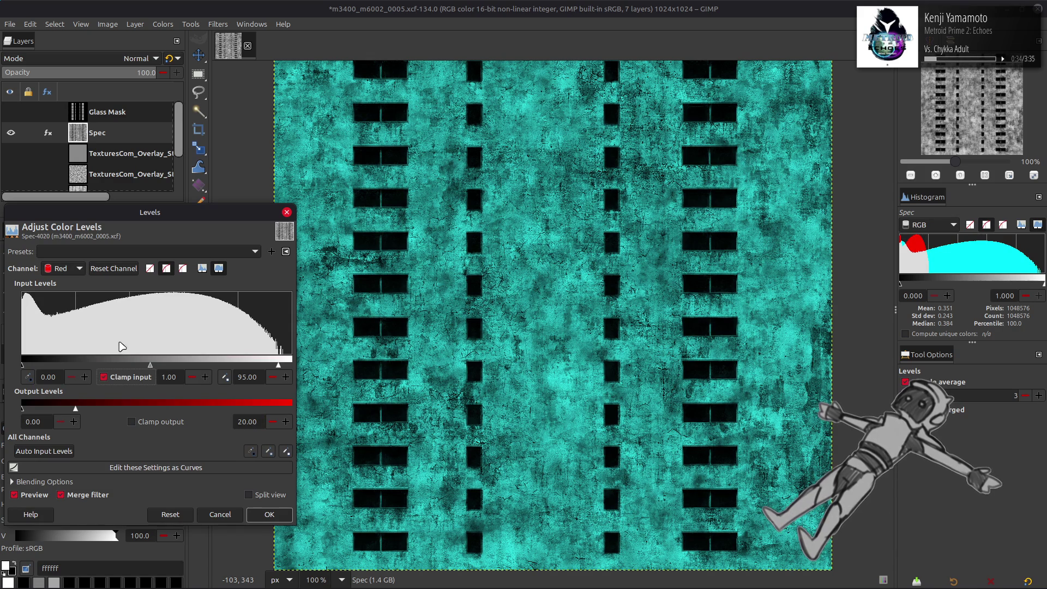
Adjust the green output levels and set blue output low 50, apply Levels, and save the image
{"action": "scroll", "coordinate": [64, 268], "scroll_direction": "down", "scroll_amount": 1}
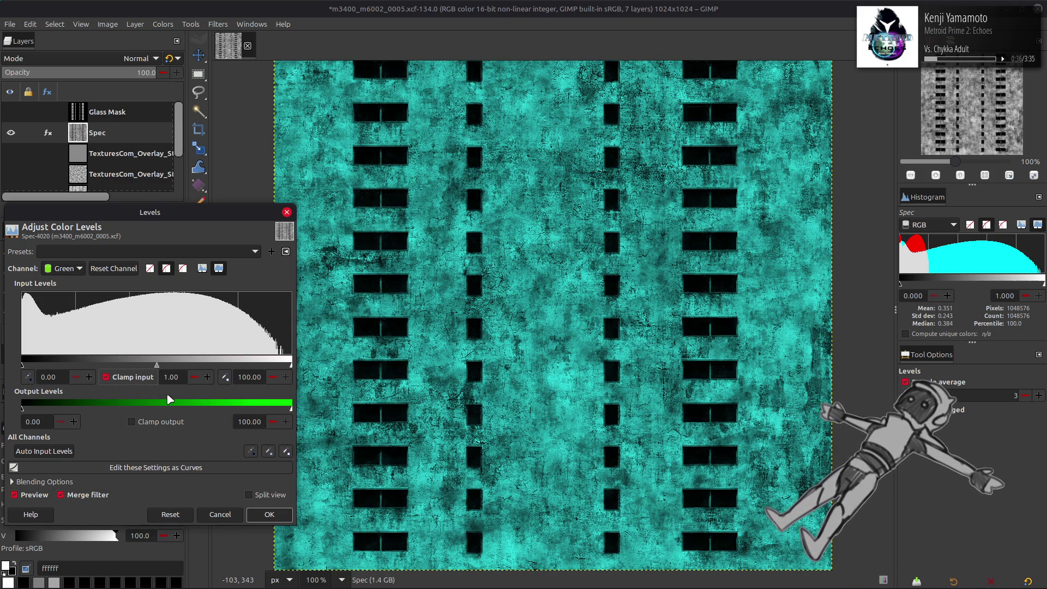
{"action": "type", "text": "24.80"}
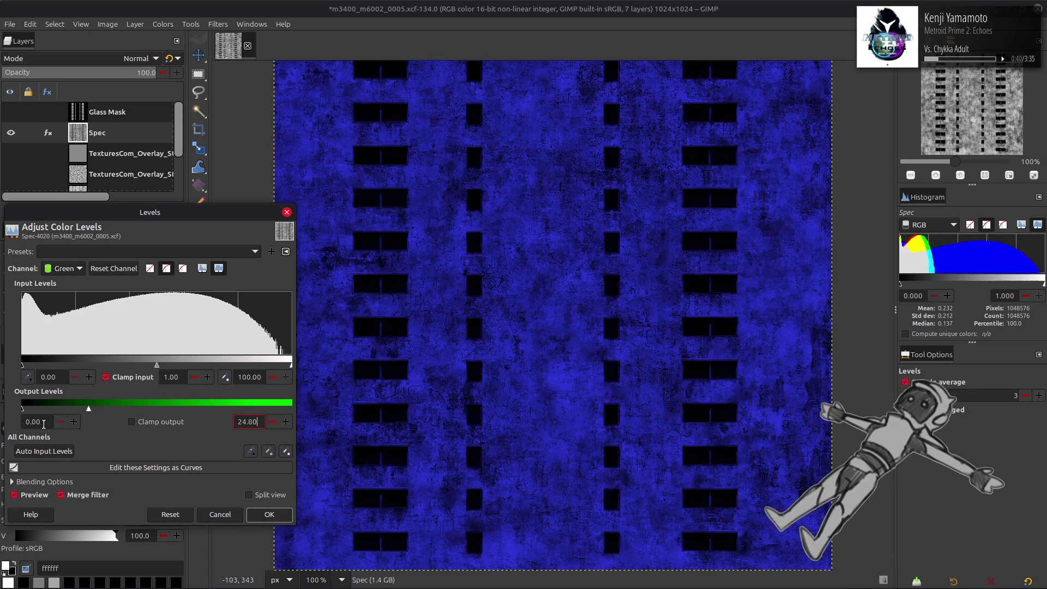
{"action": "left_click", "coordinate": [33, 422]}
{"action": "type", "text": "15.22"}
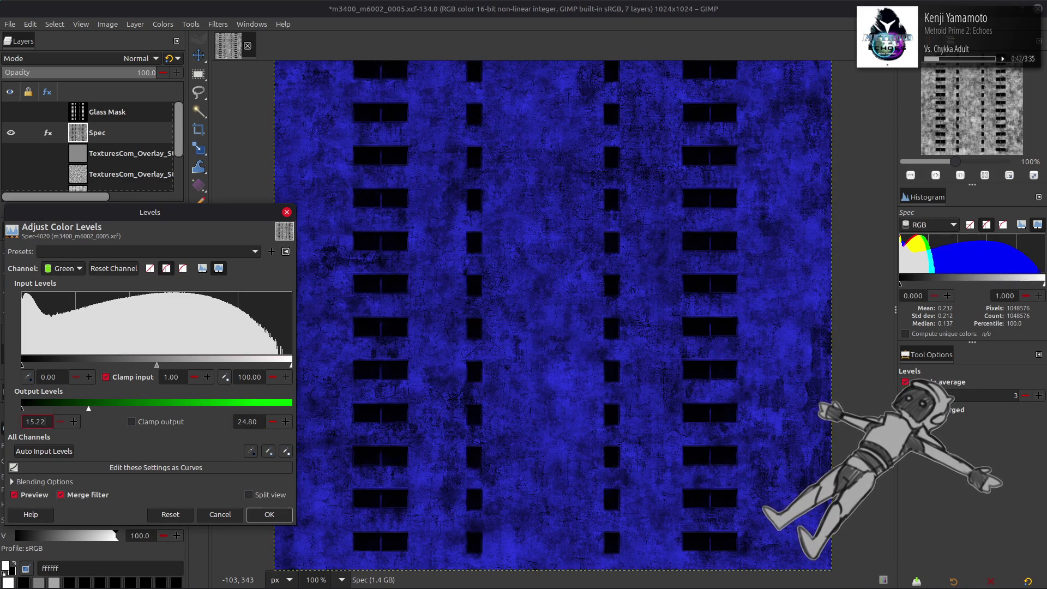
{"action": "key", "text": "Return"}
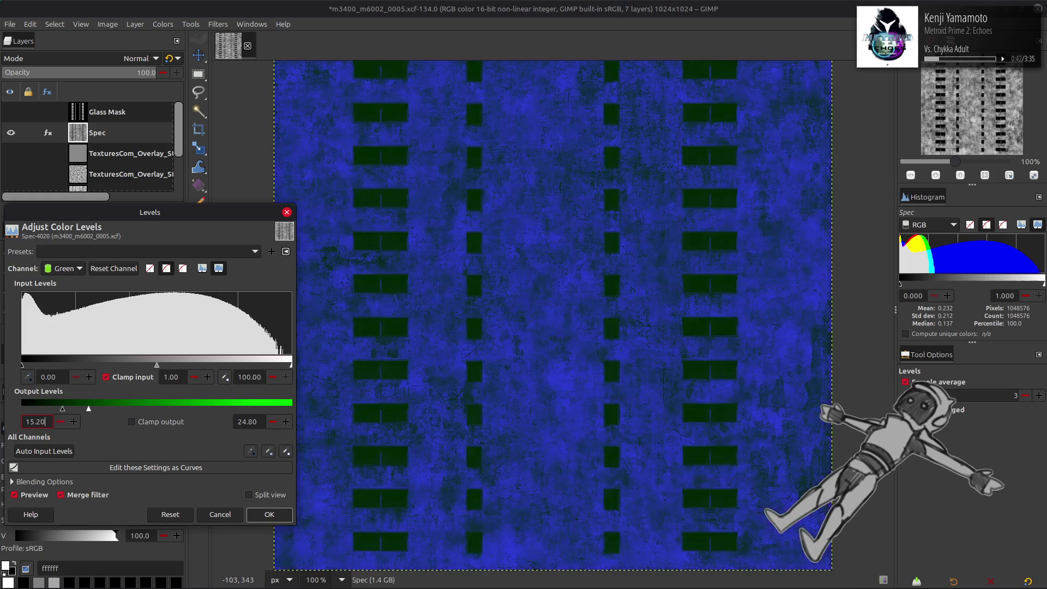
{"action": "scroll", "coordinate": [76, 269], "scroll_direction": "down", "scroll_amount": 1}
{"action": "double_click", "coordinate": [43, 422]}
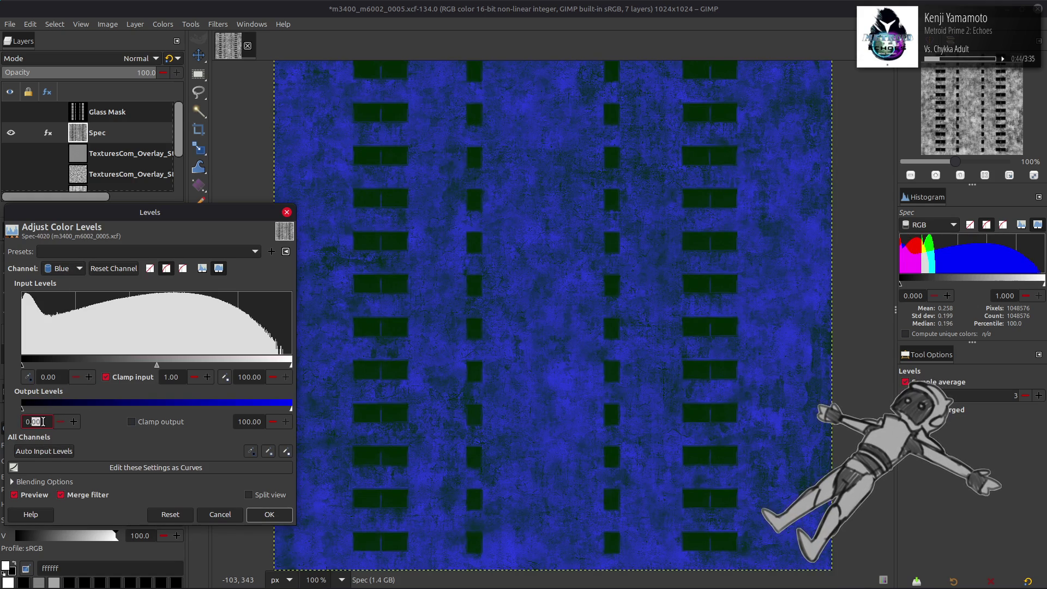
{"action": "type", "text": "0"}
{"action": "key", "text": "Return"}
{"action": "double_click", "coordinate": [258, 421]}
{"action": "type", "text": "50"}
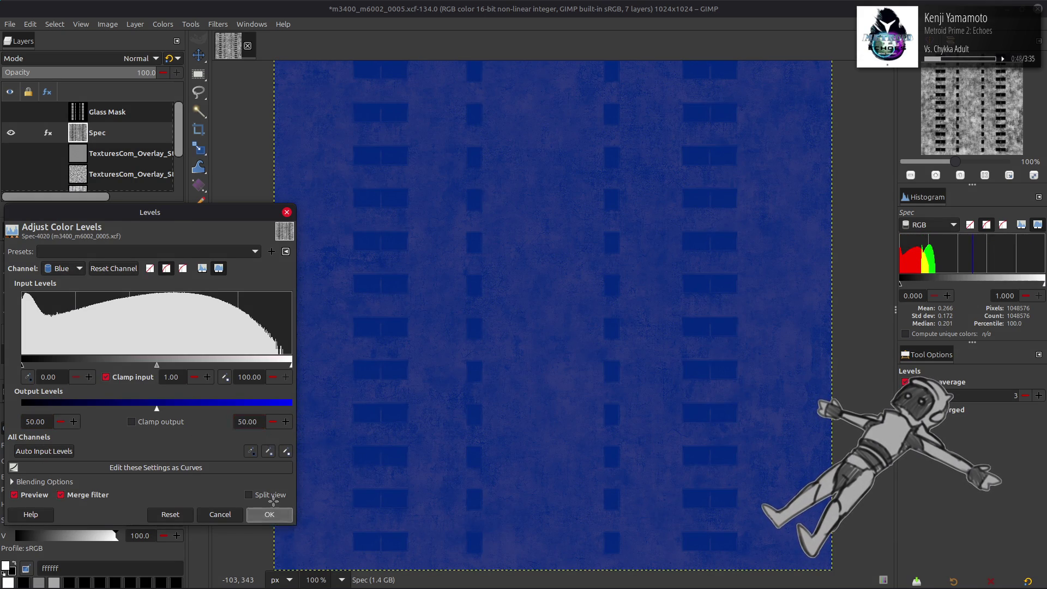
{"action": "left_click", "coordinate": [269, 514]}
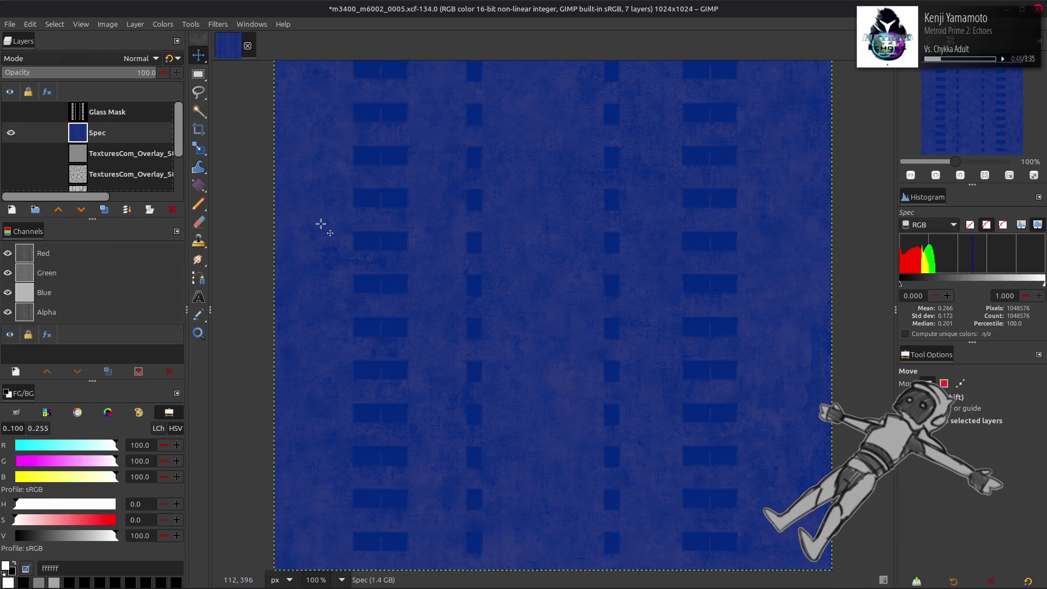
{"action": "key", "text": "ctrl+s"}
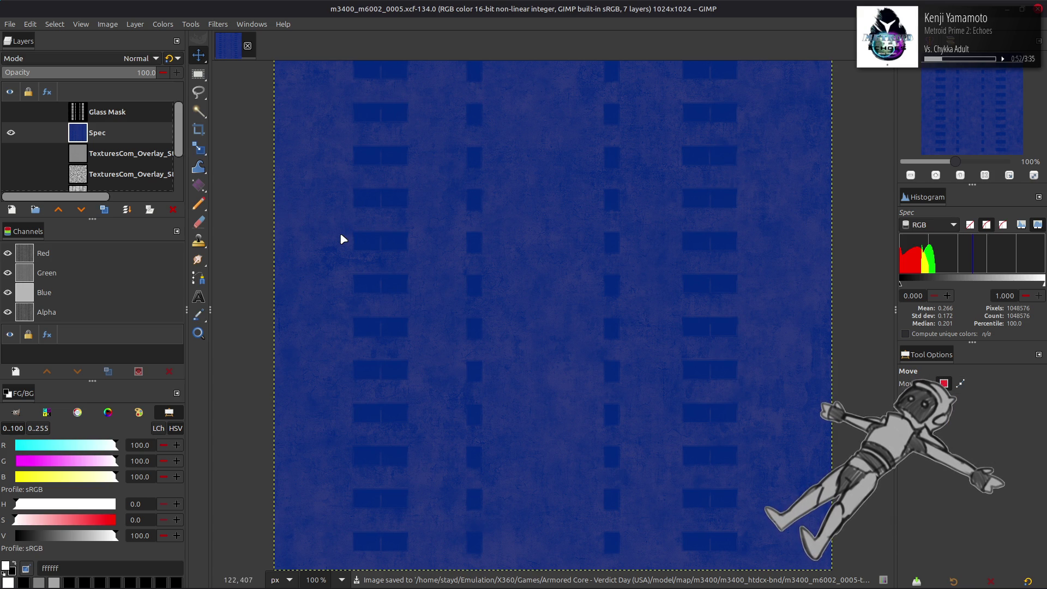
Drag the Stains6 overlay, then TexturesCom_ScratchedPaint3_512_seamless.tif, from Nemo into the GIMP image
{"action": "key", "text": "alt+Tab"}
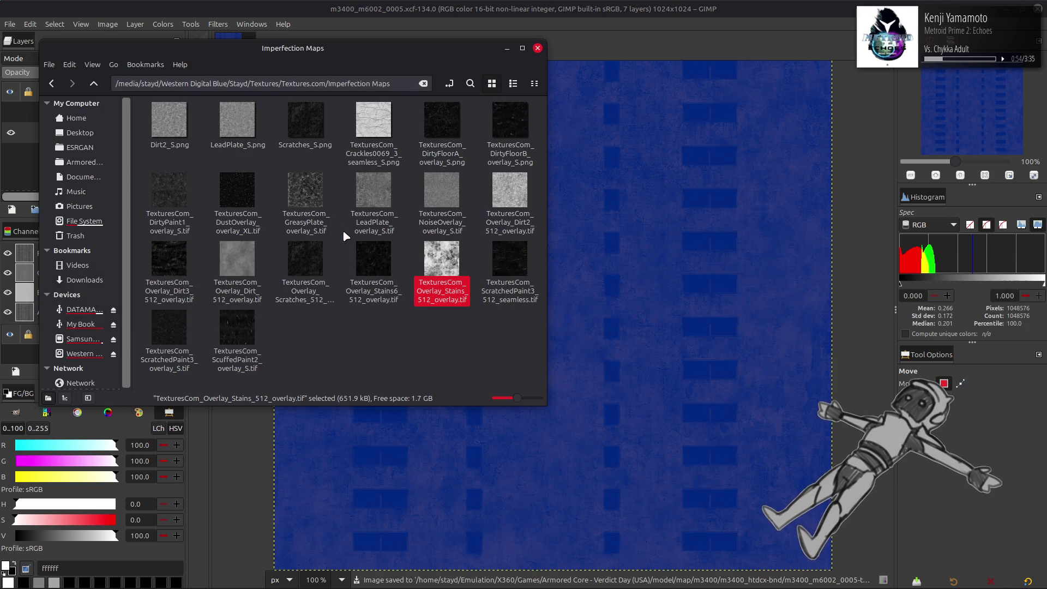
{"action": "left_click_drag", "start_coordinate": [376, 269], "coordinate": [641, 304]}
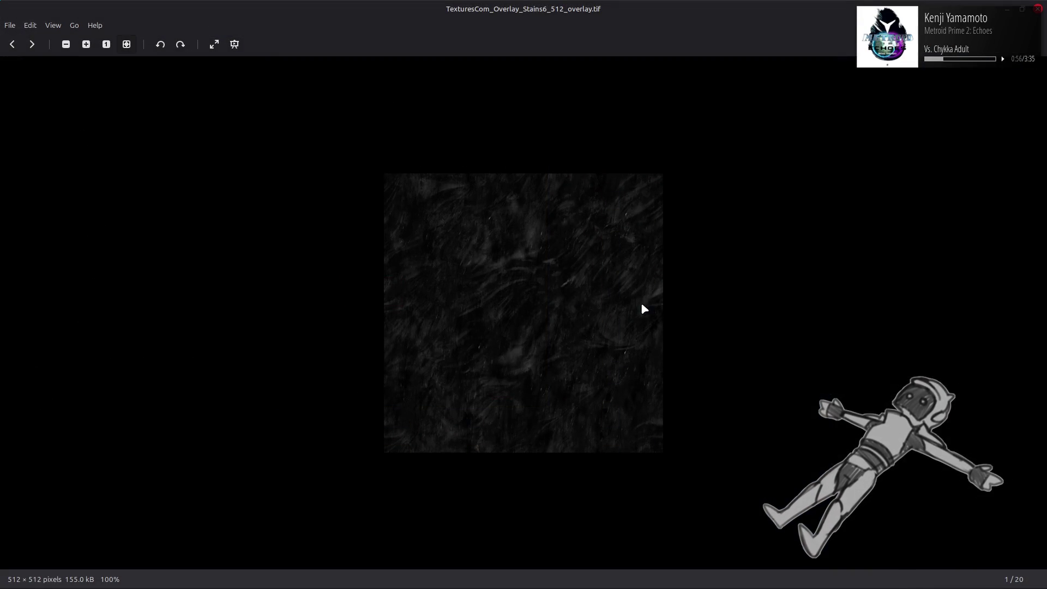
{"action": "key", "text": "Escape"}
{"action": "mouse_move", "coordinate": [350, 280]}
{"action": "left_mouse_down"}
{"action": "mouse_move", "coordinate": [692, 304]}
{"action": "mouse_move", "coordinate": [687, 272]}
{"action": "left_mouse_up"}
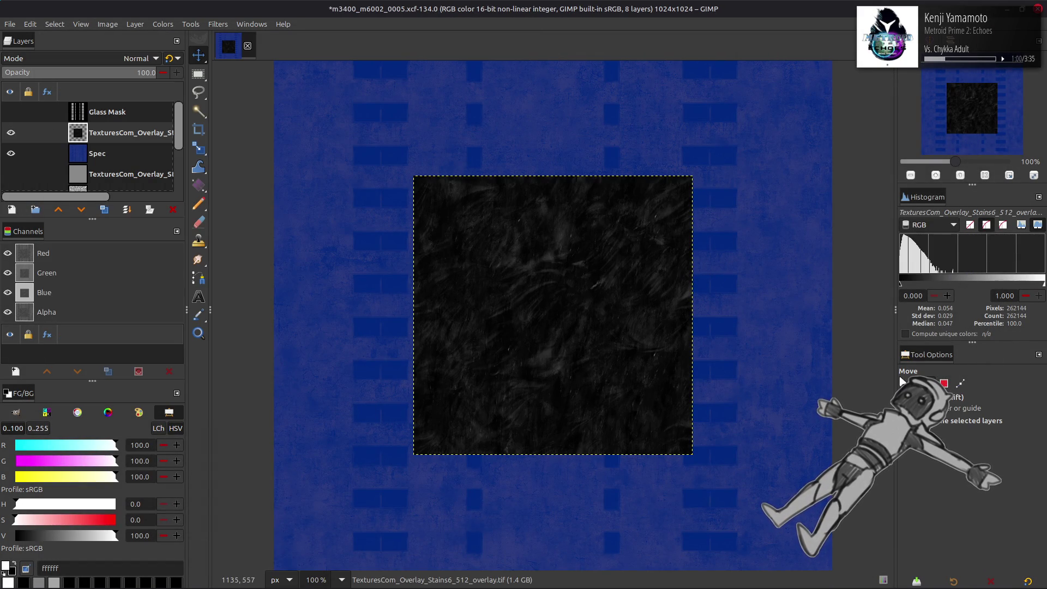
{"action": "key", "text": "alt+Tab"}
{"action": "mouse_move", "coordinate": [515, 289]}
{"action": "left_mouse_down"}
{"action": "mouse_move", "coordinate": [513, 259]}
{"action": "mouse_move", "coordinate": [650, 300]}
{"action": "mouse_move", "coordinate": [641, 304]}
{"action": "left_mouse_up"}
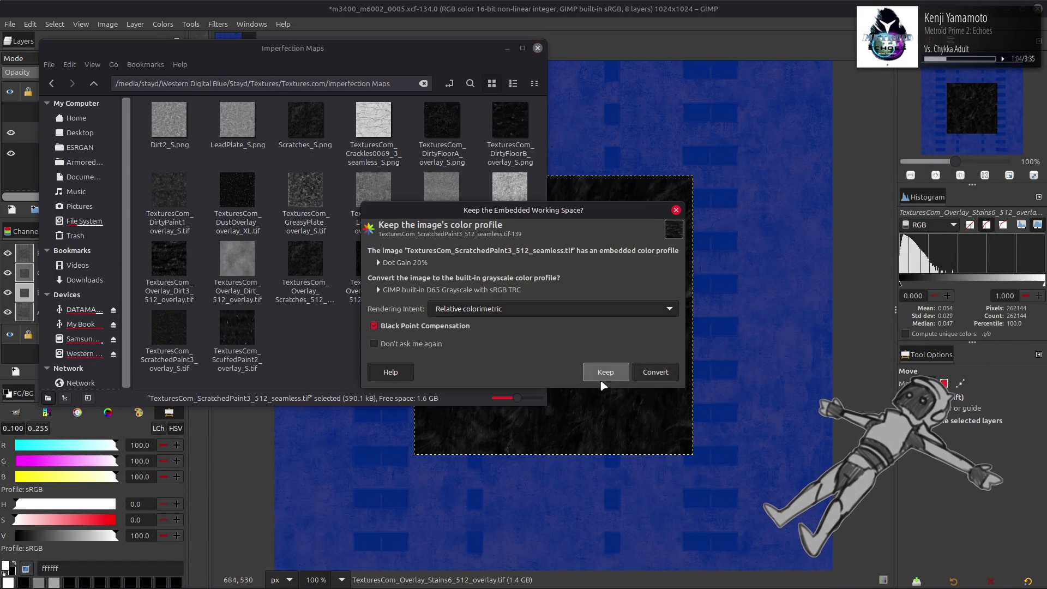
Keep the embedded profile, align the scratch layer top-left, and merge a top-right copy into it
{"action": "left_click", "coordinate": [603, 373]}
{"action": "key", "text": "q"}
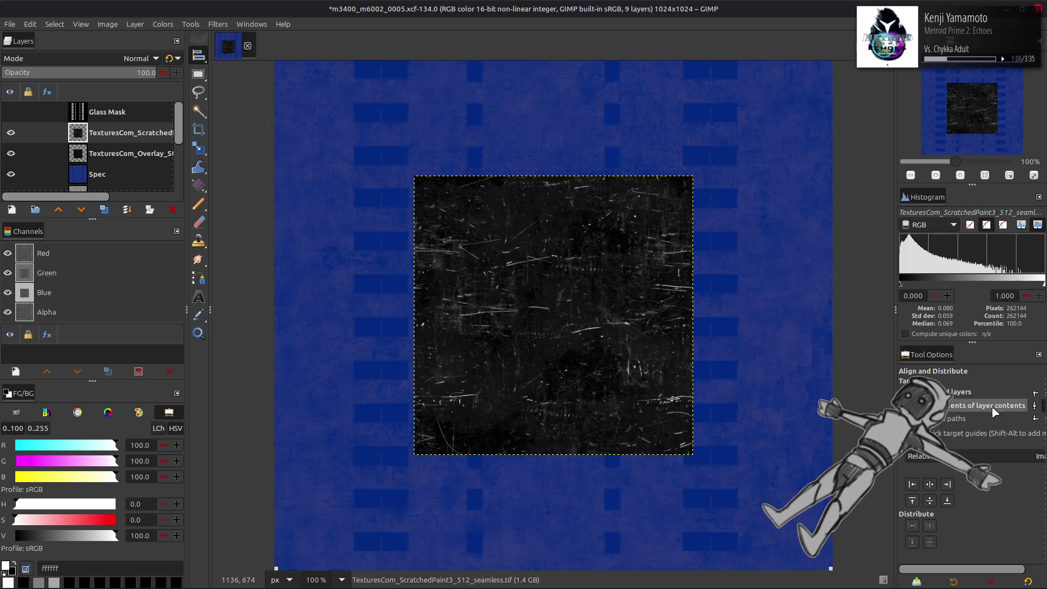
{"action": "left_click", "coordinate": [919, 484]}
{"action": "left_click", "coordinate": [912, 501]}
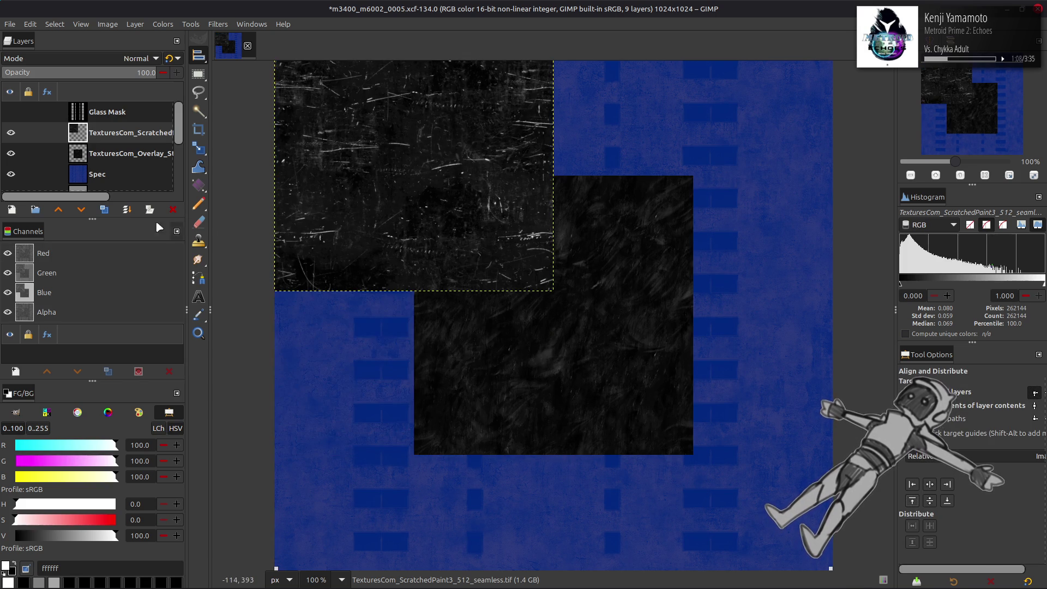
{"action": "left_click", "coordinate": [107, 211]}
{"action": "left_click", "coordinate": [930, 485]}
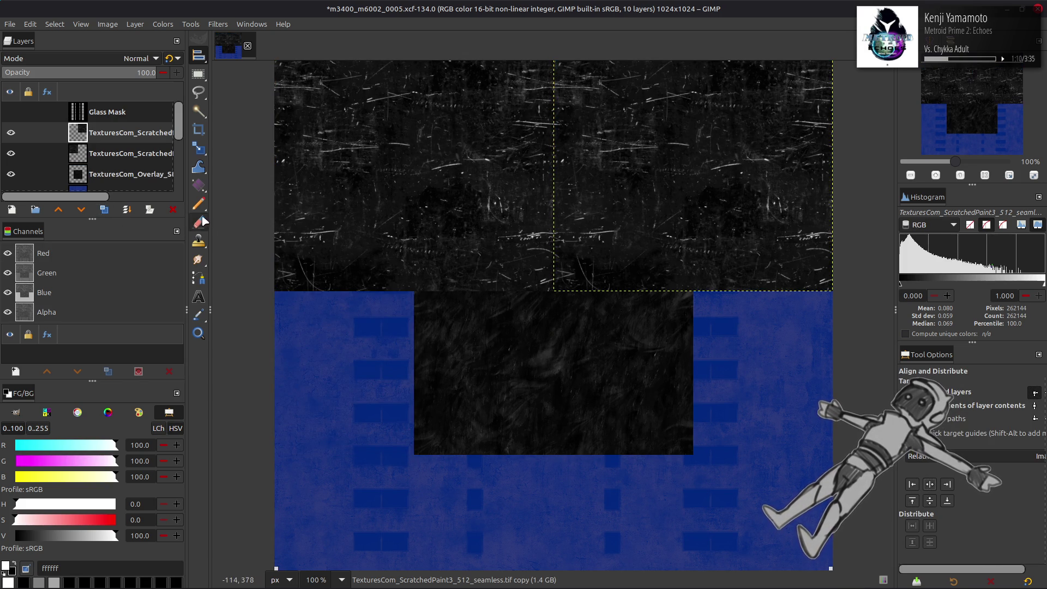
{"action": "left_click", "coordinate": [127, 210]}
Fill the bottom half with a merged-down copy so the texture tiles 2×2 across the canvas
{"action": "left_click", "coordinate": [107, 211]}
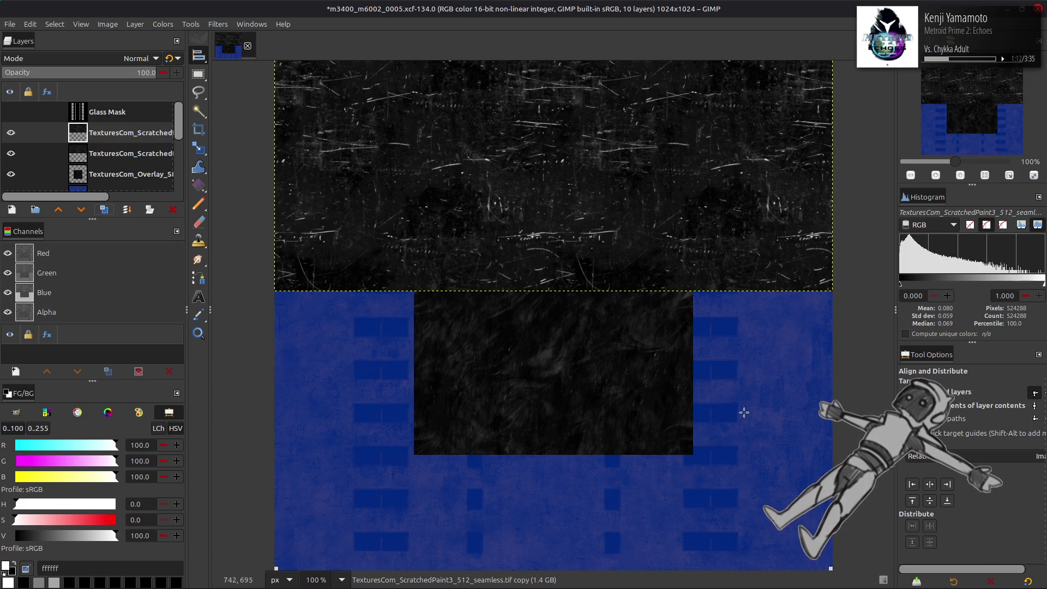
{"action": "left_click", "coordinate": [913, 499]}
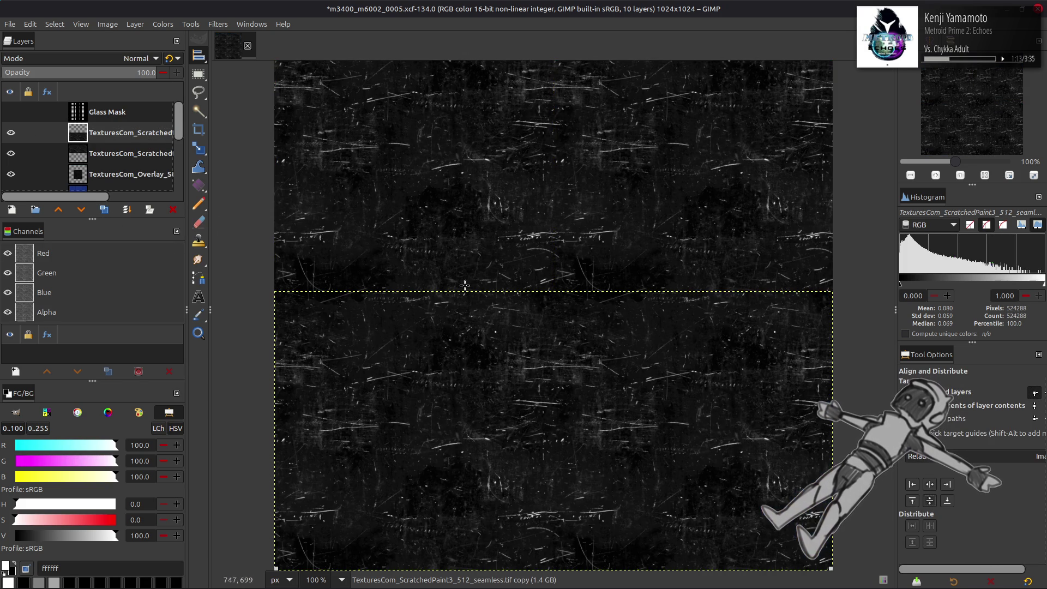
{"action": "key", "text": "r"}
{"action": "right_click", "coordinate": [116, 133]}
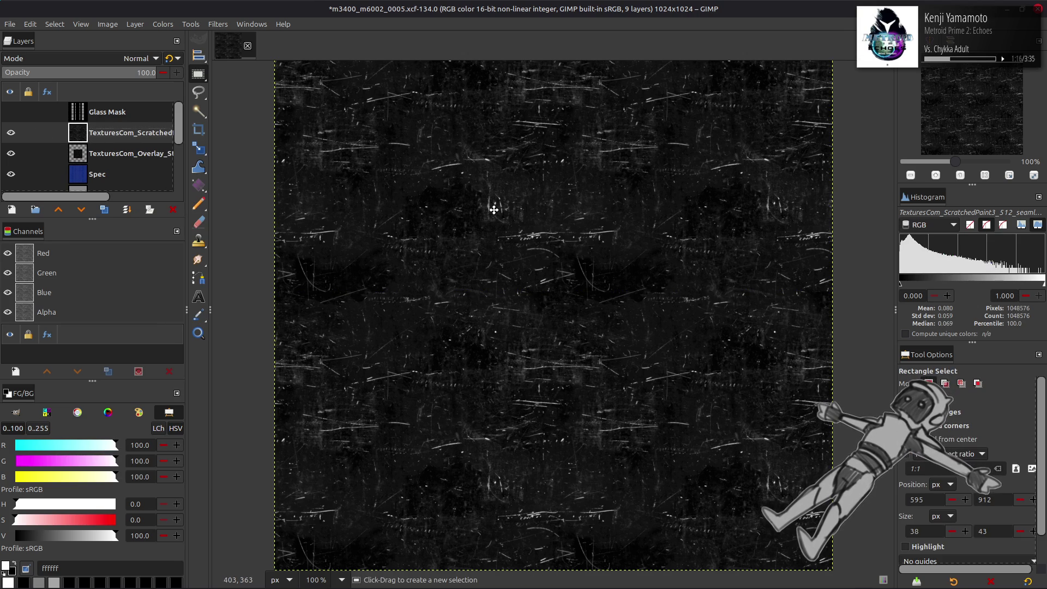
{"action": "key", "text": "q"}
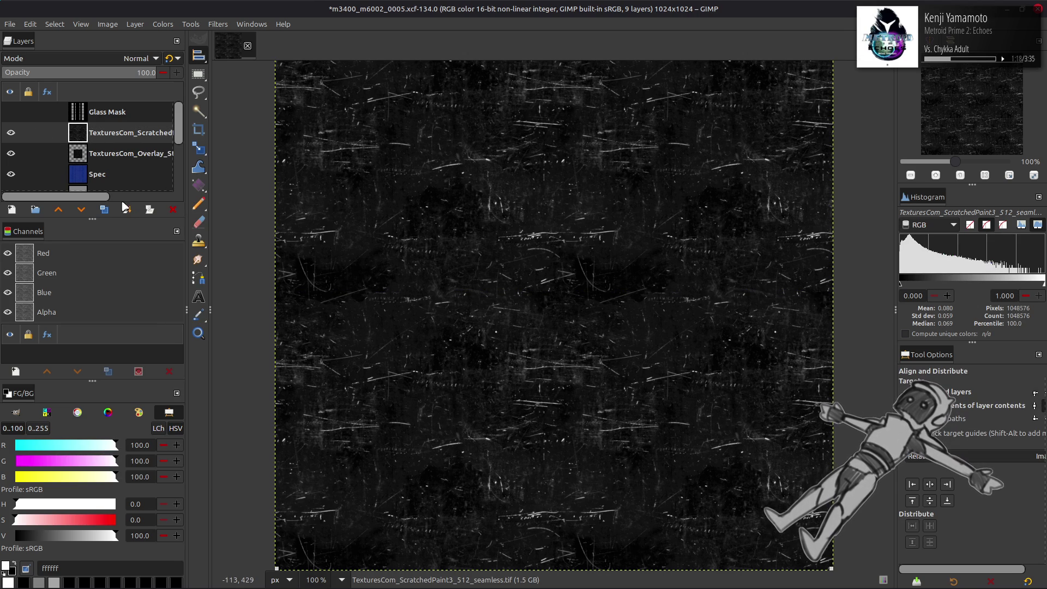
{"action": "key", "text": "ctrl+z"}
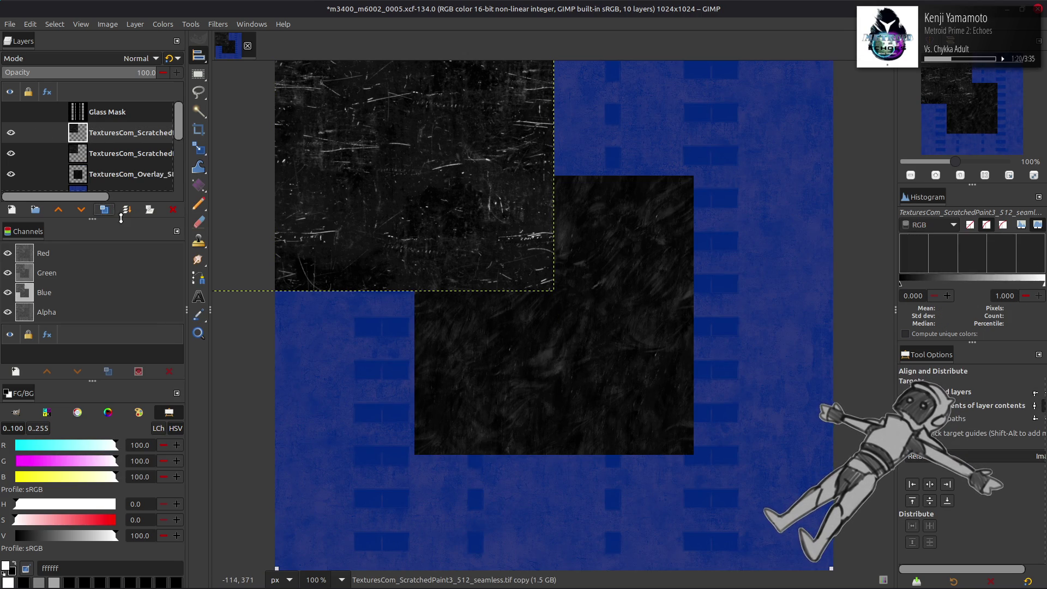
{"action": "key", "text": "ctrl+z"}
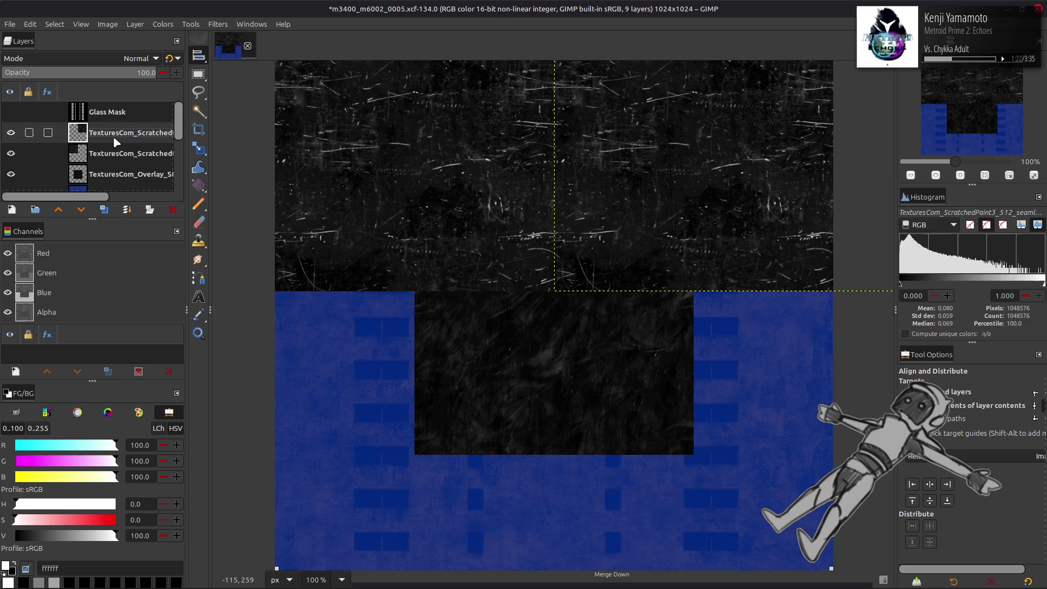
{"action": "left_click", "coordinate": [104, 210]}
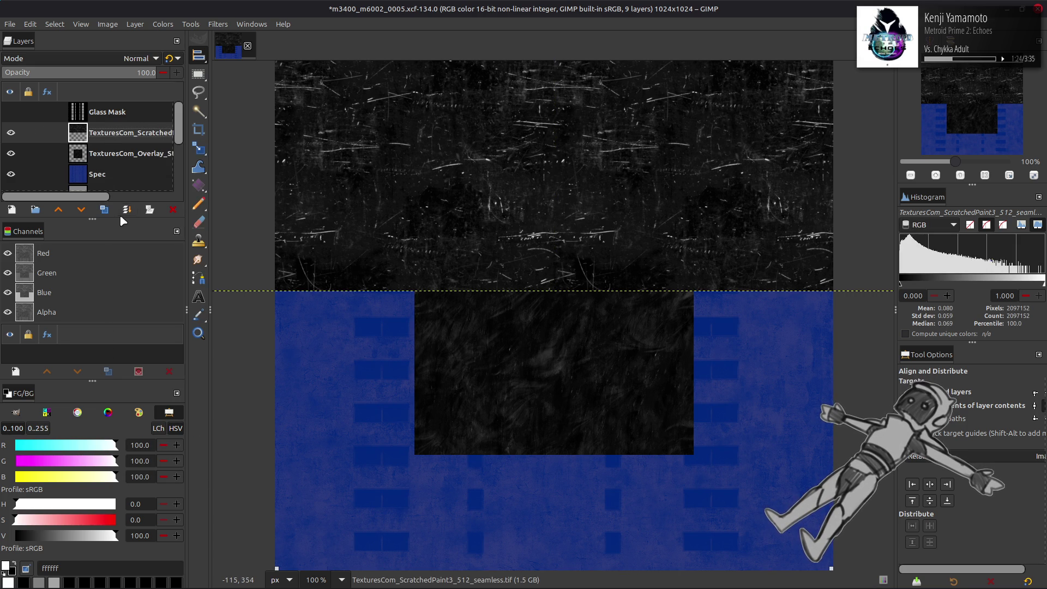
{"action": "left_click", "coordinate": [103, 210]}
{"action": "left_click", "coordinate": [946, 501]}
{"action": "right_click", "coordinate": [123, 139]}
{"action": "left_click", "coordinate": [153, 276]}
Scale the tiled scratch layer to 50% and toggle its visibility to compare
{"action": "left_click", "coordinate": [135, 24]}
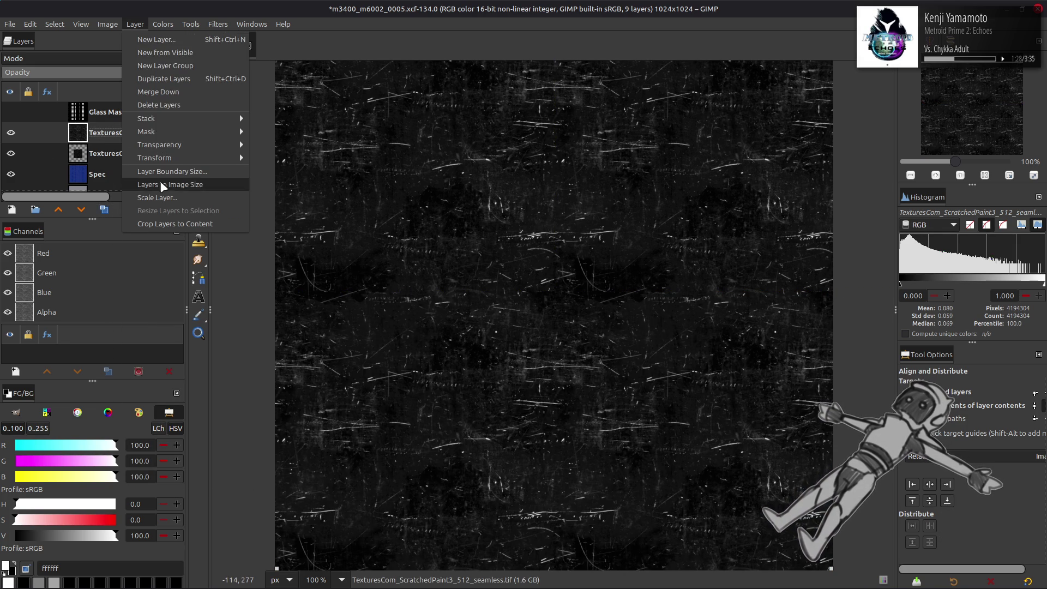
{"action": "left_click", "coordinate": [164, 197]}
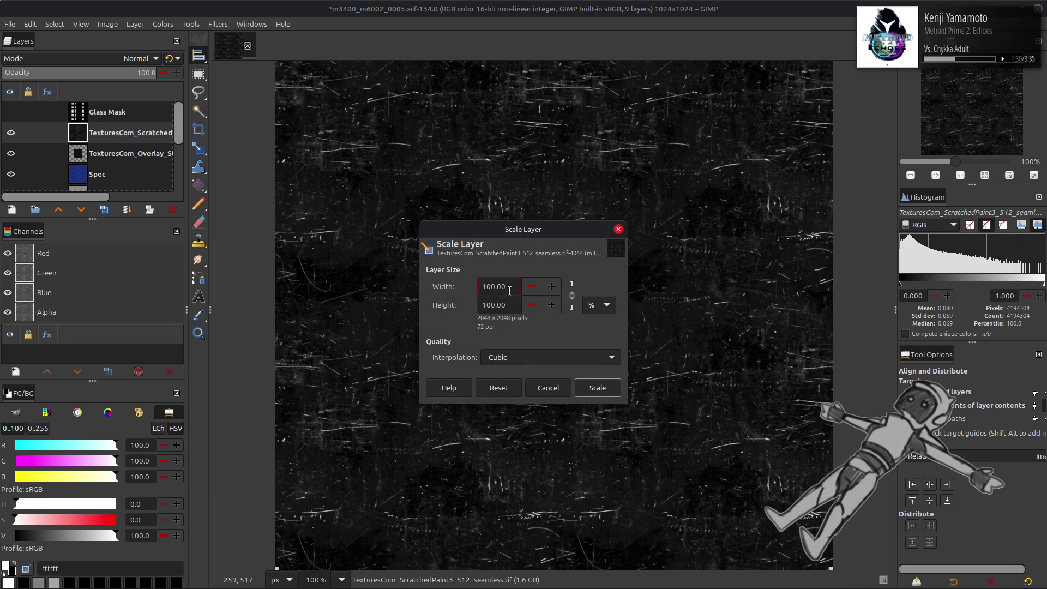
{"action": "type", "text": "0"}
{"action": "left_click", "coordinate": [599, 389]}
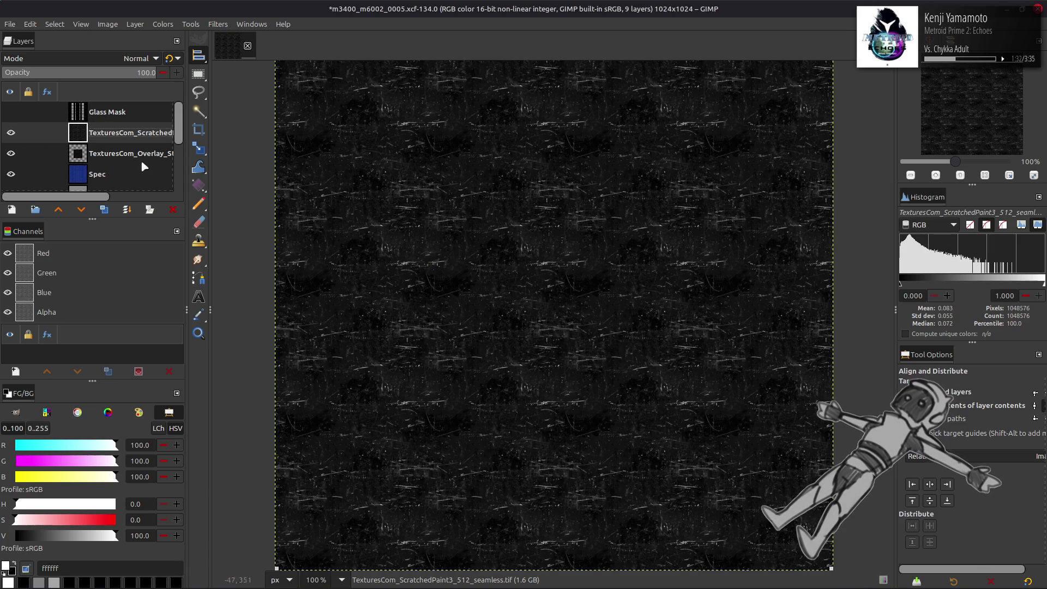
{"action": "left_click", "coordinate": [11, 133]}
{"action": "left_click", "coordinate": [11, 133]}
{"action": "left_click", "coordinate": [11, 134]}
{"action": "left_click", "coordinate": [11, 133]}
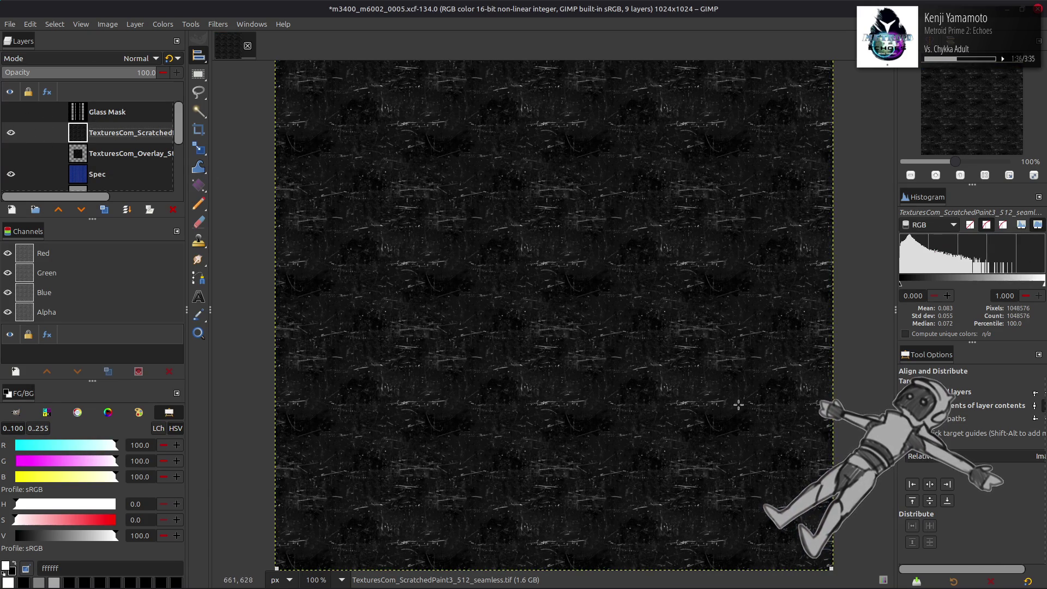
Re-tile the scaled layer 2×2 by aligning, duplicating and merging copies with Ctrl+M
{"action": "left_click", "coordinate": [912, 485]}
{"action": "left_click", "coordinate": [106, 209]}
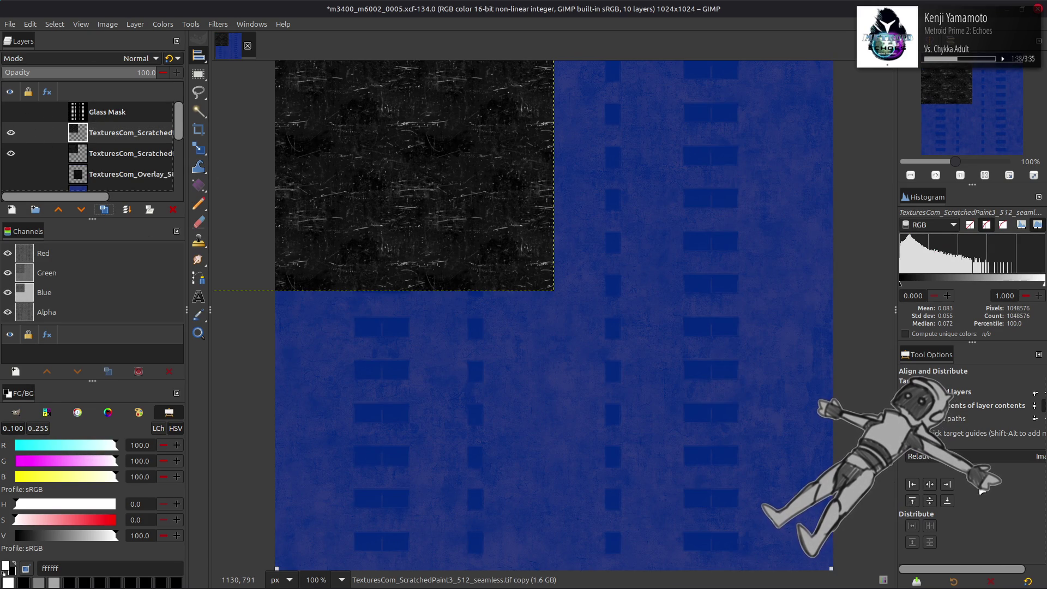
{"action": "left_click", "coordinate": [946, 485]}
{"action": "key", "text": "ctrl+m"}
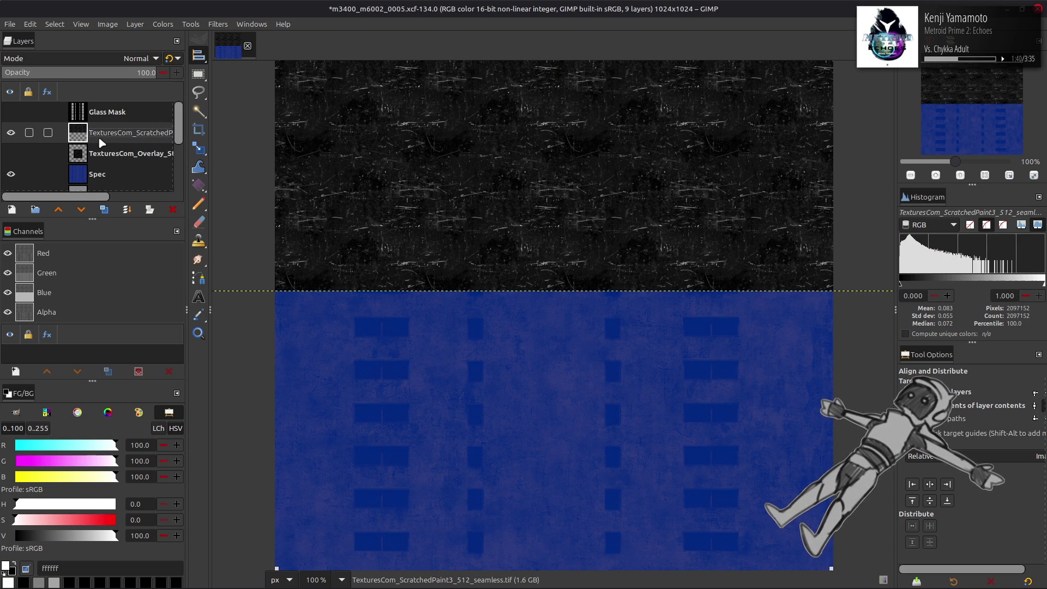
{"action": "left_click", "coordinate": [109, 209]}
{"action": "left_click", "coordinate": [946, 501]}
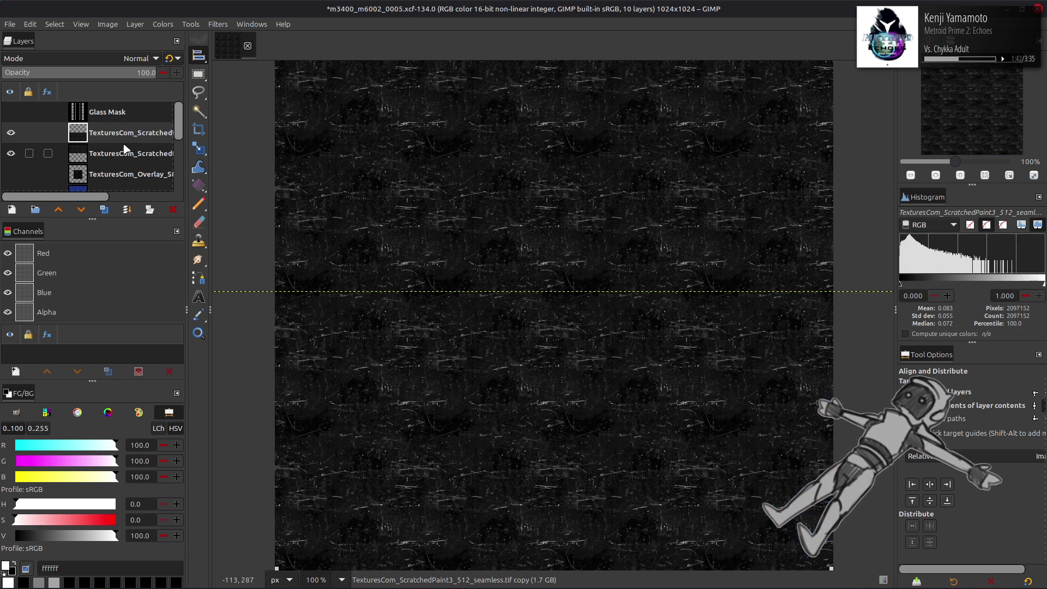
{"action": "key", "text": "ctrl+m"}
Scale the scratch layer to 50% again, to 1024 × 1024, and duplicate it
{"action": "left_click", "coordinate": [134, 25]}
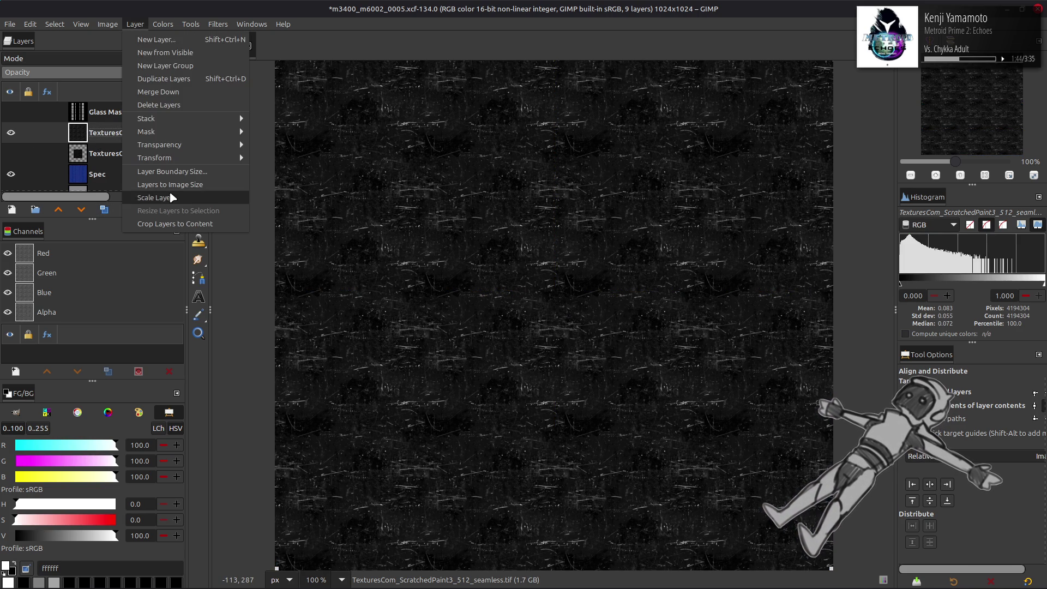
{"action": "left_click", "coordinate": [163, 197]}
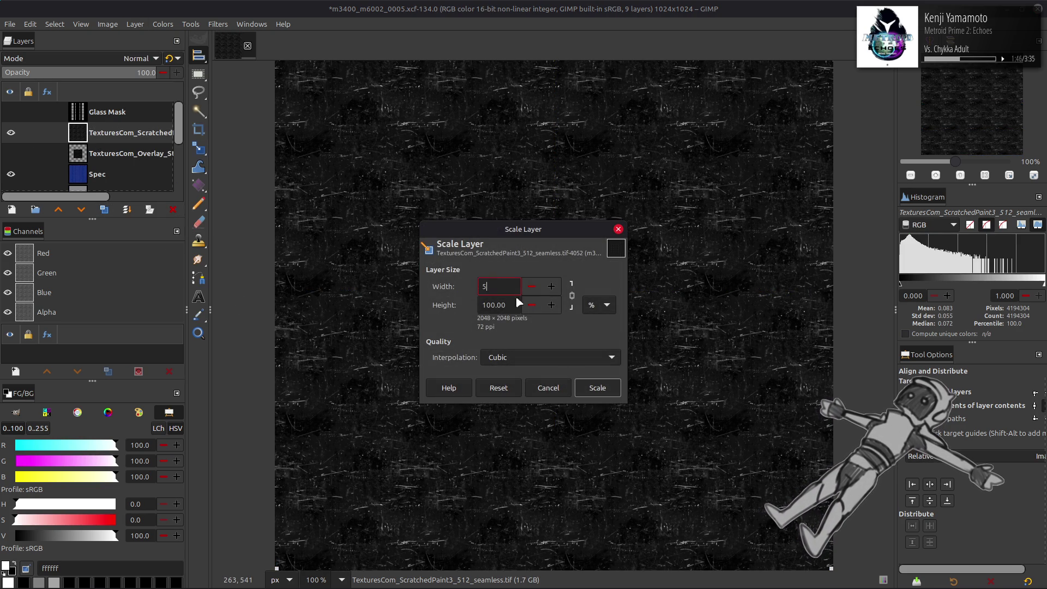
{"action": "left_click", "coordinate": [597, 389]}
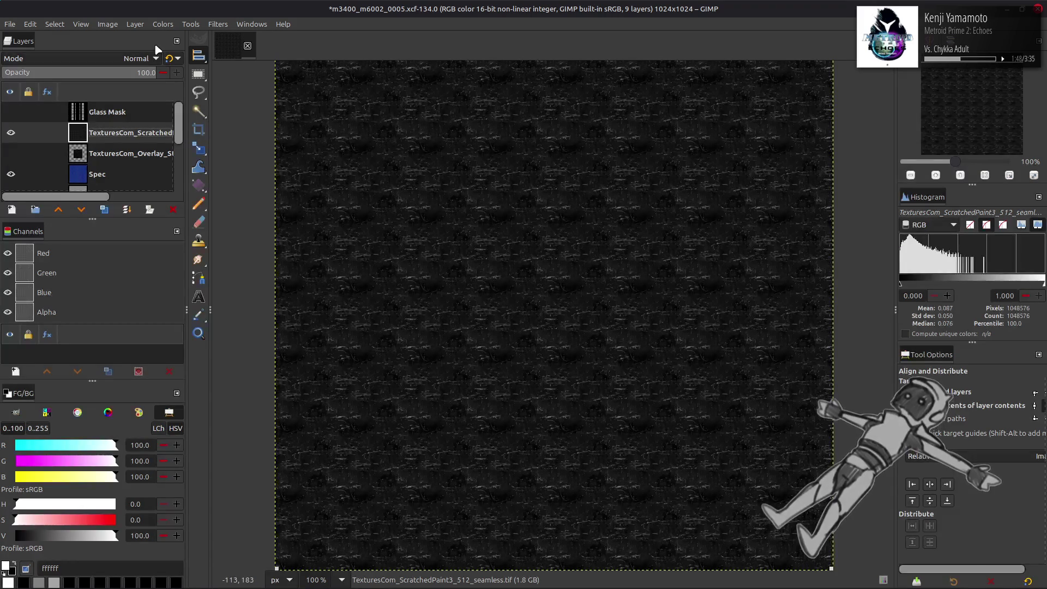
{"action": "left_click", "coordinate": [107, 210]}
{"action": "left_click", "coordinate": [107, 210]}
{"action": "left_click", "coordinate": [217, 24]}
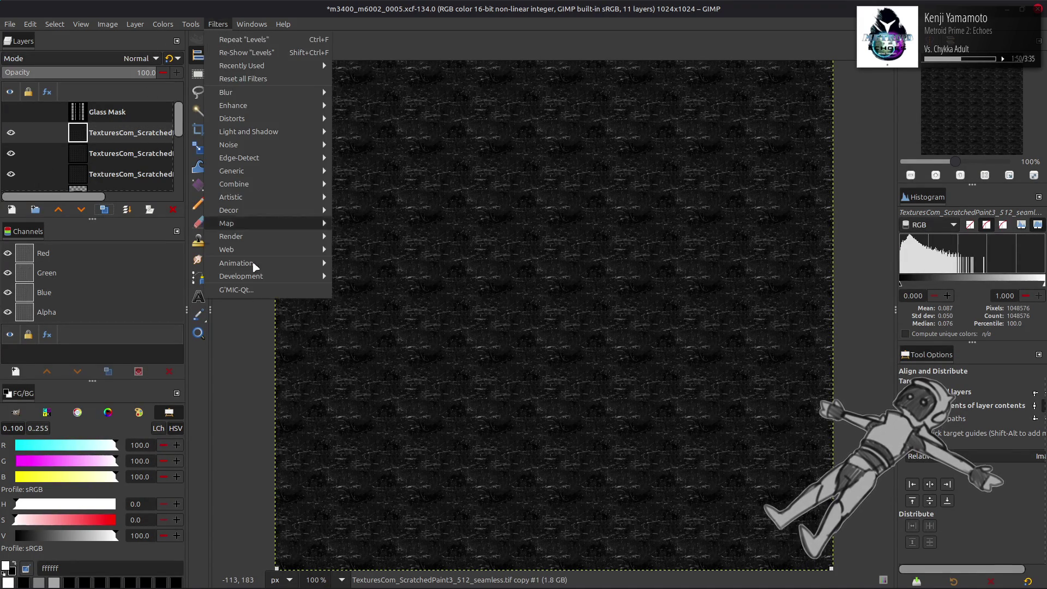
Gaussian-blur the copy with G'MIC, merge it down as Grain extract, then merge again as Grain merge
{"action": "left_click", "coordinate": [256, 294]}
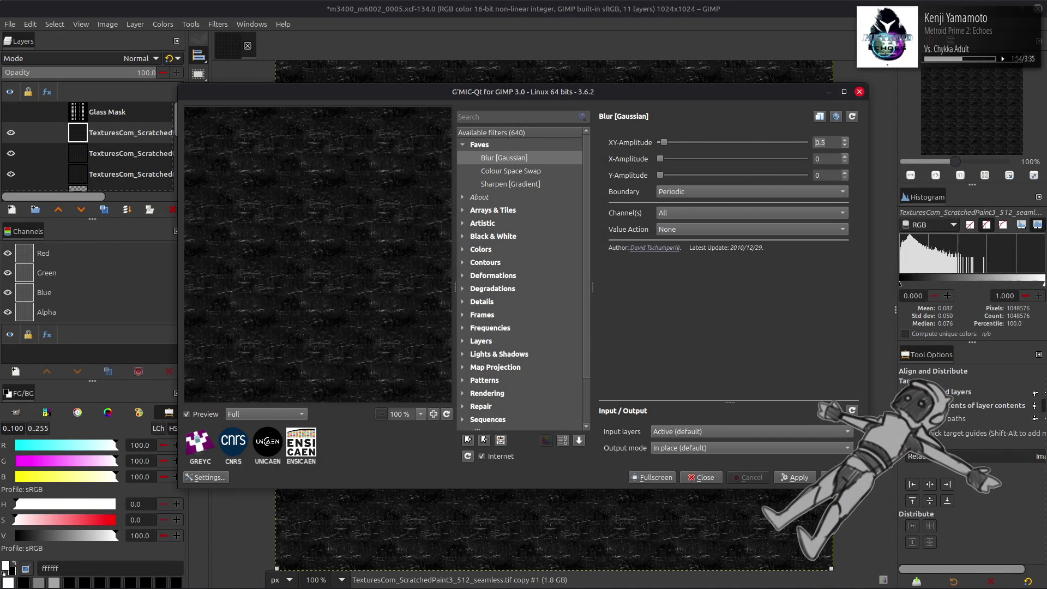
{"action": "left_click", "coordinate": [840, 477]}
{"action": "left_click", "coordinate": [100, 59]}
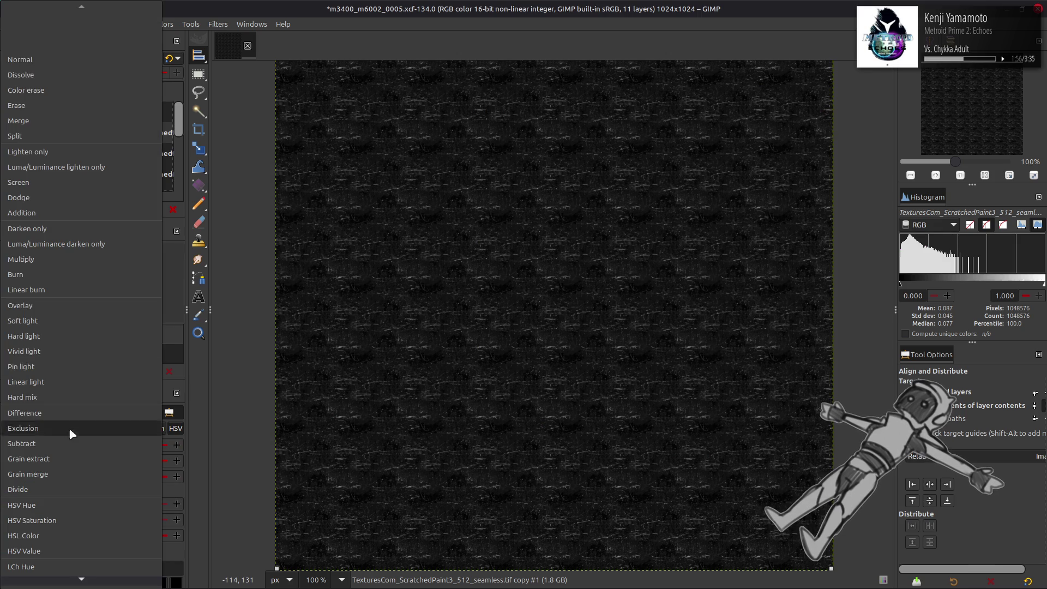
{"action": "left_click", "coordinate": [70, 417]}
{"action": "key", "text": "ctrl+shift+m"}
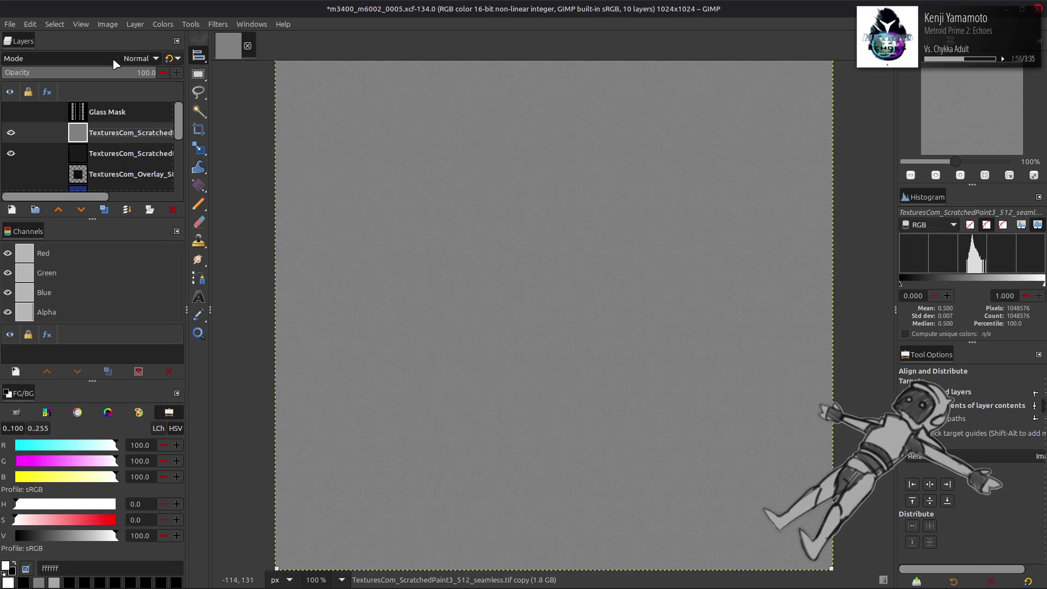
{"action": "left_click", "coordinate": [115, 61]}
{"action": "left_click", "coordinate": [69, 476]}
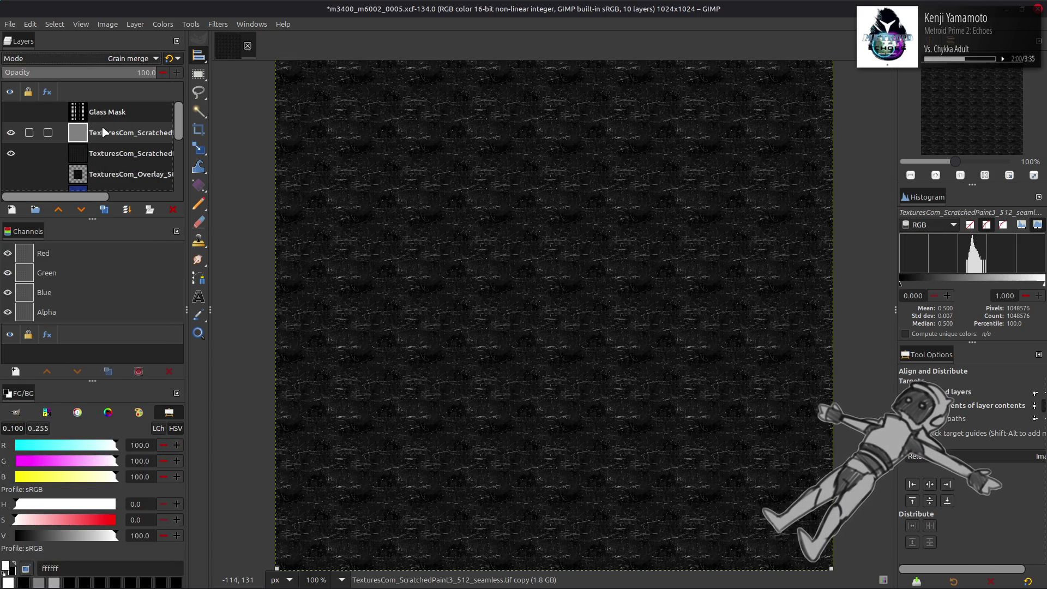
{"action": "key", "text": "ctrl+shift+m"}
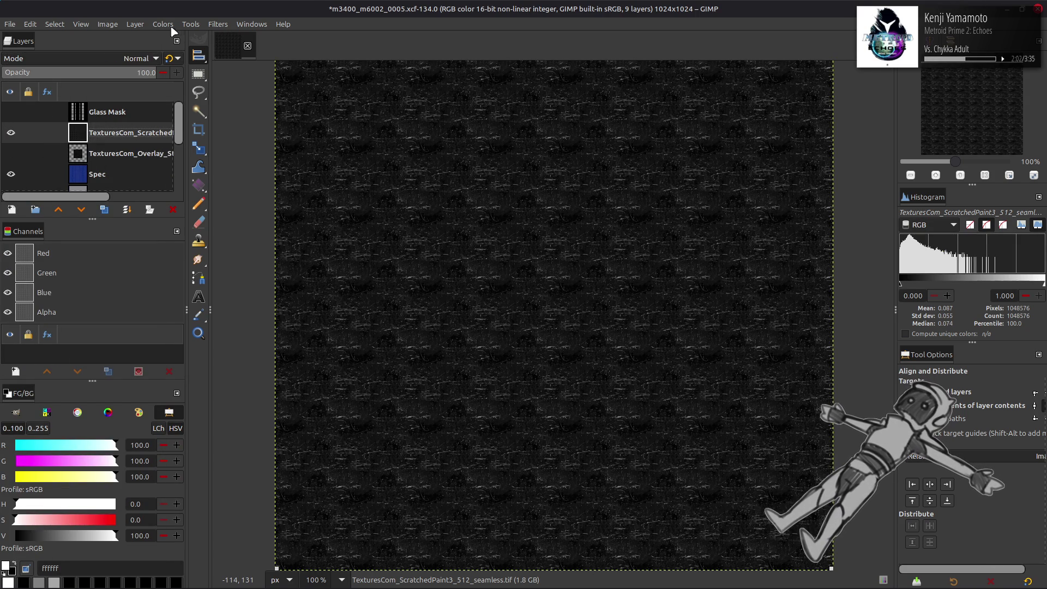
Apply Stretch Contrast to the scratch layer with non-linear components enabled
{"action": "left_click", "coordinate": [164, 24]}
{"action": "mouse_move", "coordinate": [229, 211]}
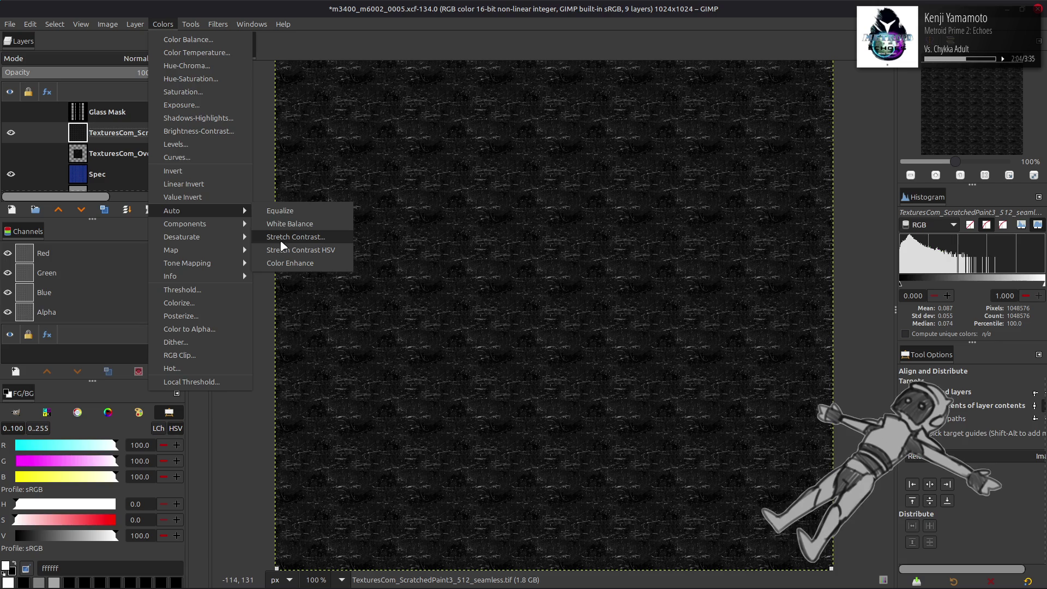
{"action": "left_click", "coordinate": [295, 237]}
{"action": "left_click", "coordinate": [89, 308]}
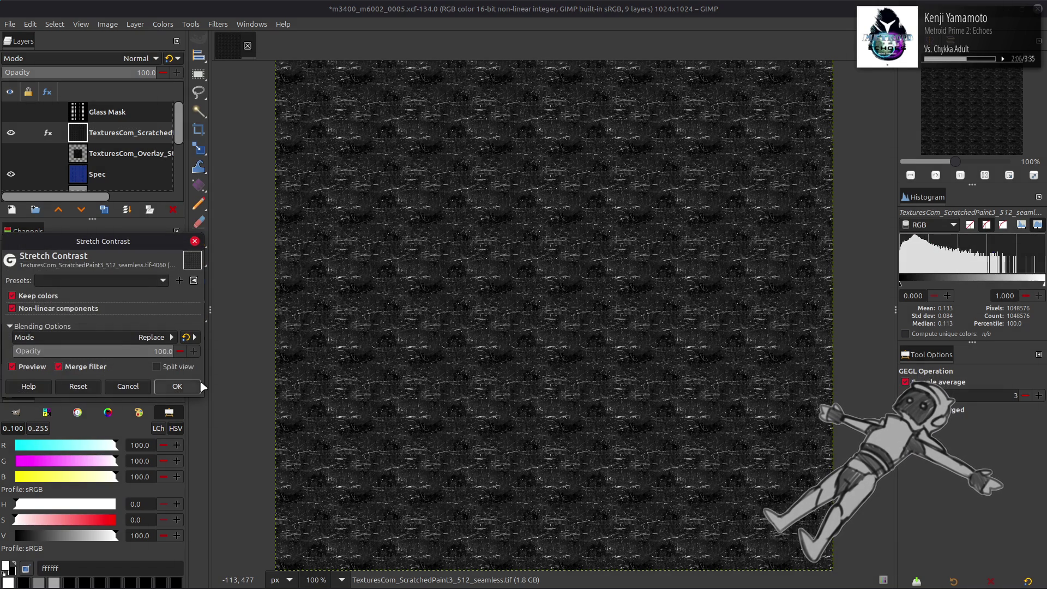
{"action": "left_click", "coordinate": [188, 389]}
Move the scratch layer below the stains overlay, invert and hide it, then show and select the overlay
{"action": "left_click_drag", "start_coordinate": [110, 135], "coordinate": [92, 161]}
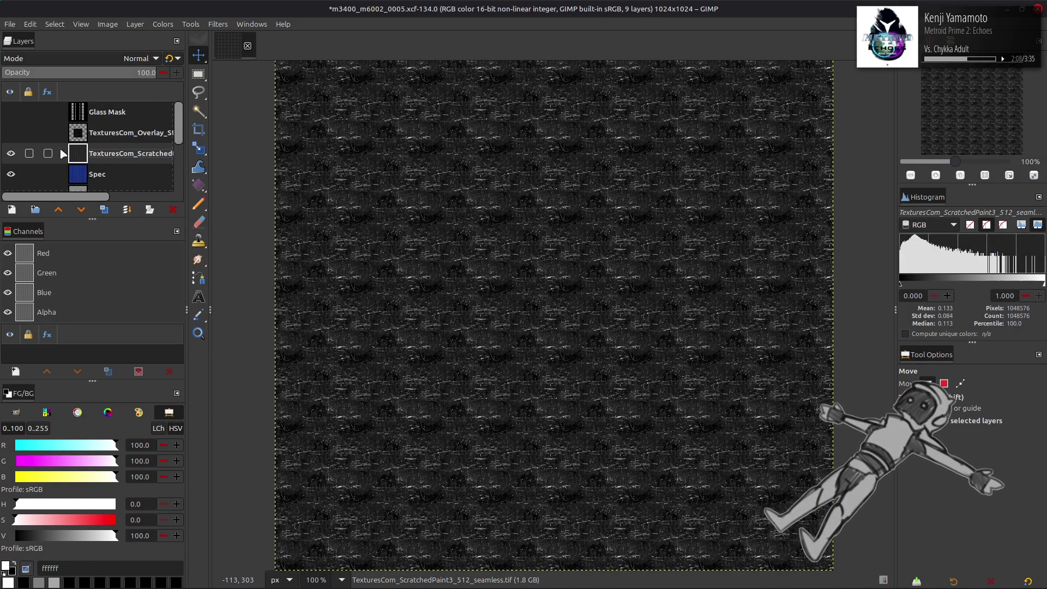
{"action": "left_click", "coordinate": [171, 25]}
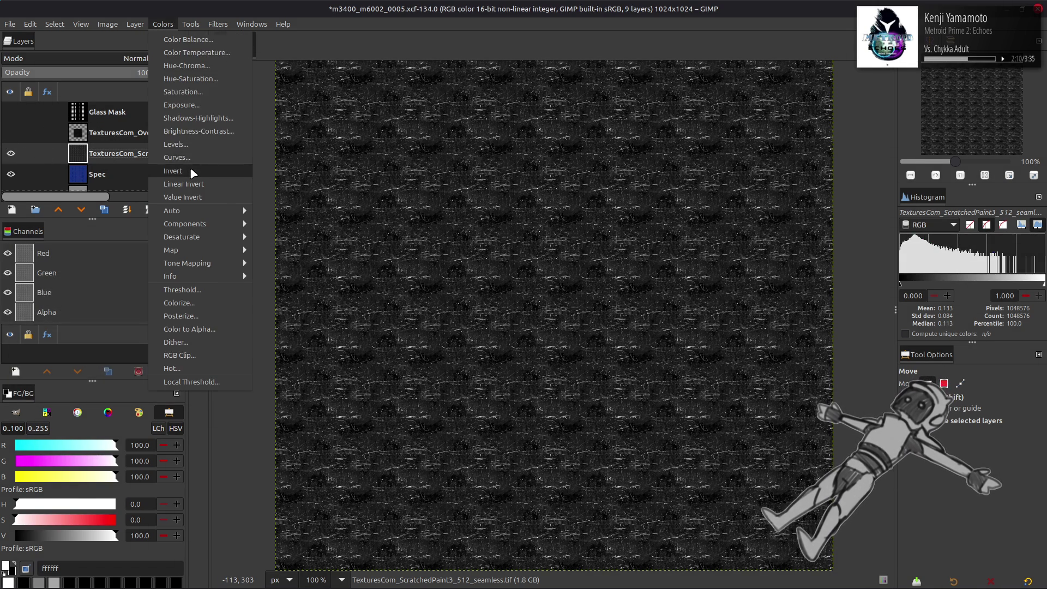
{"action": "left_click", "coordinate": [190, 168]}
{"action": "left_click", "coordinate": [11, 153]}
{"action": "left_click", "coordinate": [11, 133]}
{"action": "left_click", "coordinate": [125, 133]}
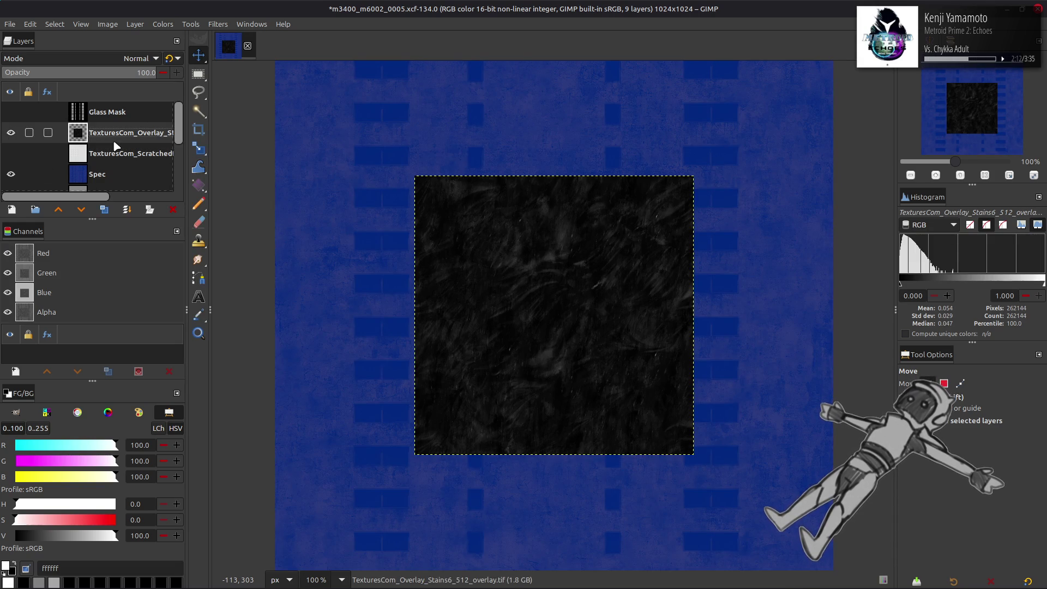
Align the stains overlay top-left, then duplicate it to the right edge and merge down
{"action": "left_click", "coordinate": [162, 24]}
{"action": "left_click", "coordinate": [637, 333]}
{"action": "key", "text": "q"}
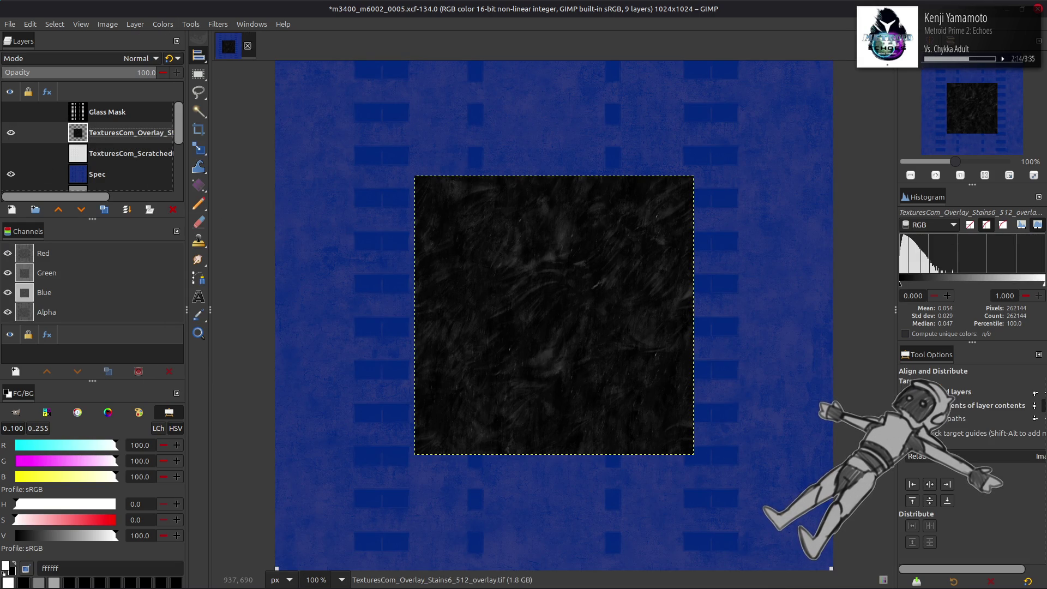
{"action": "left_click", "coordinate": [915, 500]}
{"action": "left_click", "coordinate": [912, 485]}
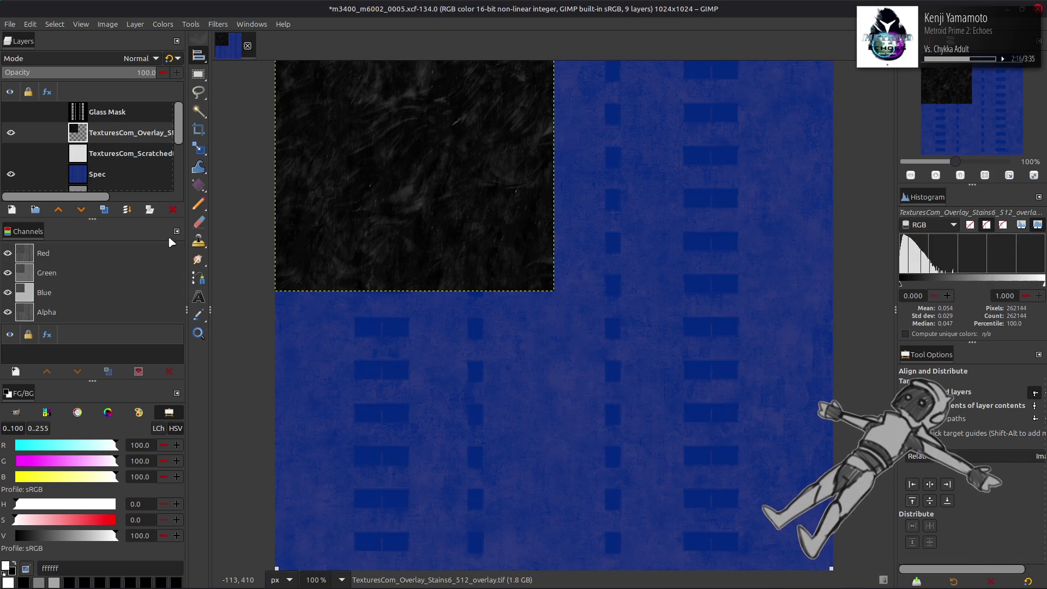
{"action": "key", "text": "shift+ctrl+d"}
{"action": "left_click", "coordinate": [943, 485]}
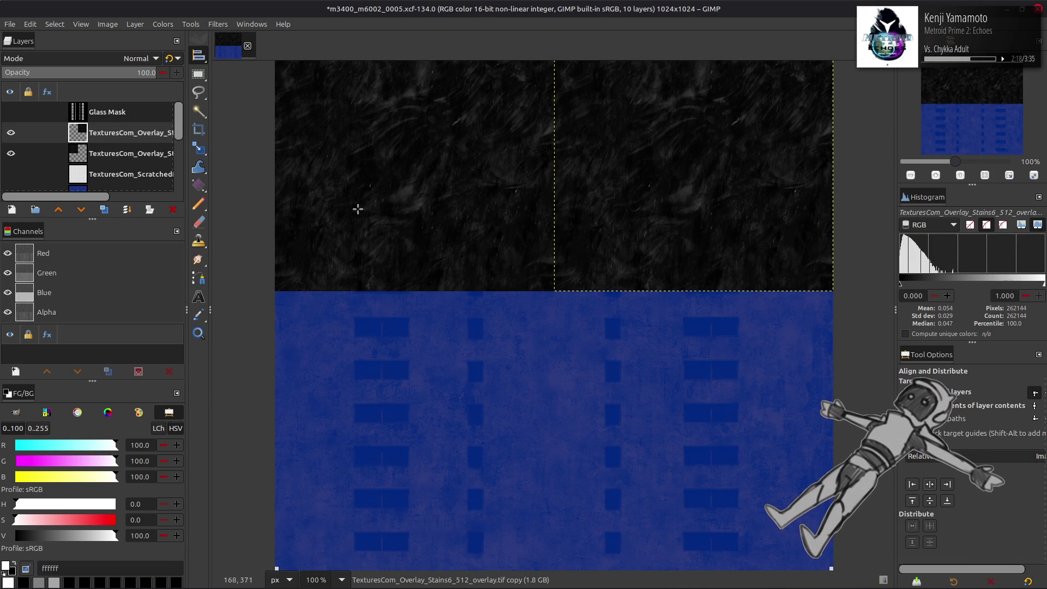
{"action": "left_click", "coordinate": [126, 209]}
Duplicate the top-half strip and merge it to fill the canvas, undoing and redoing the merges
{"action": "left_click", "coordinate": [104, 210]}
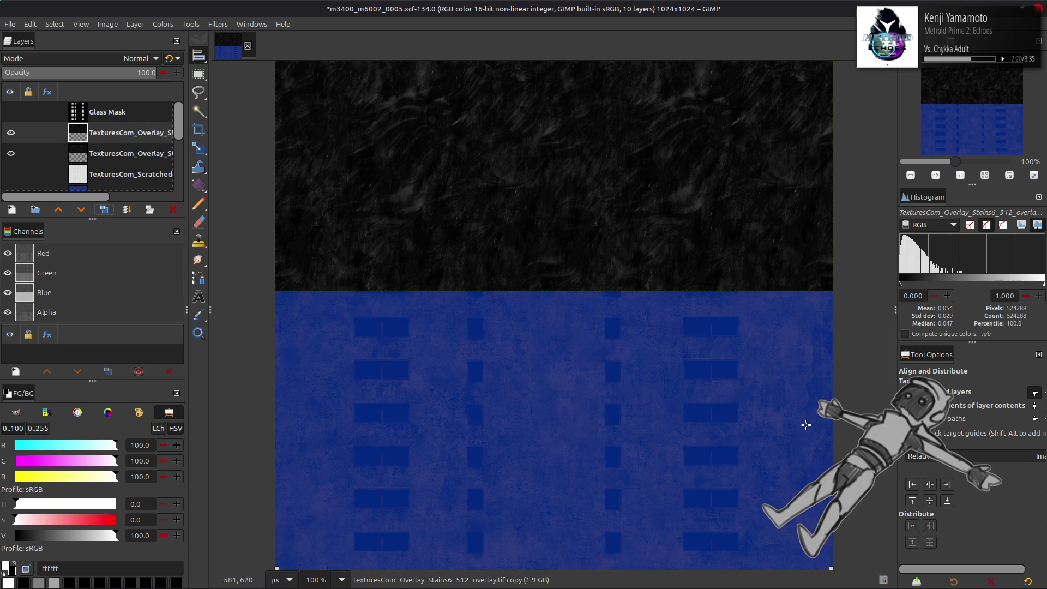
{"action": "key", "text": "ctrl+m"}
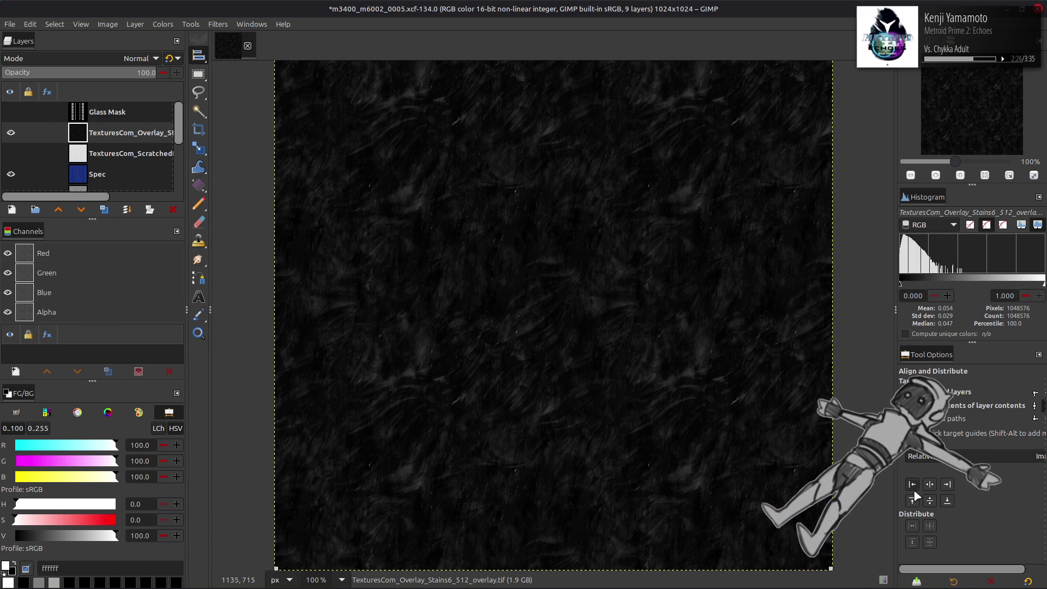
{"action": "key", "text": "ctrl+z"}
{"action": "key", "text": "ctrl+z"}
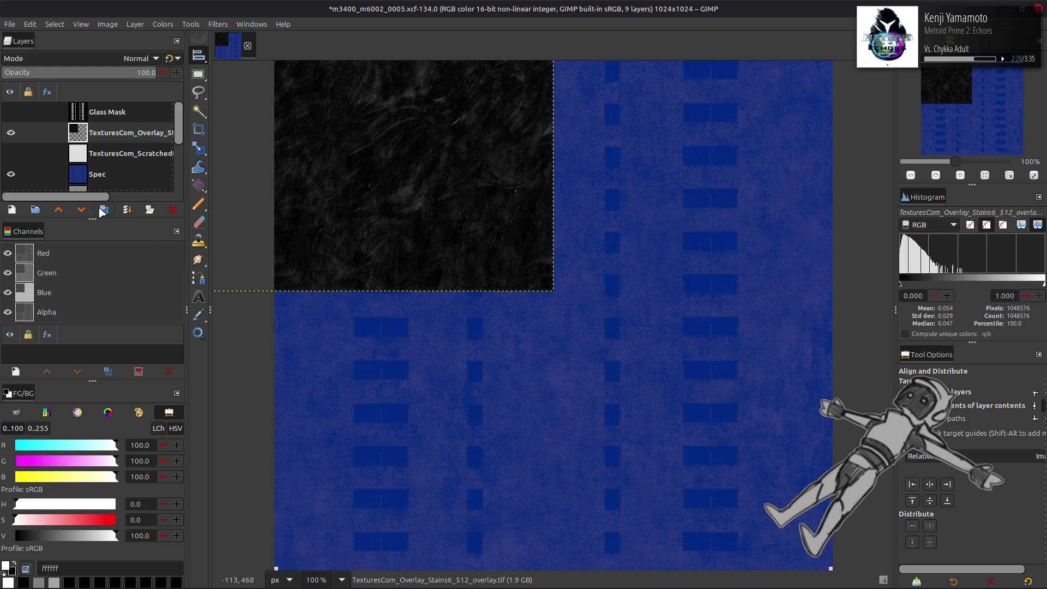
{"action": "key", "text": "ctrl+z"}
{"action": "right_click", "coordinate": [121, 141]}
{"action": "left_click", "coordinate": [152, 285]}
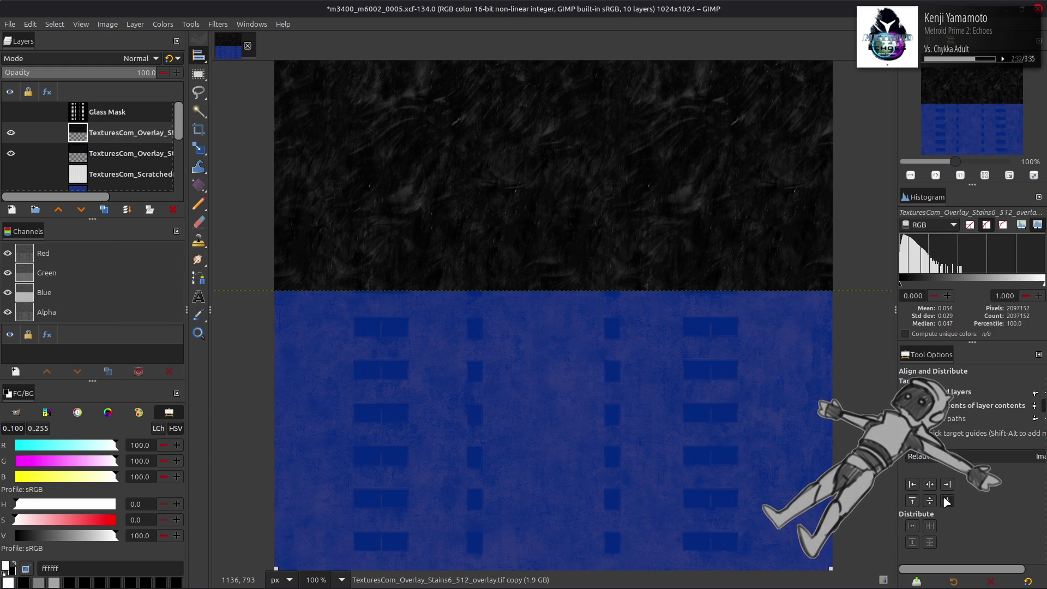
{"action": "key", "text": "ctrl+y"}
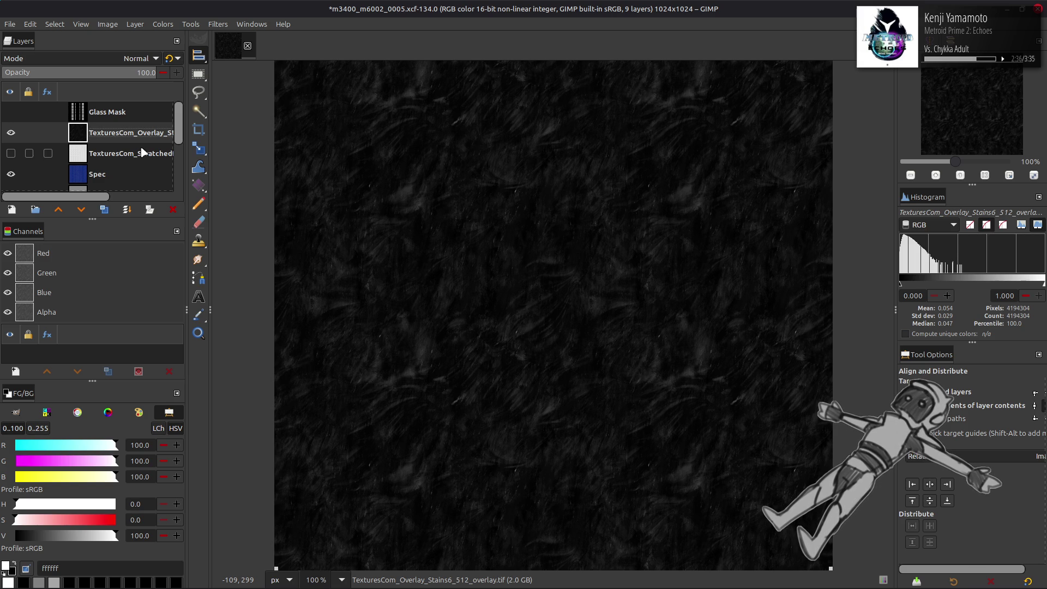
{"action": "left_click", "coordinate": [219, 24]}
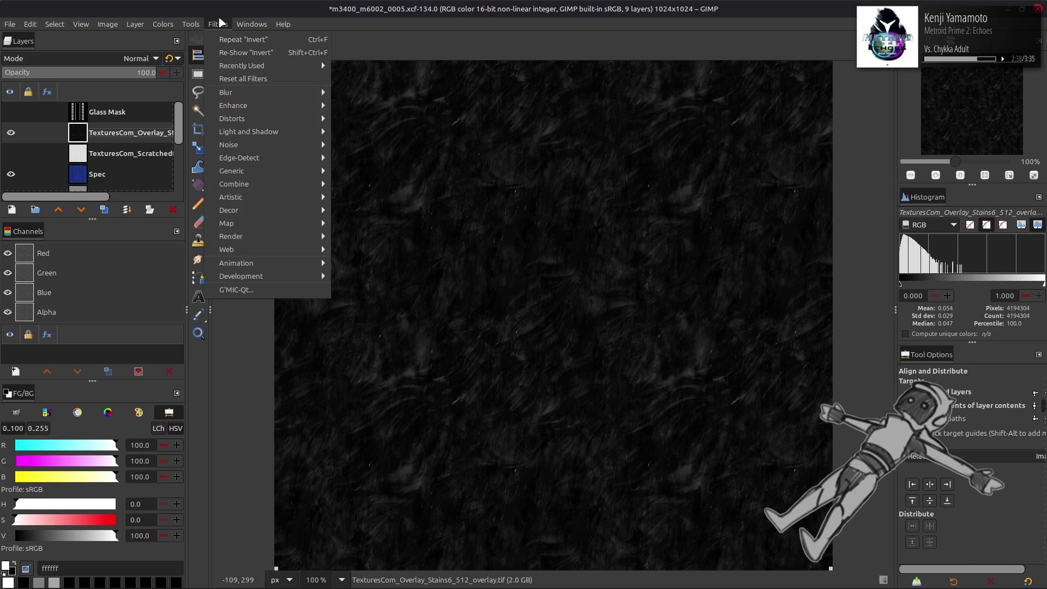
Apply the G'MIC Colour Space Swap (sRGB to RGB) to the overlay
{"action": "left_click", "coordinate": [236, 289]}
{"action": "left_click", "coordinate": [528, 174]}
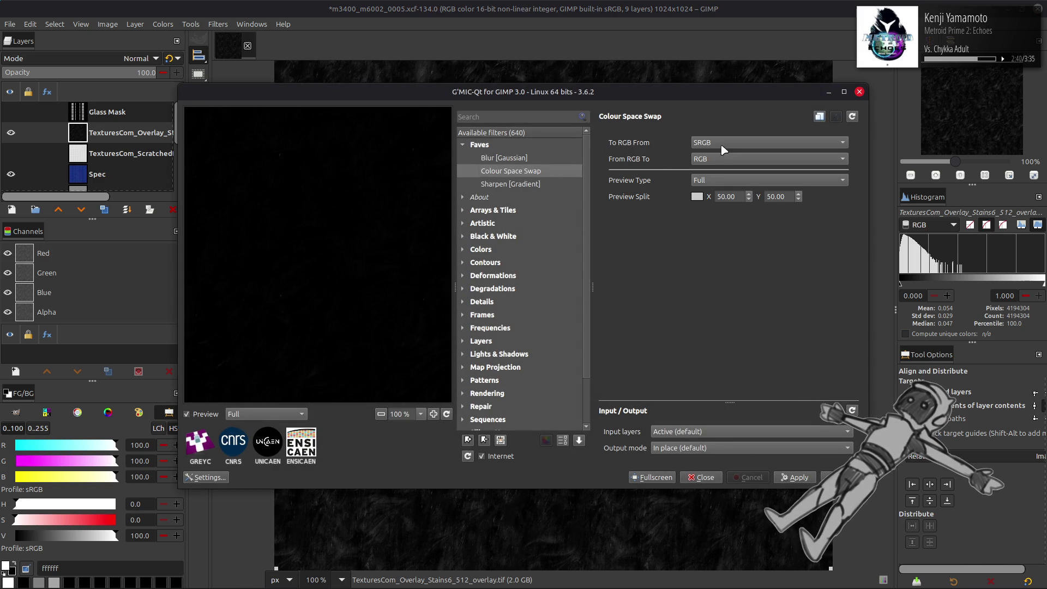
{"action": "key", "text": "Return"}
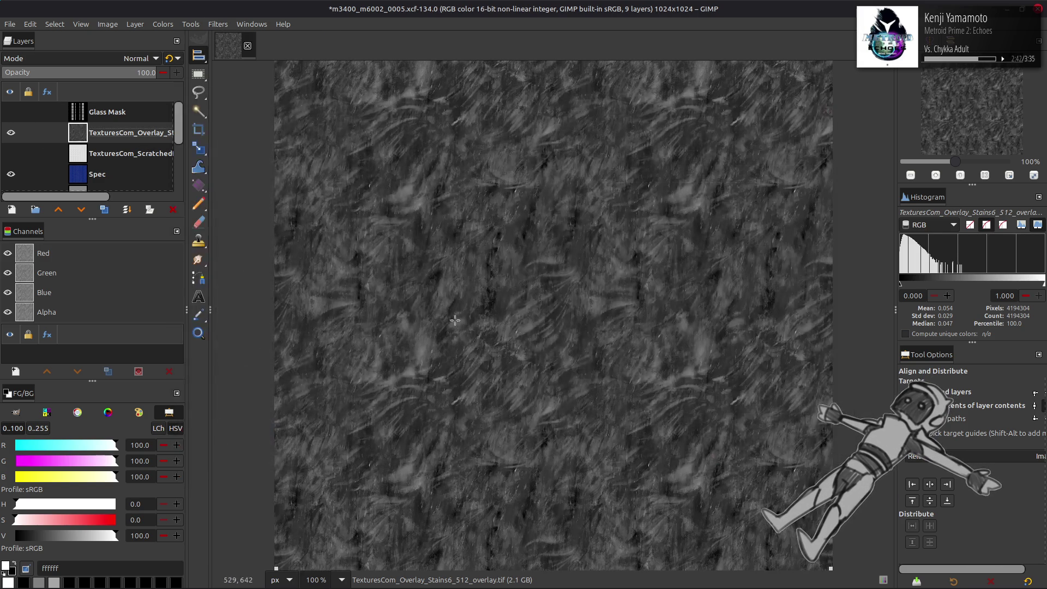
Scale the overlay layer to 50%
{"action": "left_click", "coordinate": [135, 24]}
{"action": "left_click", "coordinate": [163, 199]}
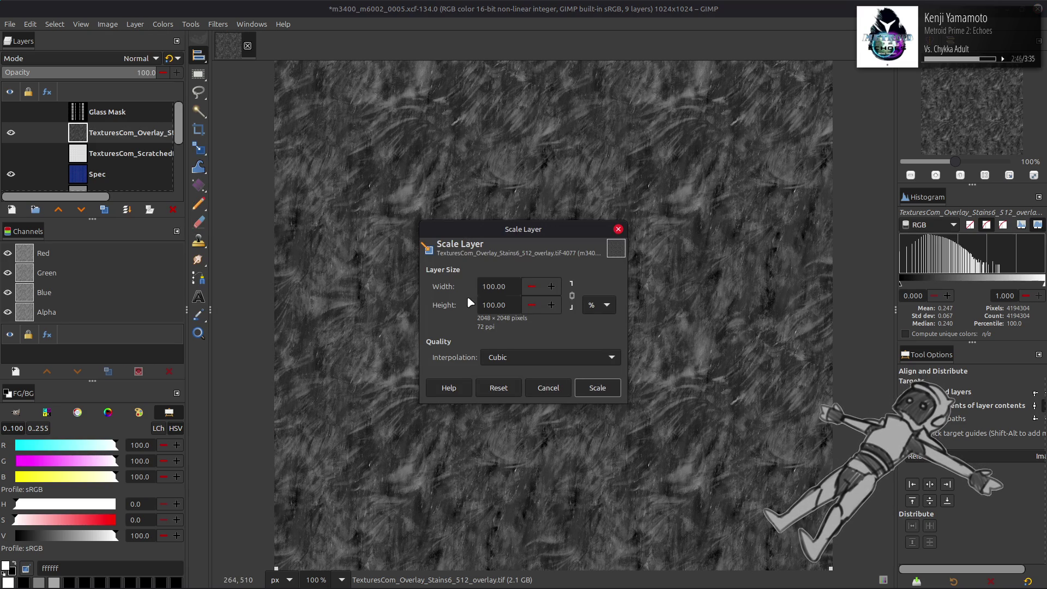
{"action": "triple_click", "coordinate": [496, 287]}
{"action": "type", "text": "50"}
{"action": "left_click", "coordinate": [597, 388]}
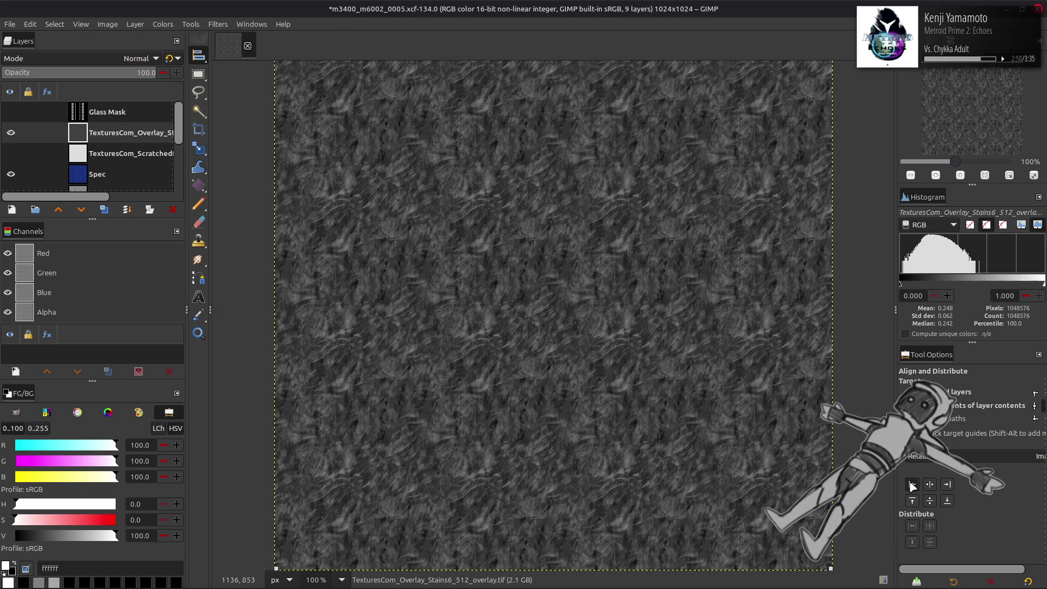
Tile the scaled overlay 2 × 2 by duplicating, aligning right and bottom, and merging
{"action": "key", "text": "shift+ctrl+d"}
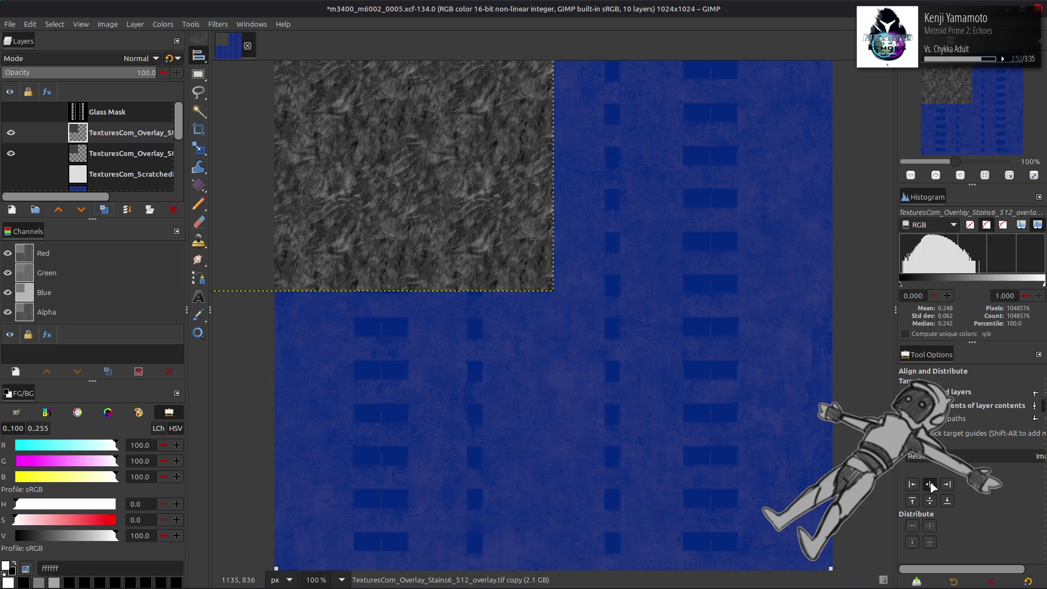
{"action": "left_click", "coordinate": [946, 487]}
{"action": "left_click", "coordinate": [127, 209]}
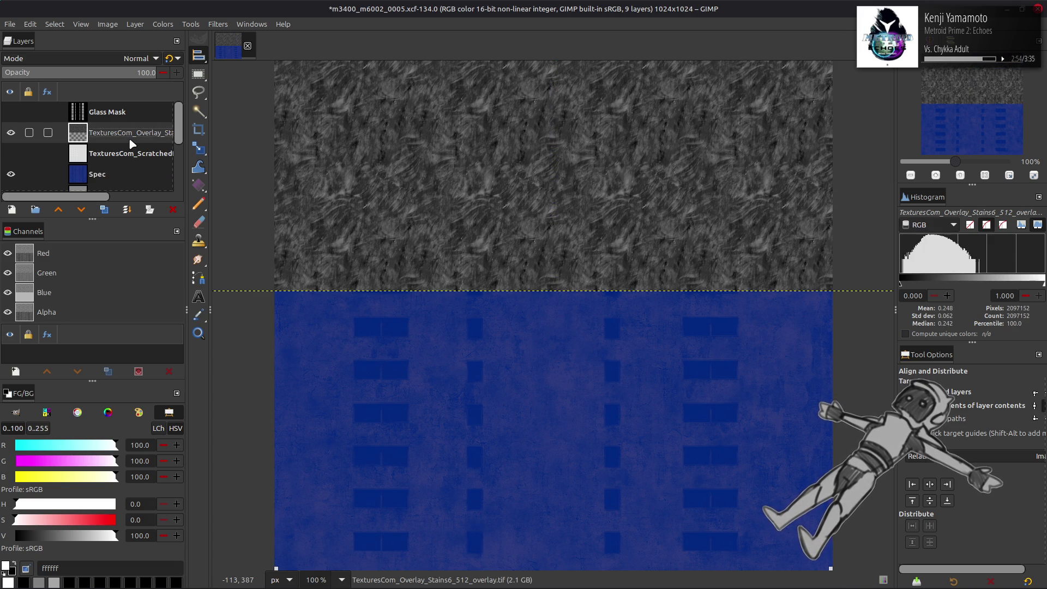
{"action": "key", "text": "shift+ctrl+d"}
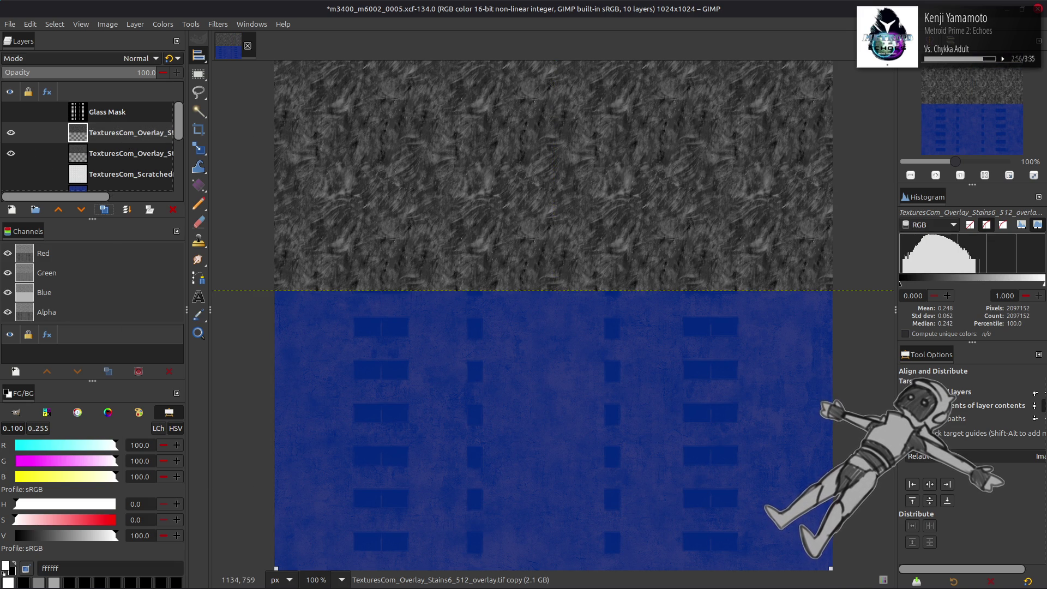
{"action": "left_click", "coordinate": [947, 504]}
{"action": "key", "text": "ctrl+m"}
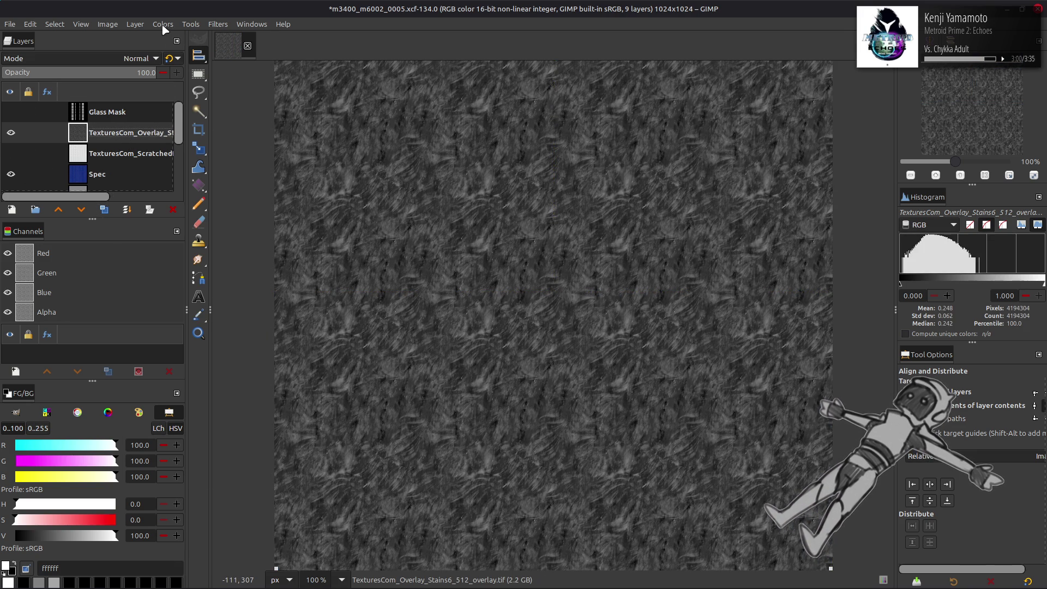
Scale the tiled overlay down to 50% again for a finer pattern
{"action": "left_click", "coordinate": [135, 24]}
{"action": "left_click", "coordinate": [157, 197]}
{"action": "triple_click", "coordinate": [502, 286]}
{"action": "type", "text": "50"}
{"action": "left_click", "coordinate": [596, 387]}
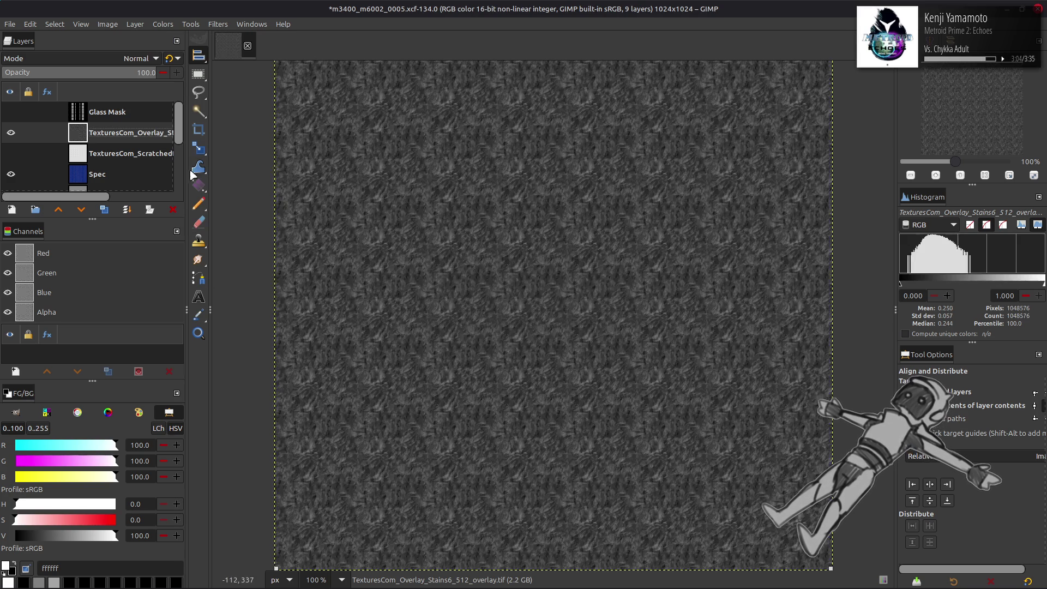
{"action": "left_click", "coordinate": [217, 24]}
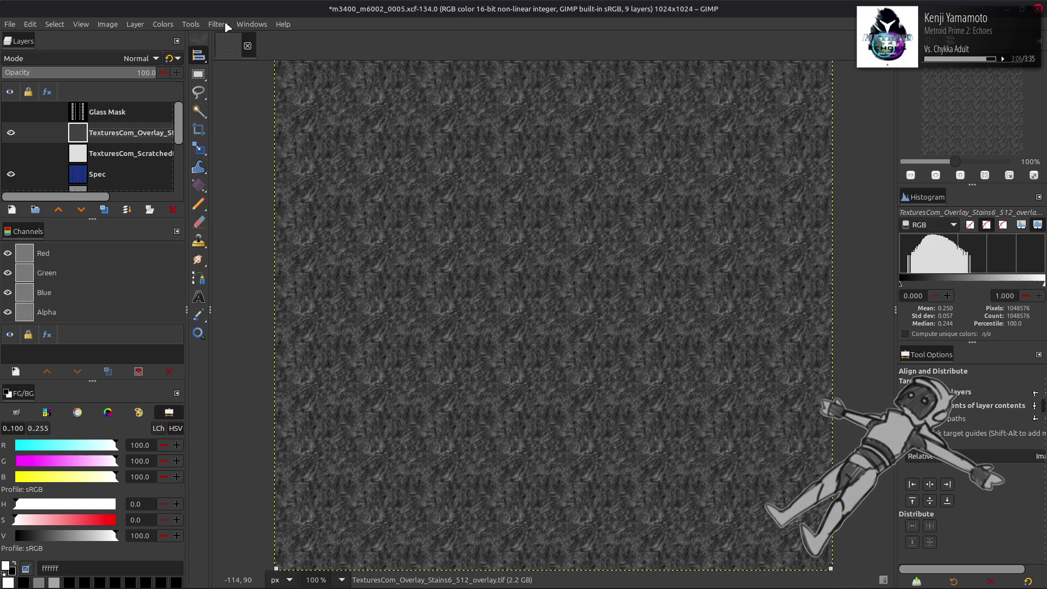
Swap the overlay back to sRGB and stretch its contrast including non-linear components
{"action": "left_click", "coordinate": [264, 290]}
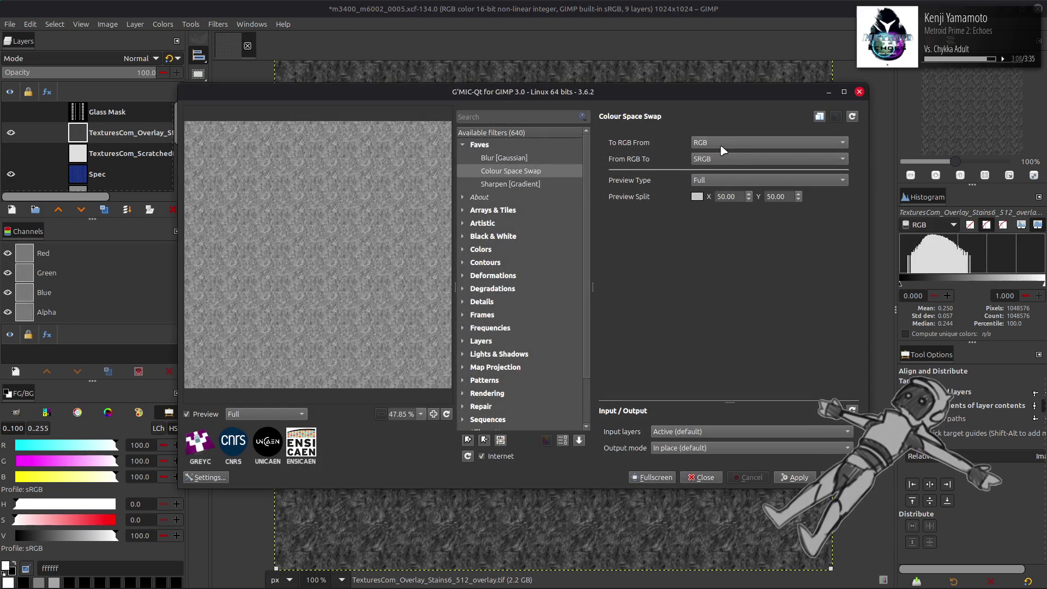
{"action": "key", "text": "Return"}
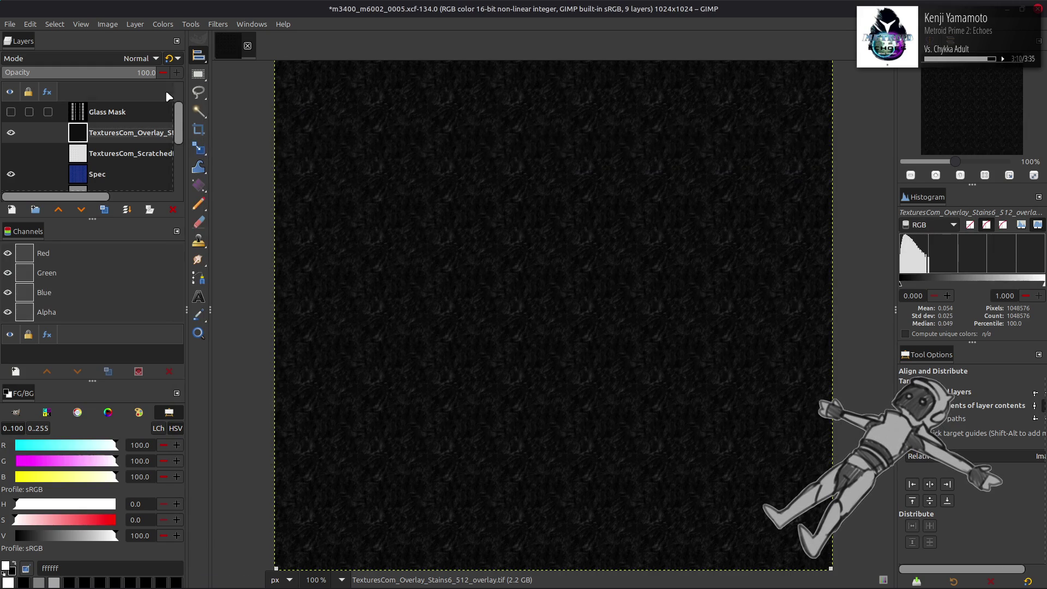
{"action": "left_click", "coordinate": [163, 24]}
{"action": "mouse_move", "coordinate": [170, 206]}
{"action": "left_click", "coordinate": [284, 234]}
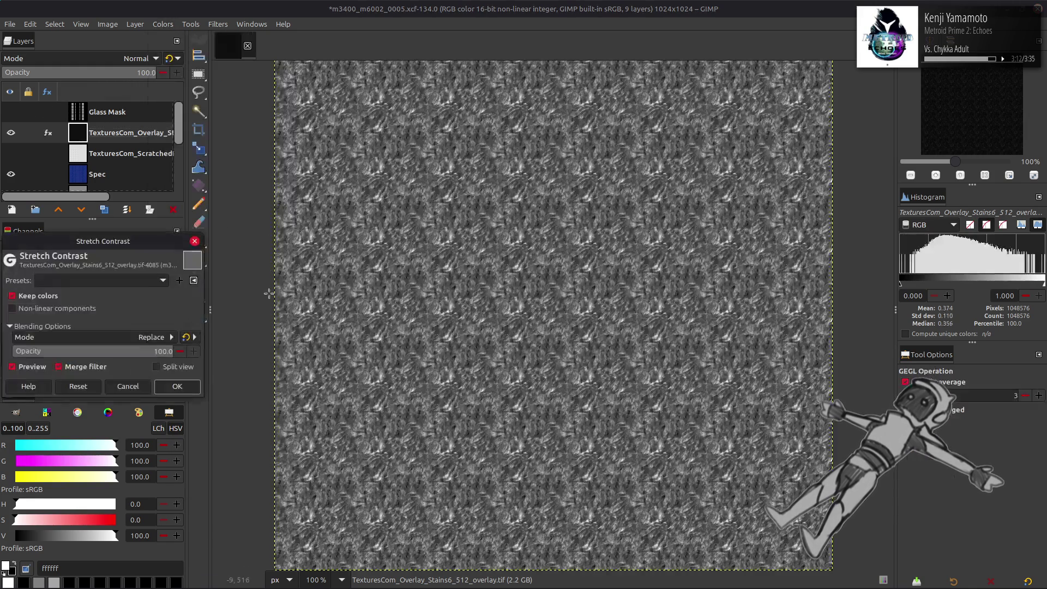
{"action": "left_click", "coordinate": [33, 309]}
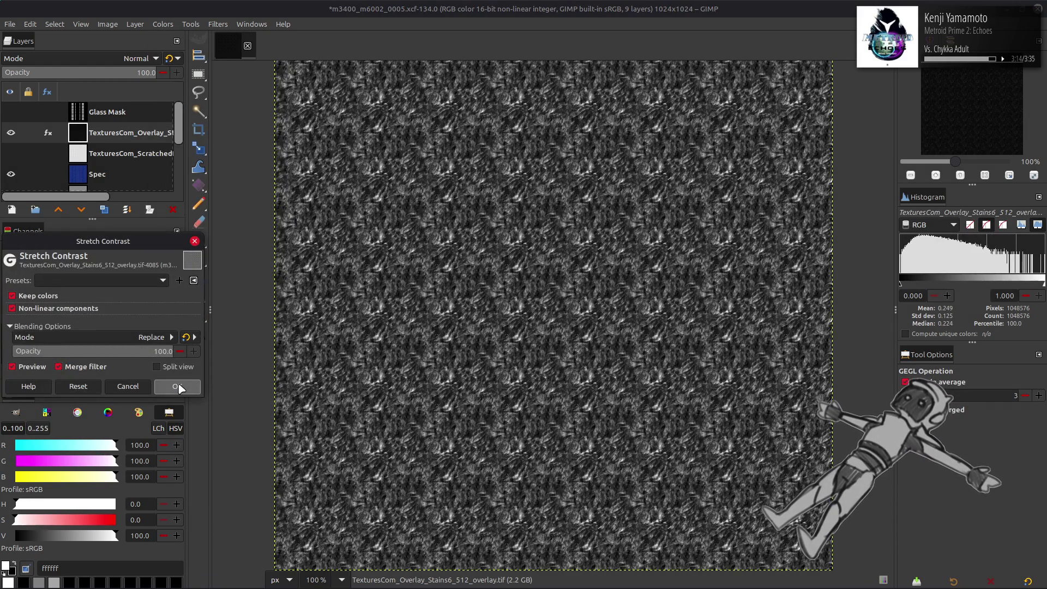
{"action": "left_click", "coordinate": [179, 386]}
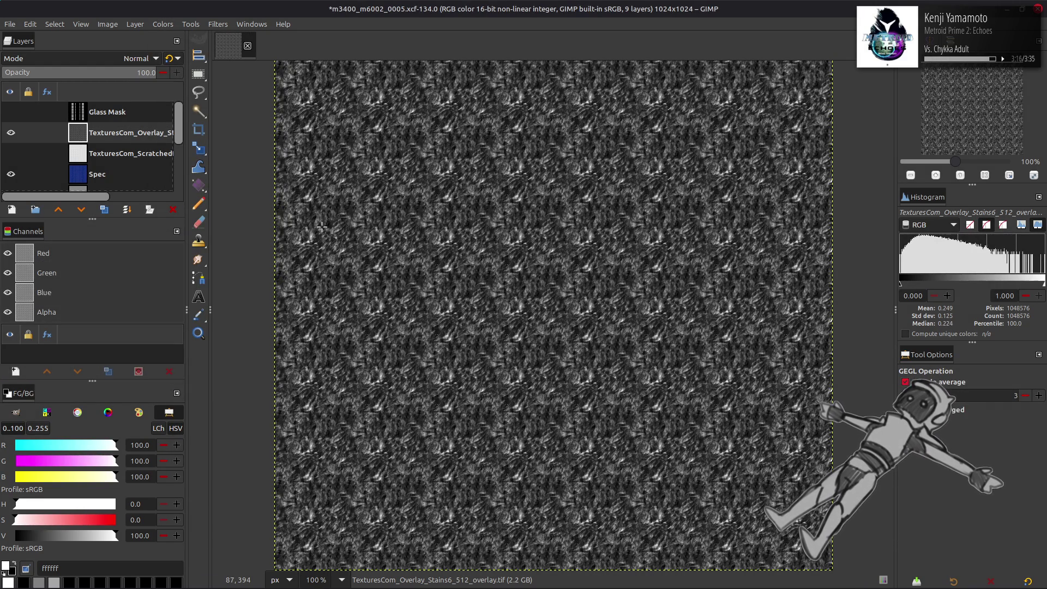
Make two overlay copies, give one a 0.5 Gaussian blur and set it to Grain extract
{"action": "double_click", "coordinate": [104, 211]}
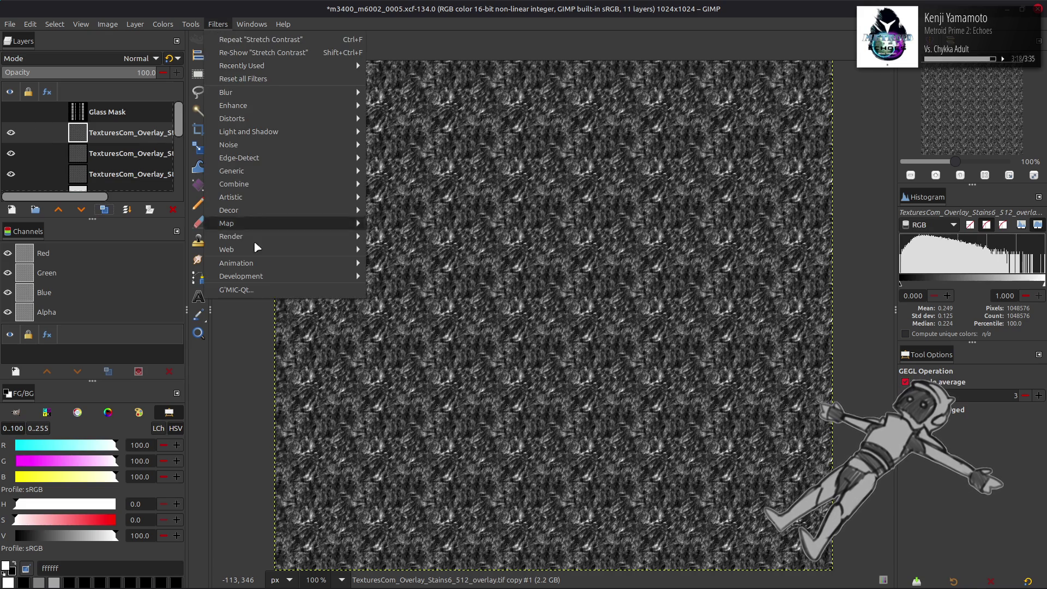
{"action": "left_click", "coordinate": [217, 24]}
{"action": "left_click", "coordinate": [260, 294]}
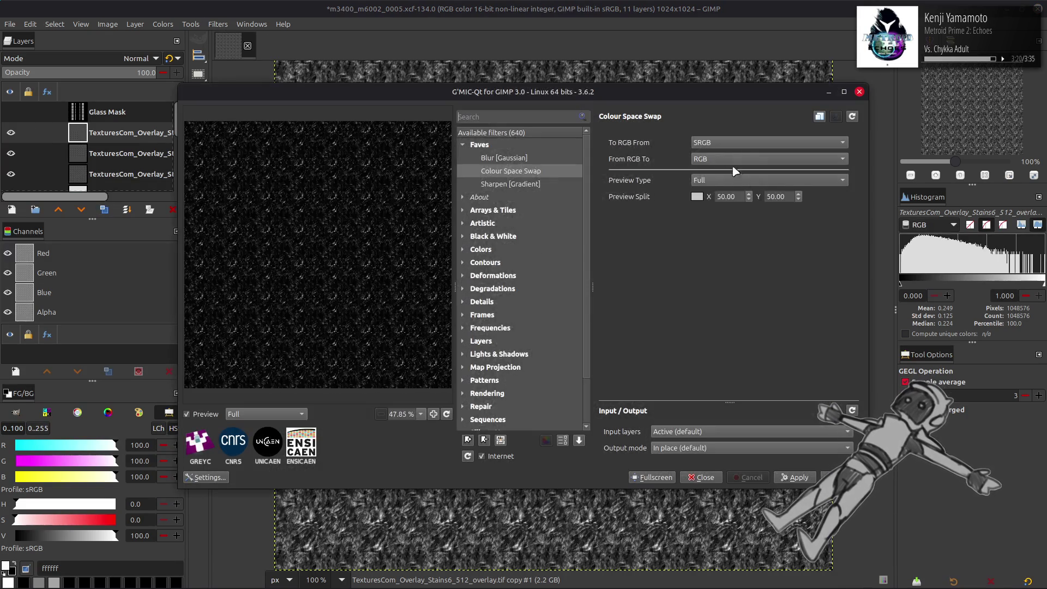
{"action": "left_click", "coordinate": [513, 157]}
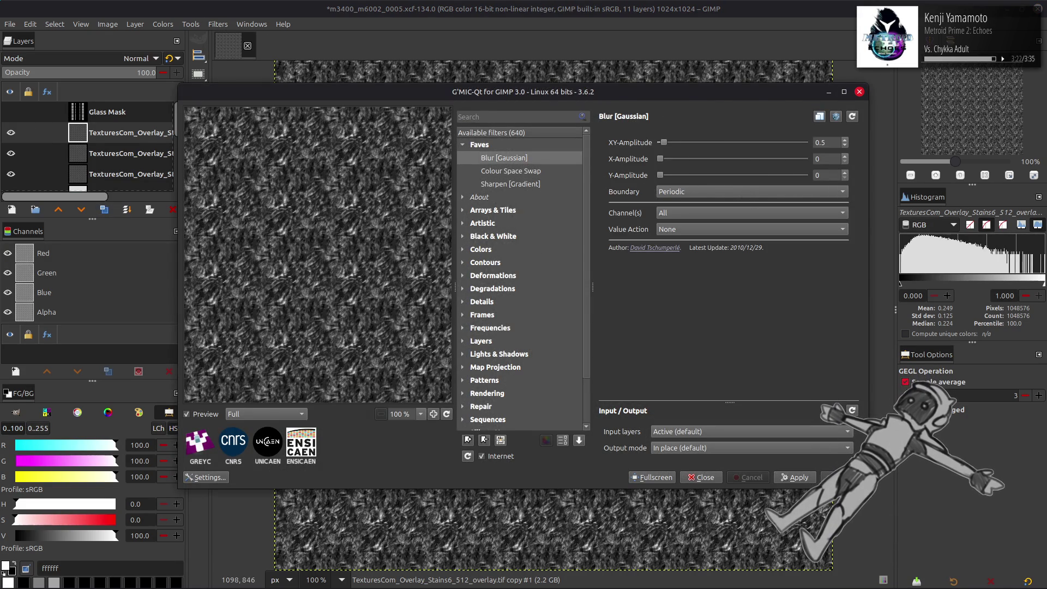
{"action": "left_click", "coordinate": [843, 478]}
{"action": "left_click", "coordinate": [137, 58]}
{"action": "left_click", "coordinate": [74, 458]}
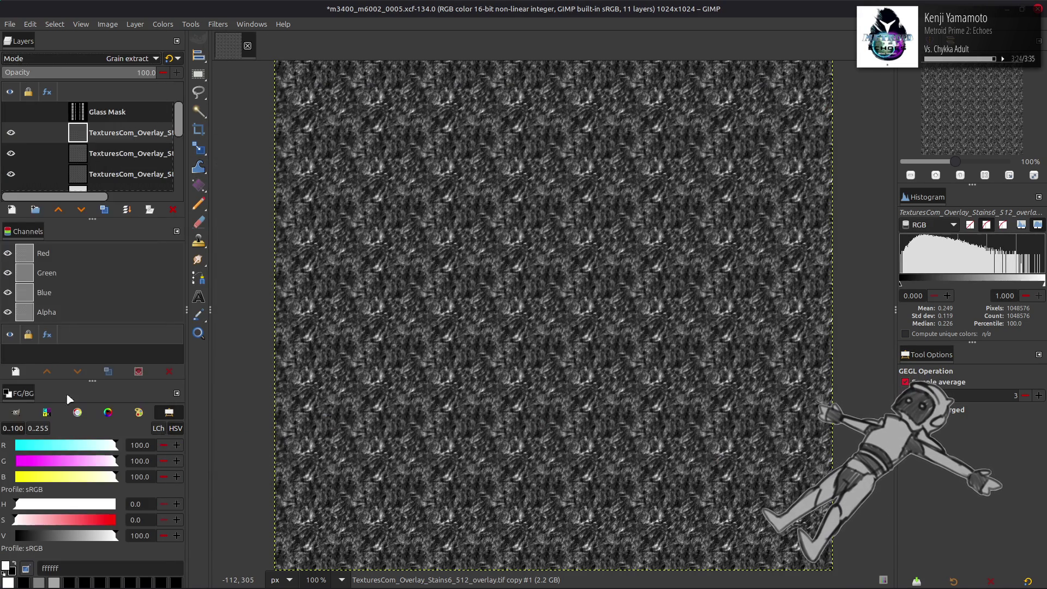
Return the copy to Normal mode, merge it down and invert the overlay texture
{"action": "left_click", "coordinate": [116, 62]}
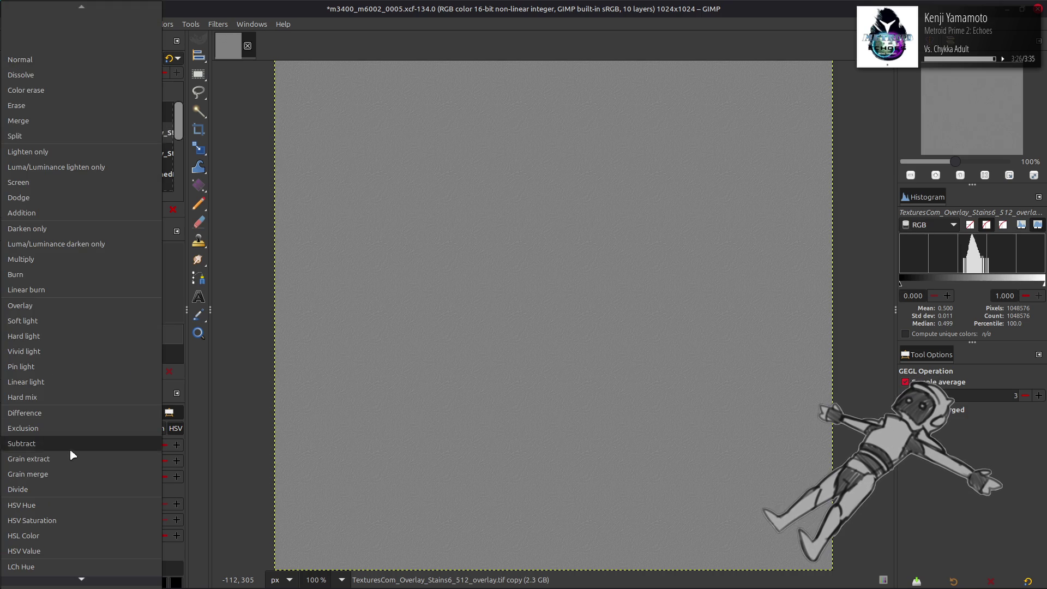
{"action": "left_click", "coordinate": [65, 477]}
{"action": "key", "text": "ctrl+m"}
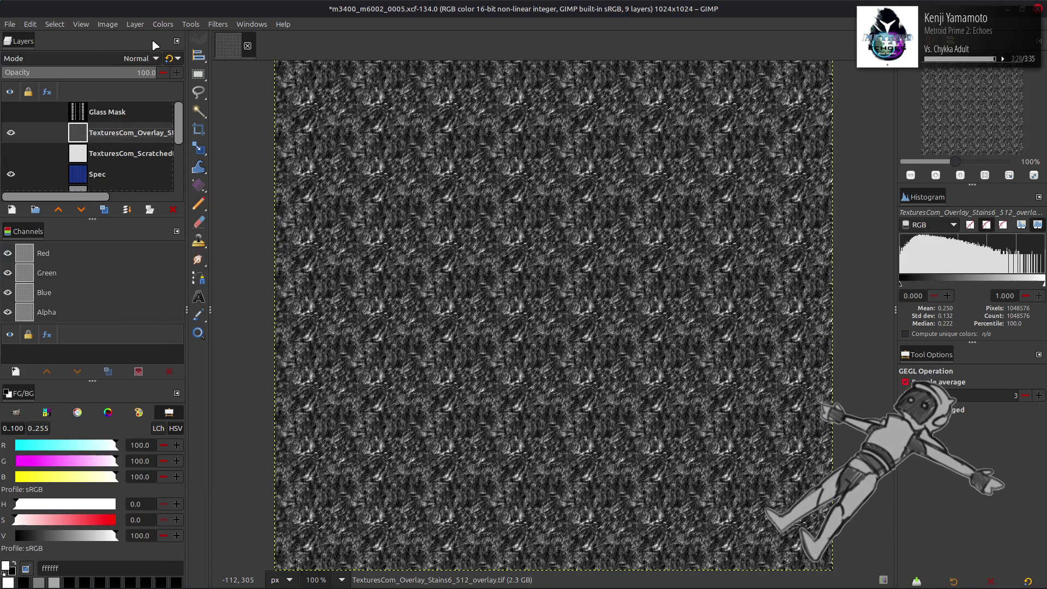
{"action": "left_click", "coordinate": [162, 25]}
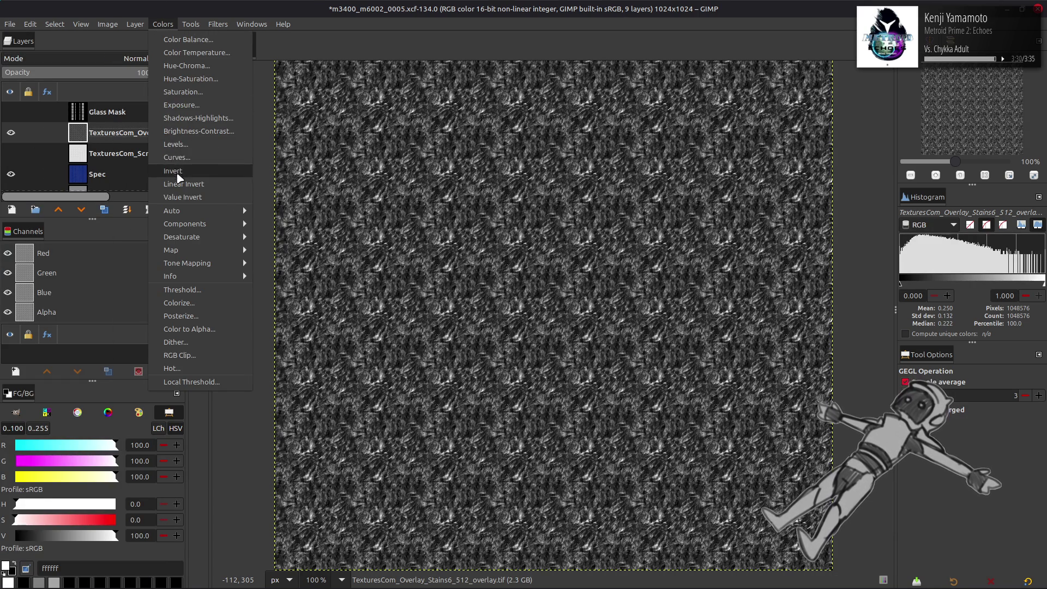
{"action": "left_click", "coordinate": [173, 171]}
Set the overlay to Multiply at 50% opacity and check the result
{"action": "left_click", "coordinate": [111, 63]}
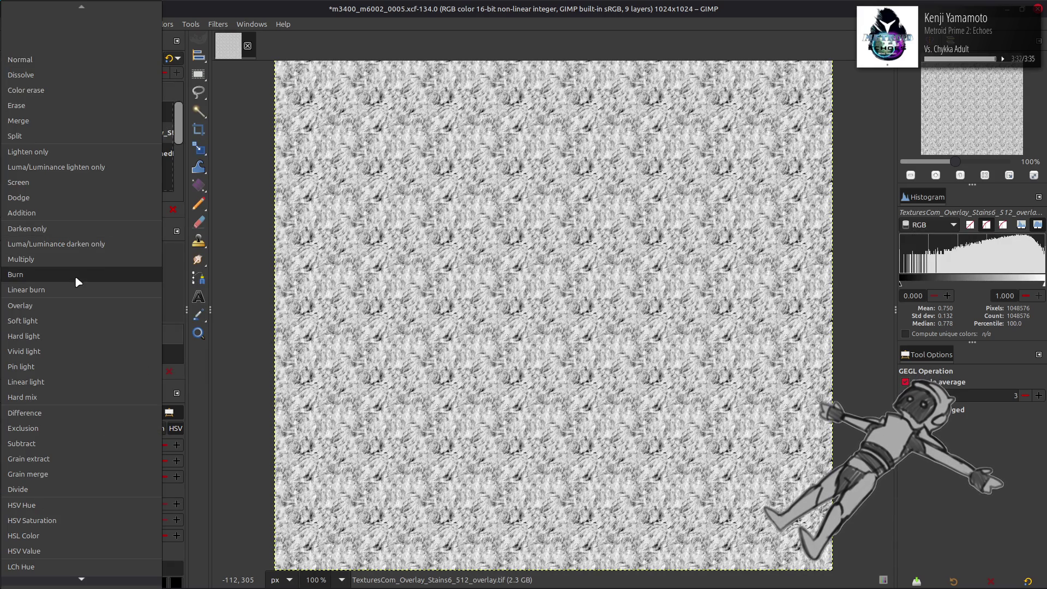
{"action": "left_click", "coordinate": [75, 267]}
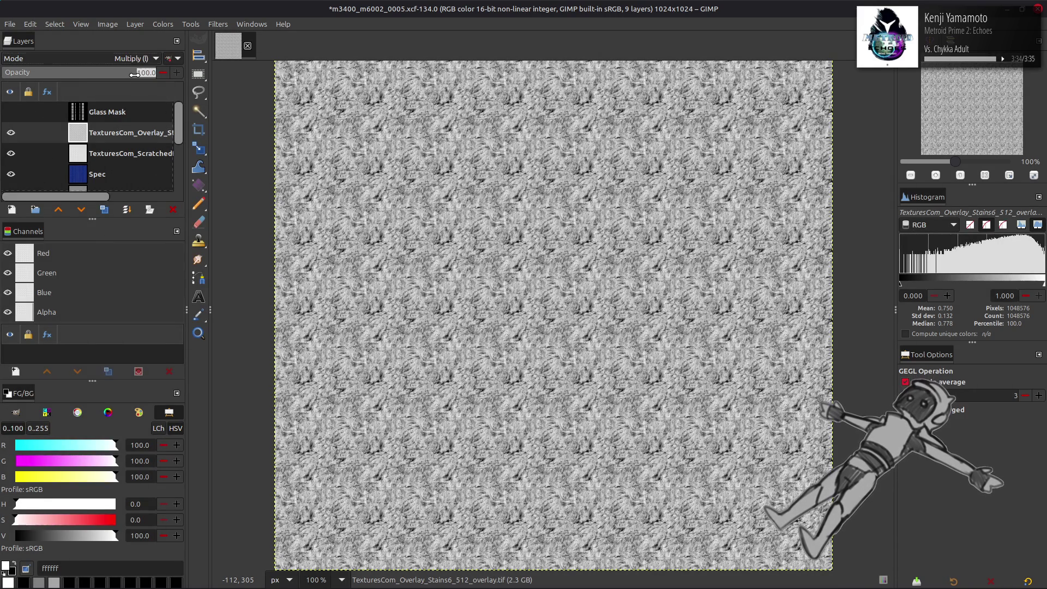
{"action": "type", "text": "0"}
{"action": "key", "text": "Return"}
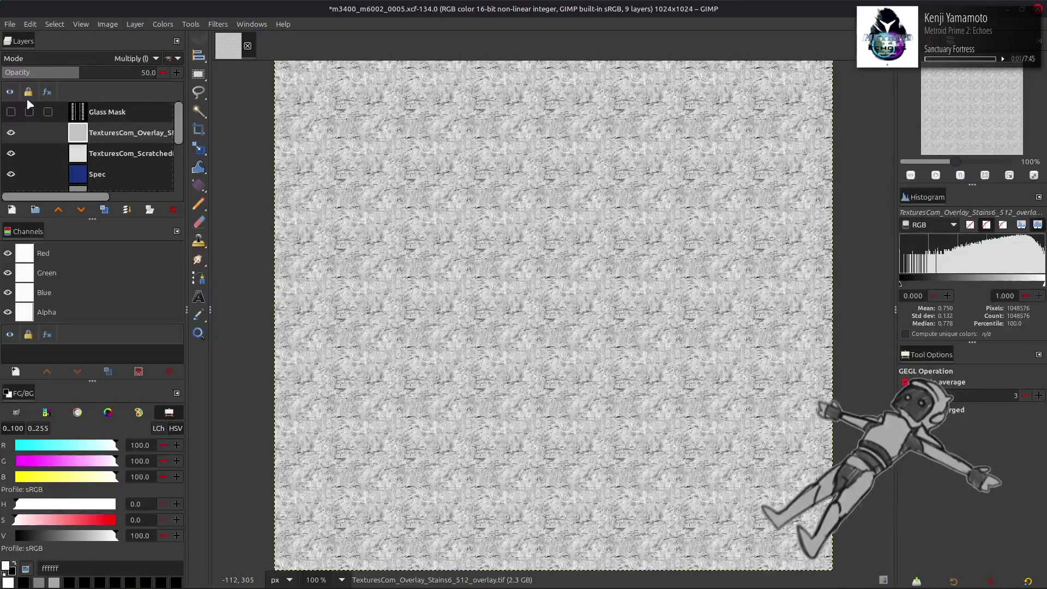
{"action": "left_click", "coordinate": [11, 133]}
{"action": "left_click", "coordinate": [11, 133]}
{"action": "left_click", "coordinate": [11, 132]}
{"action": "left_click", "coordinate": [11, 133]}
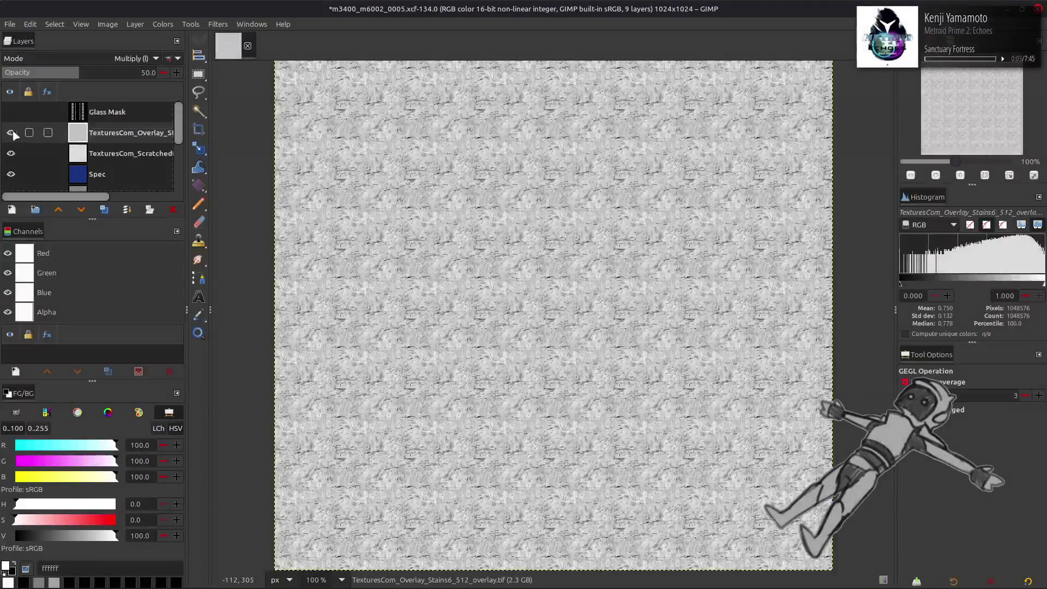
Duplicate the overlay layer and raise the copy's opacity to 100
{"action": "left_click", "coordinate": [104, 211]}
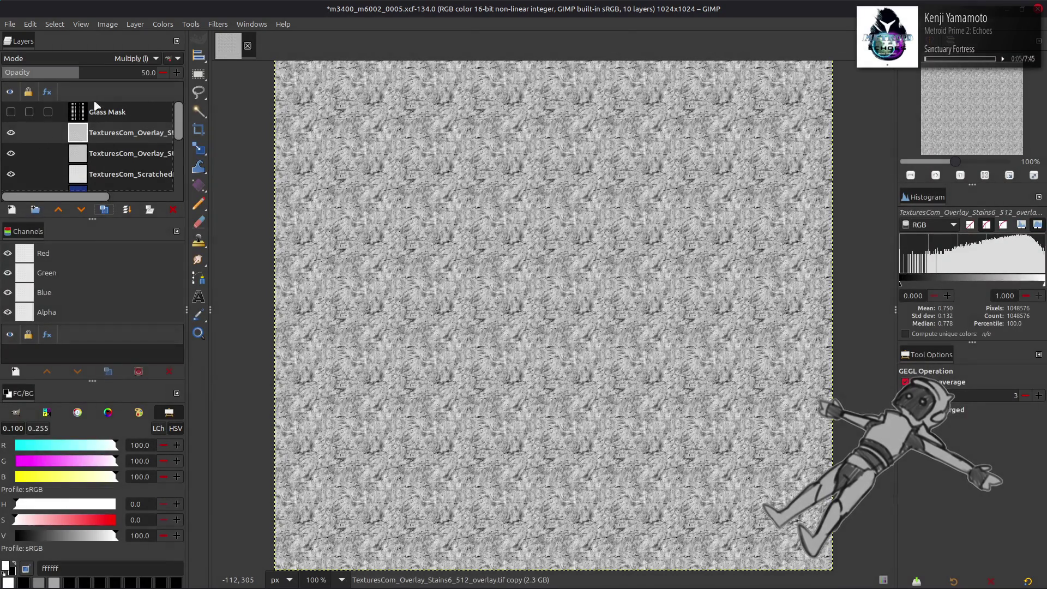
{"action": "left_click_drag", "start_coordinate": [80, 77], "coordinate": [212, 83]}
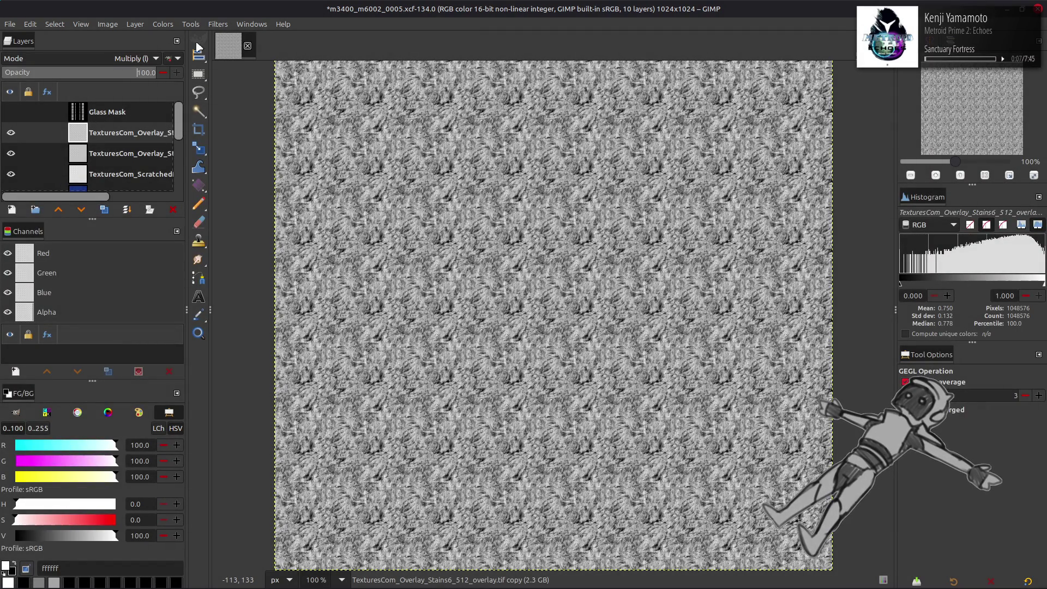
{"action": "left_click", "coordinate": [218, 24]}
Render tileable Solid Noise on the copy: size 16 × 16, detail 15, new seed
{"action": "mouse_move", "coordinate": [257, 236]}
{"action": "mouse_move", "coordinate": [370, 249]}
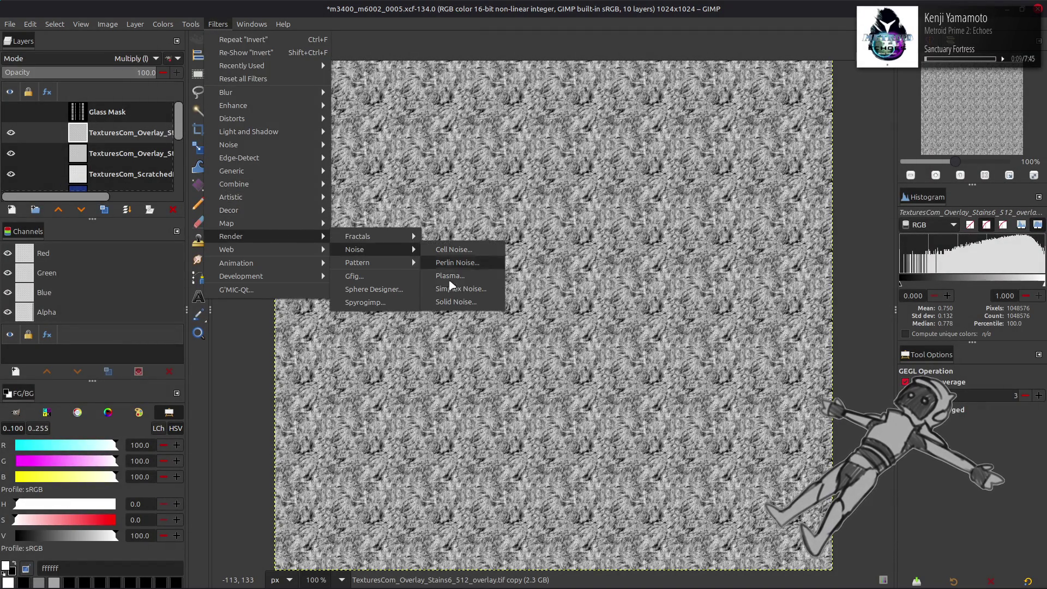
{"action": "left_click", "coordinate": [456, 302]}
{"action": "left_click", "coordinate": [134, 285]}
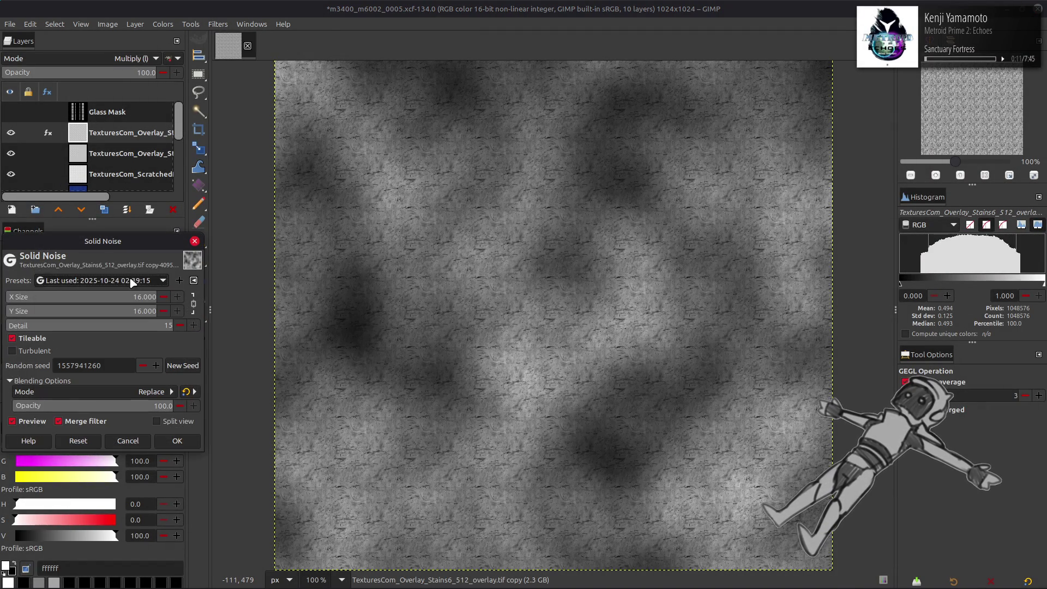
{"action": "left_click", "coordinate": [109, 292]}
{"action": "left_click", "coordinate": [184, 366]}
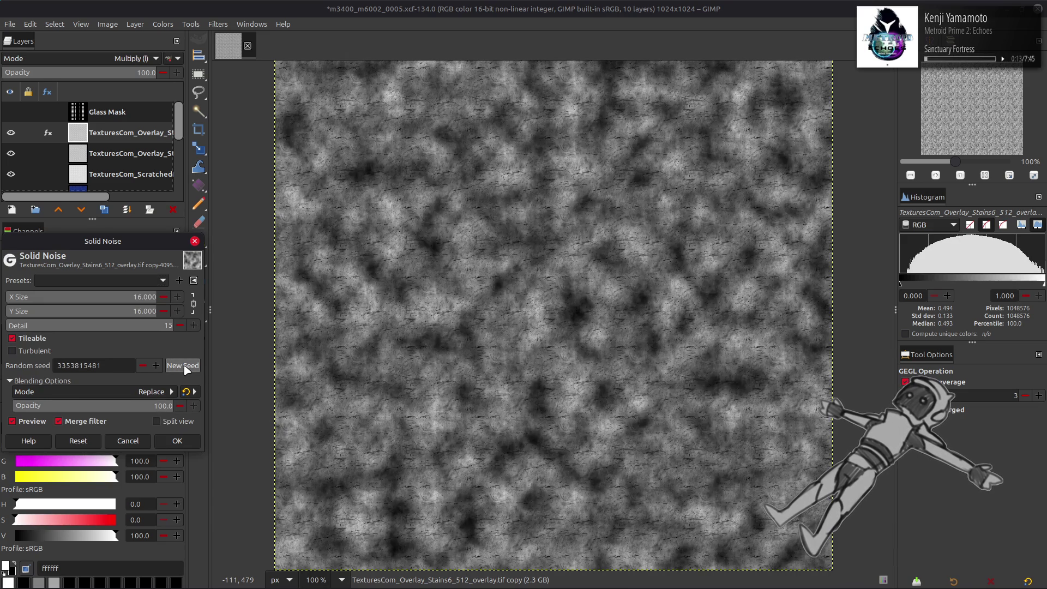
{"action": "left_click", "coordinate": [186, 371]}
{"action": "left_click", "coordinate": [178, 440]}
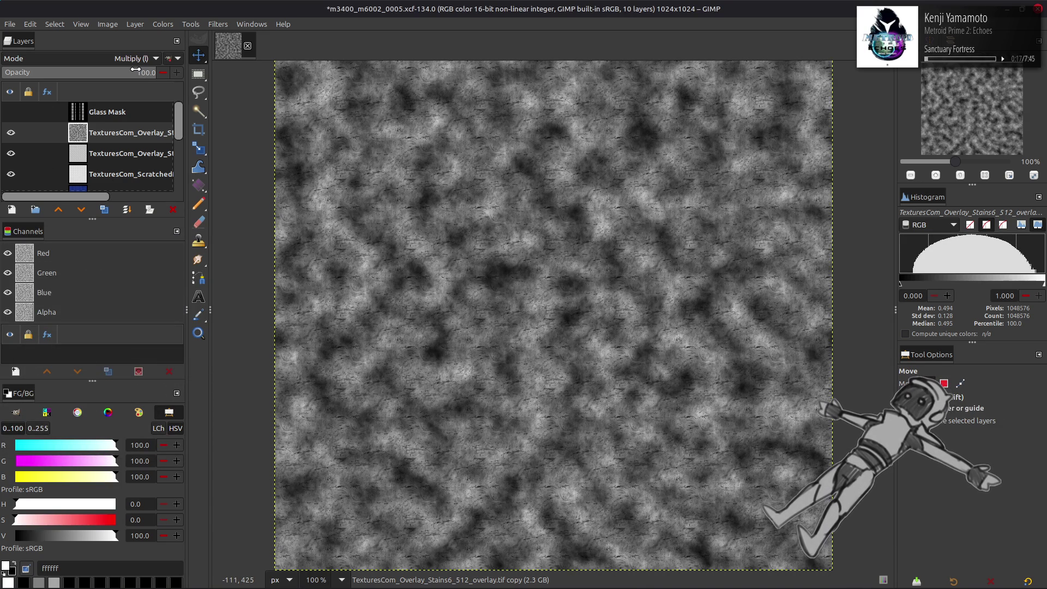
{"action": "scroll", "coordinate": [87, 64], "scroll_direction": "up", "scroll_amount": 5}
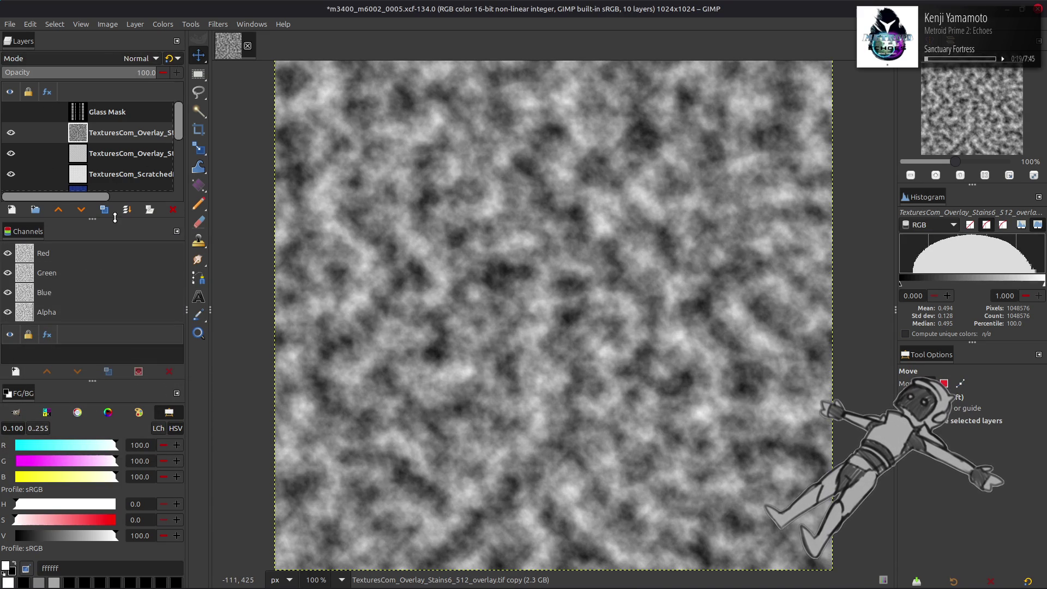
Invert the noise pattern and try a softer blending mode
{"action": "left_click", "coordinate": [165, 24]}
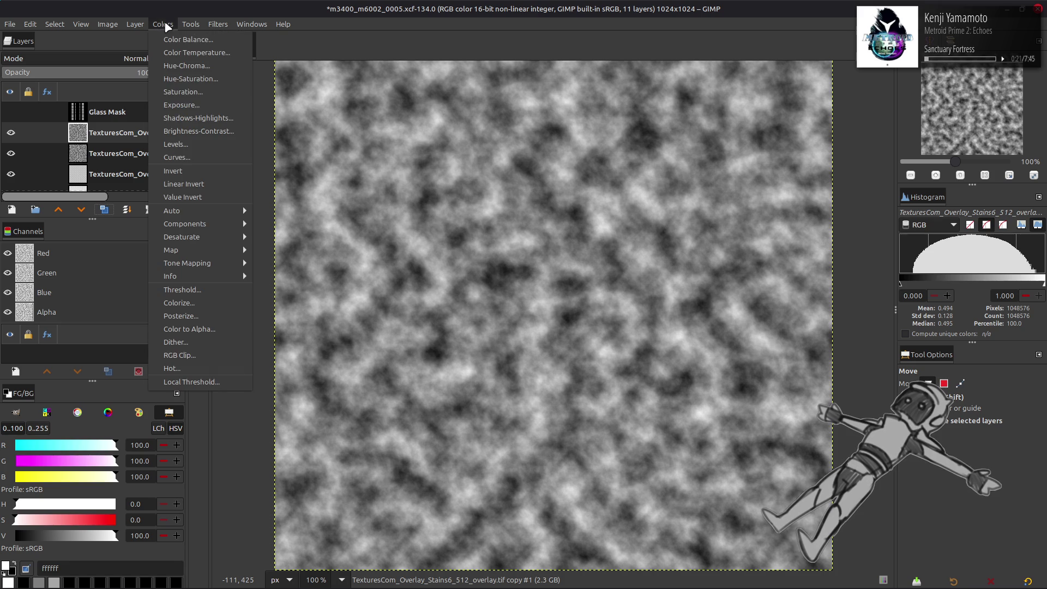
{"action": "left_click", "coordinate": [173, 171]}
{"action": "left_click", "coordinate": [139, 58]}
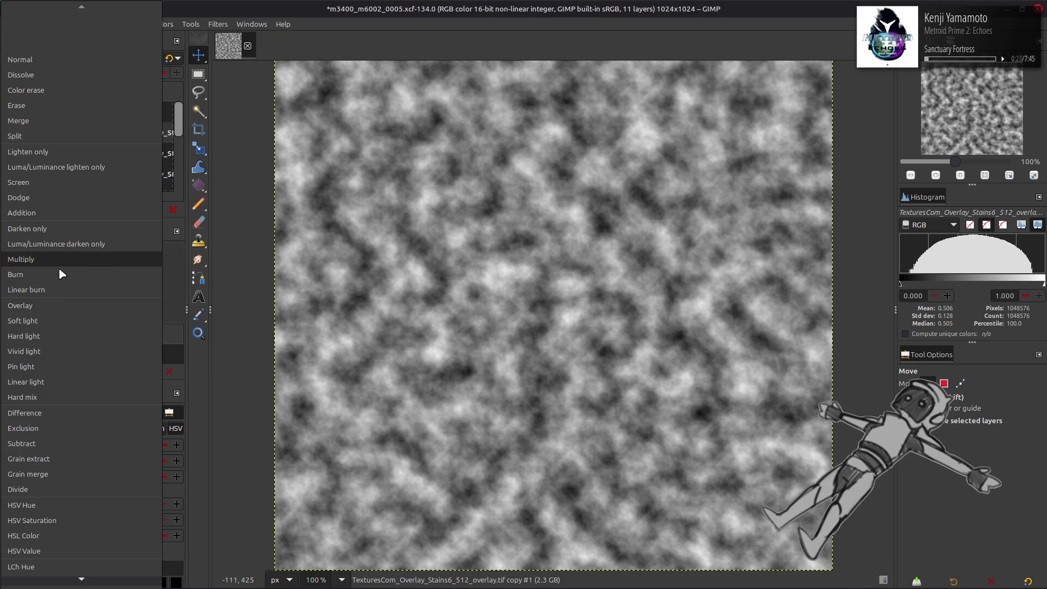
{"action": "left_click", "coordinate": [47, 322]}
Duplicate the noise layer, set copies to Soft light and merge them down for contrast
{"action": "left_click", "coordinate": [117, 155]}
{"action": "left_click", "coordinate": [104, 210]}
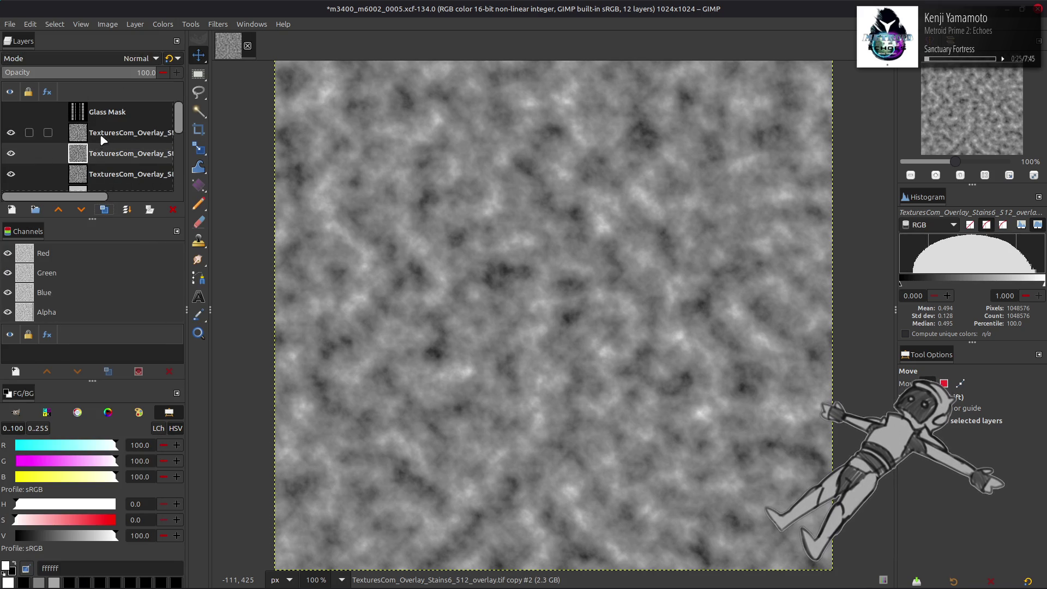
{"action": "left_click", "coordinate": [104, 136]}
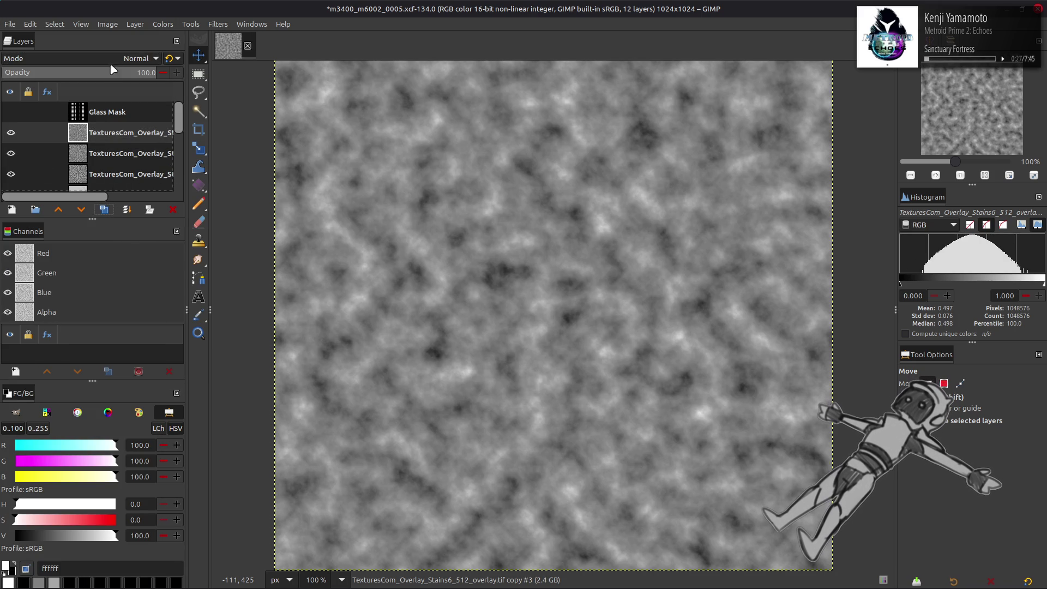
{"action": "left_click", "coordinate": [139, 59]}
{"action": "left_click", "coordinate": [60, 418]}
{"action": "left_click", "coordinate": [127, 210]}
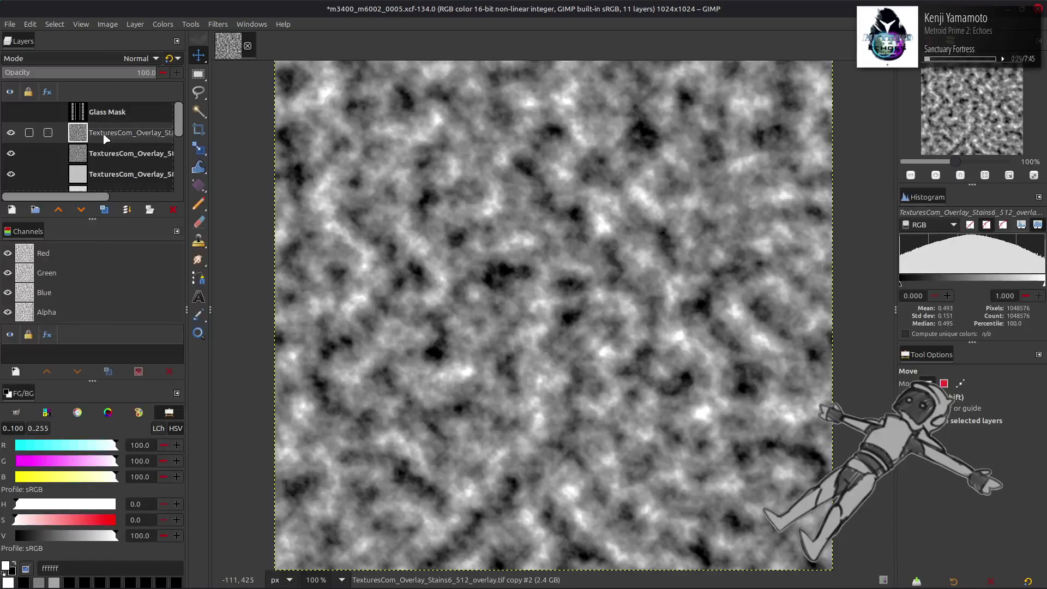
{"action": "left_click", "coordinate": [140, 58]}
{"action": "left_click", "coordinate": [65, 321]}
{"action": "key", "text": "ctrl+shift+m"}
Add another Soft light noise copy and compare the canvas with and without the upper layers
{"action": "left_click", "coordinate": [103, 210]}
{"action": "left_click", "coordinate": [139, 58]}
{"action": "left_click", "coordinate": [65, 320]}
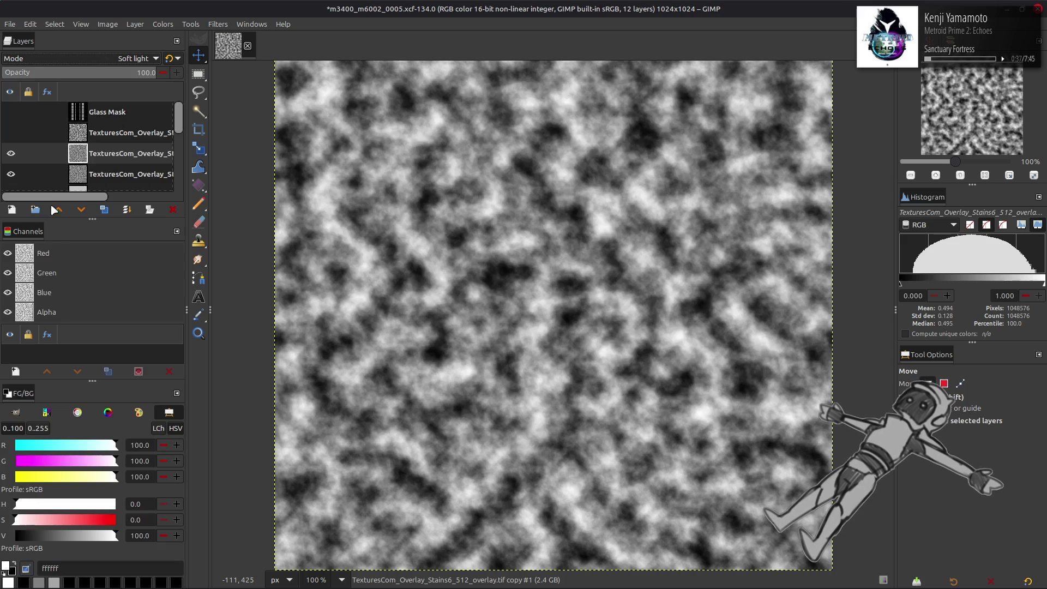
{"action": "left_click", "coordinate": [11, 132]}
{"action": "left_click", "coordinate": [11, 133]}
{"action": "scroll", "coordinate": [107, 59], "scroll_direction": "up", "scroll_amount": 1}
{"action": "left_click", "coordinate": [15, 133]}
{"action": "left_click", "coordinate": [16, 133]}
{"action": "left_click", "coordinate": [15, 133]}
{"action": "left_click", "coordinate": [10, 132]}
{"action": "left_click", "coordinate": [15, 132]}
{"action": "left_click", "coordinate": [14, 132]}
{"action": "left_click", "coordinate": [15, 132]}
{"action": "left_click", "coordinate": [15, 132]}
{"action": "left_click", "coordinate": [11, 133]}
{"action": "left_click", "coordinate": [11, 132]}
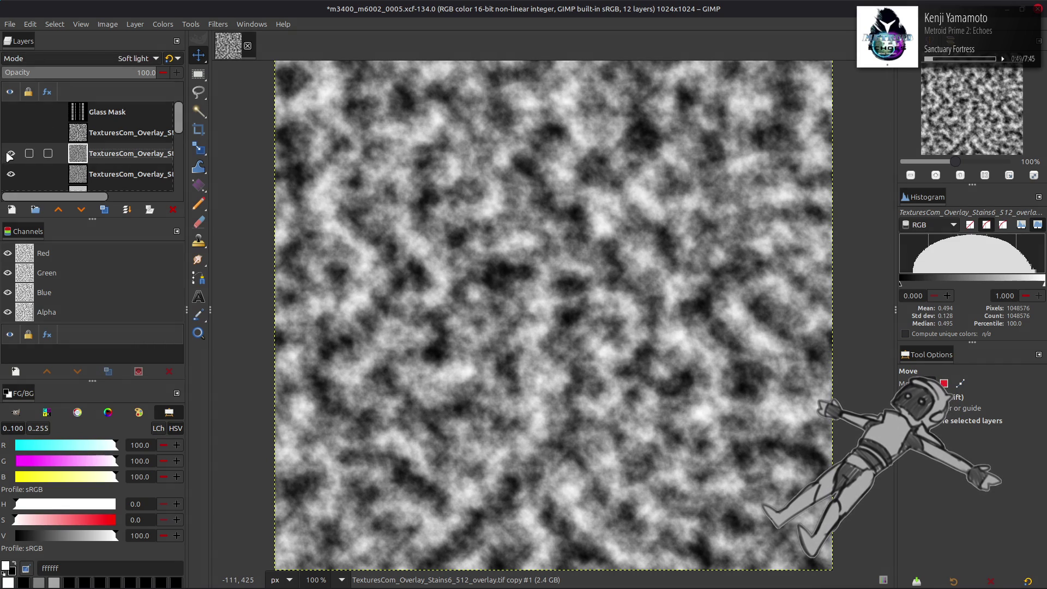
{"action": "left_click", "coordinate": [11, 133]}
{"action": "left_click", "coordinate": [11, 134]}
{"action": "left_click", "coordinate": [11, 134]}
{"action": "left_click", "coordinate": [11, 133]}
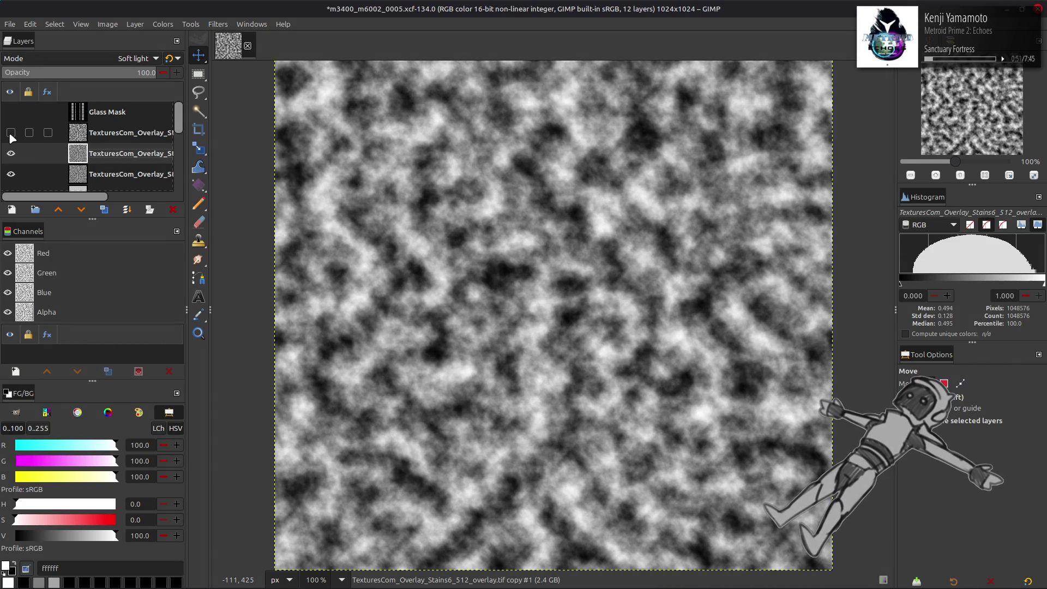
{"action": "left_click", "coordinate": [11, 132]}
{"action": "left_click", "coordinate": [11, 133]}
{"action": "left_click", "coordinate": [11, 132]}
{"action": "left_click", "coordinate": [11, 133]}
{"action": "left_click", "coordinate": [11, 132]}
{"action": "left_click", "coordinate": [12, 132]}
{"action": "left_click", "coordinate": [11, 133]}
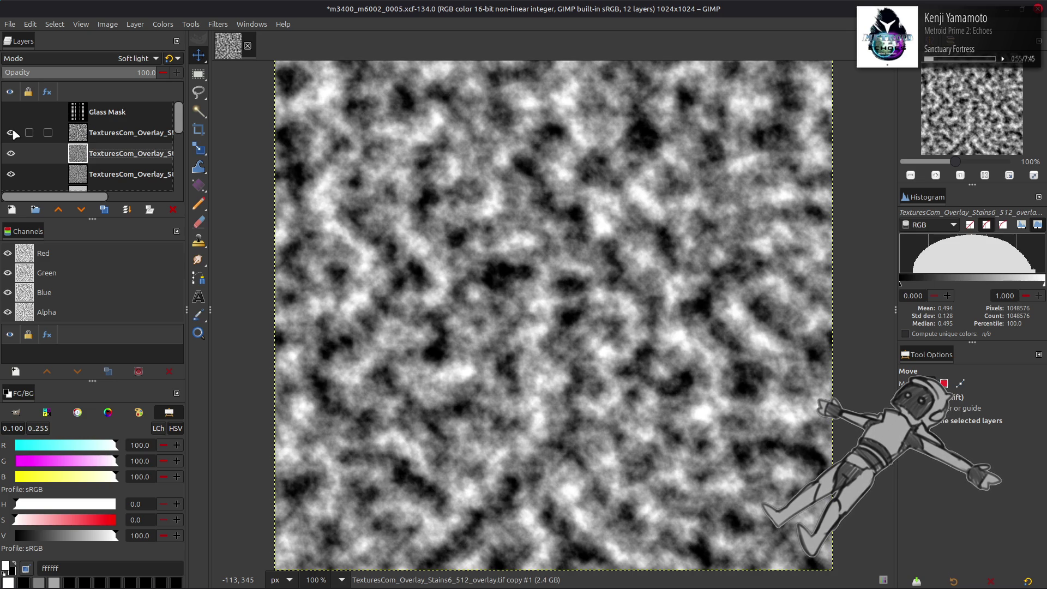
Delete the Soft light copy and the extra overlay copy, keeping the high-contrast noise layer
{"action": "left_click", "coordinate": [173, 209]}
{"action": "left_click", "coordinate": [81, 132]}
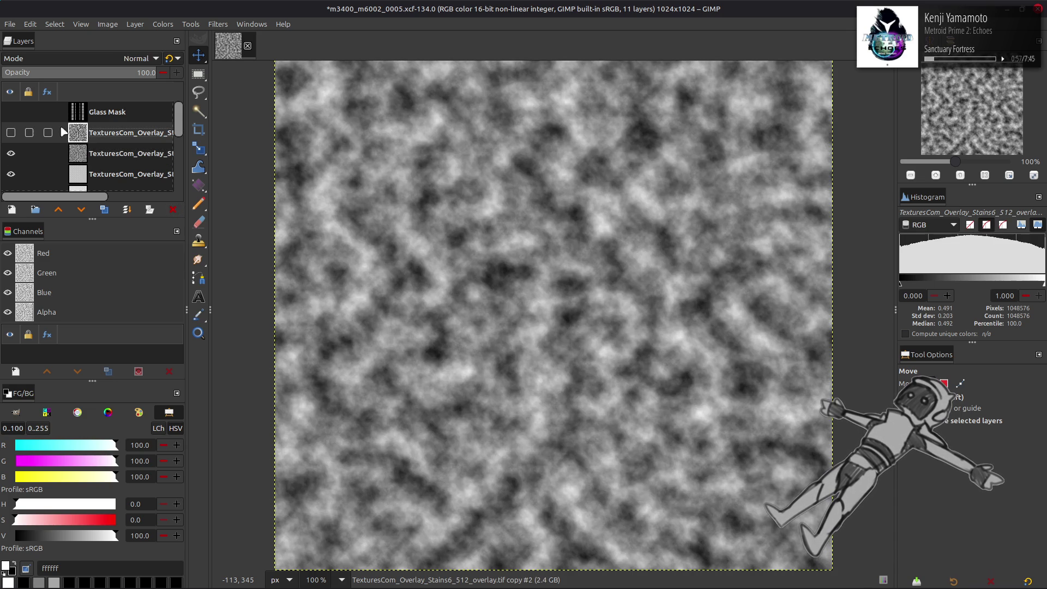
{"action": "left_click", "coordinate": [11, 132]}
{"action": "left_click", "coordinate": [114, 148]}
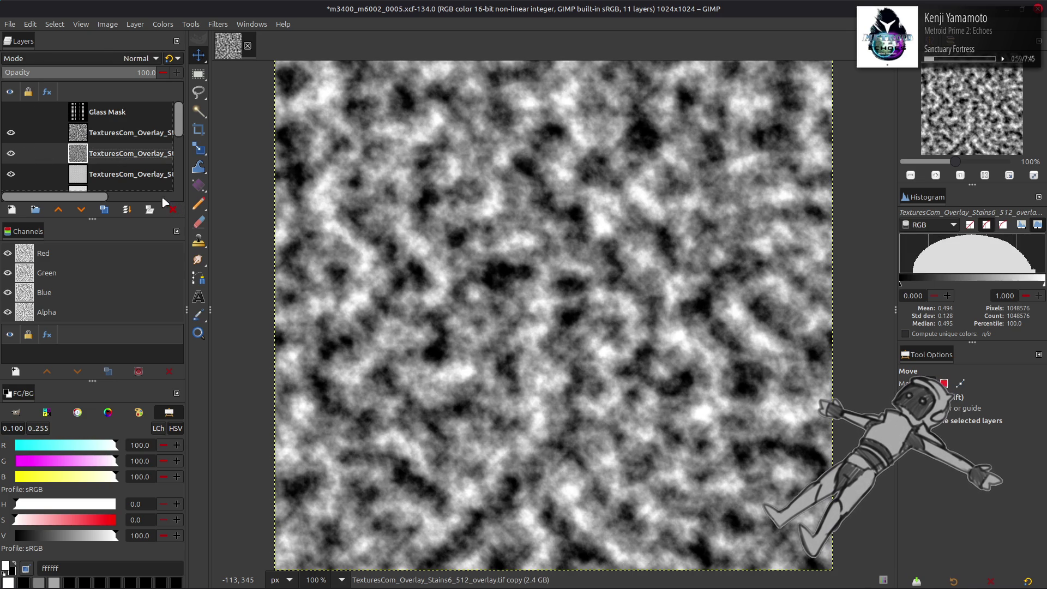
{"action": "left_click", "coordinate": [173, 209]}
Set the noise layer to Multiply at 25% opacity and select both overlay texture layers
{"action": "left_click", "coordinate": [114, 65]}
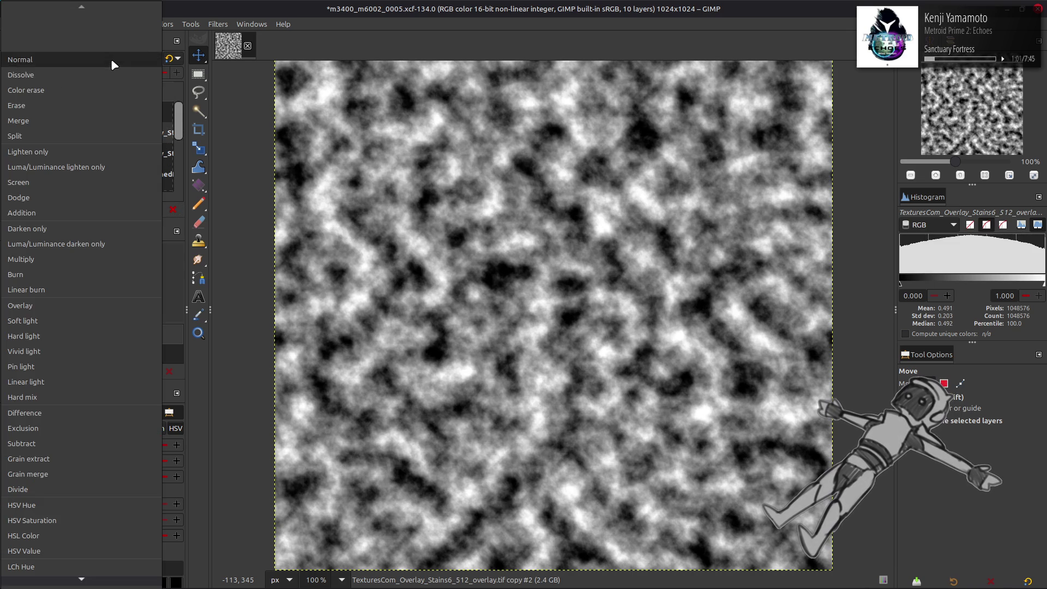
{"action": "left_click", "coordinate": [86, 262]}
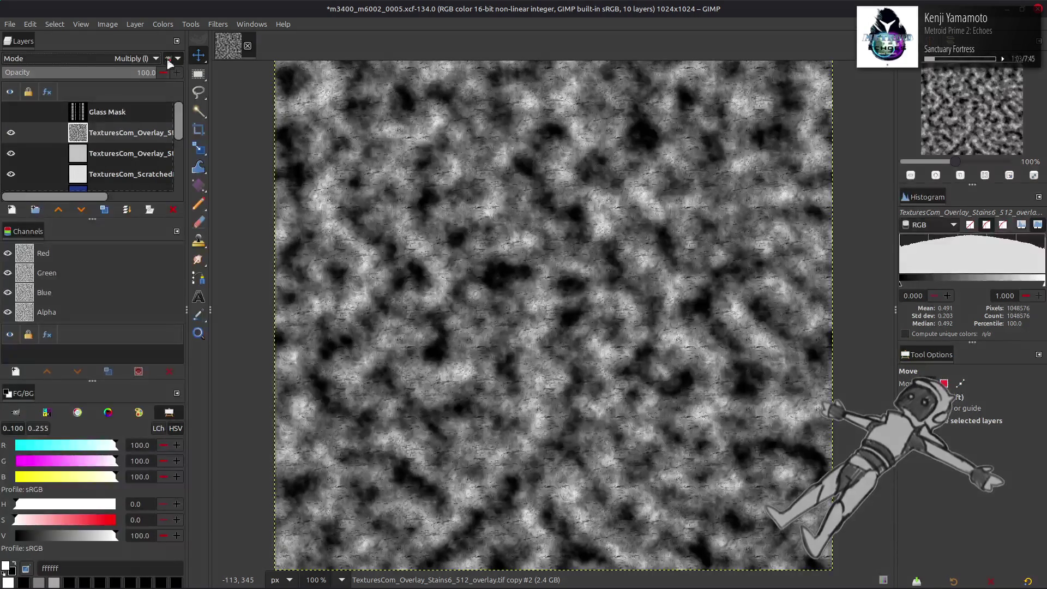
{"action": "left_click_drag", "start_coordinate": [133, 72], "coordinate": [39, 72]}
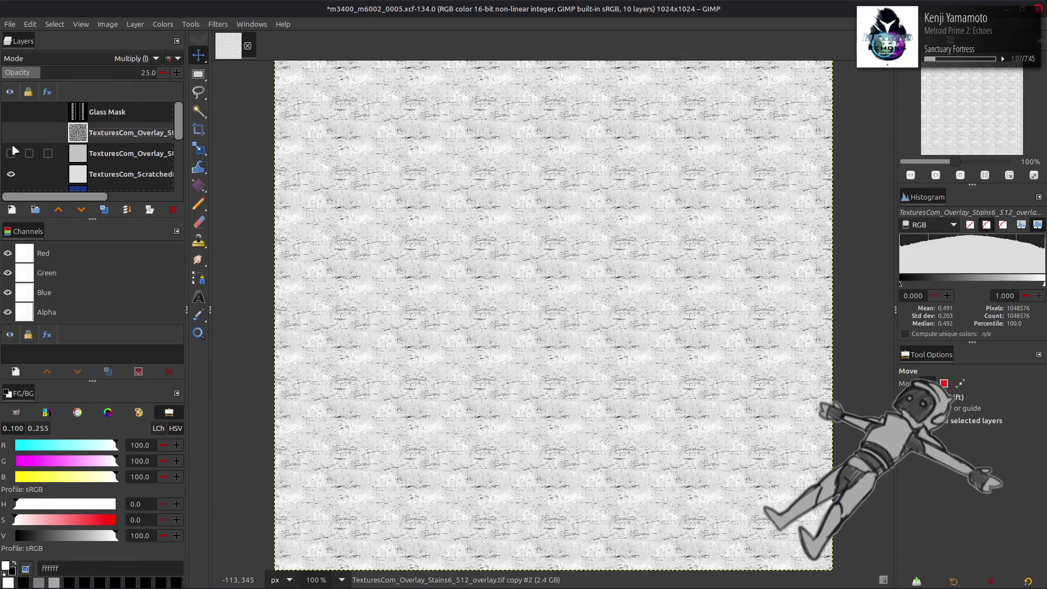
{"action": "left_click", "coordinate": [10, 159]}
{"action": "left_click", "coordinate": [10, 159]}
{"action": "left_click", "coordinate": [7, 140]}
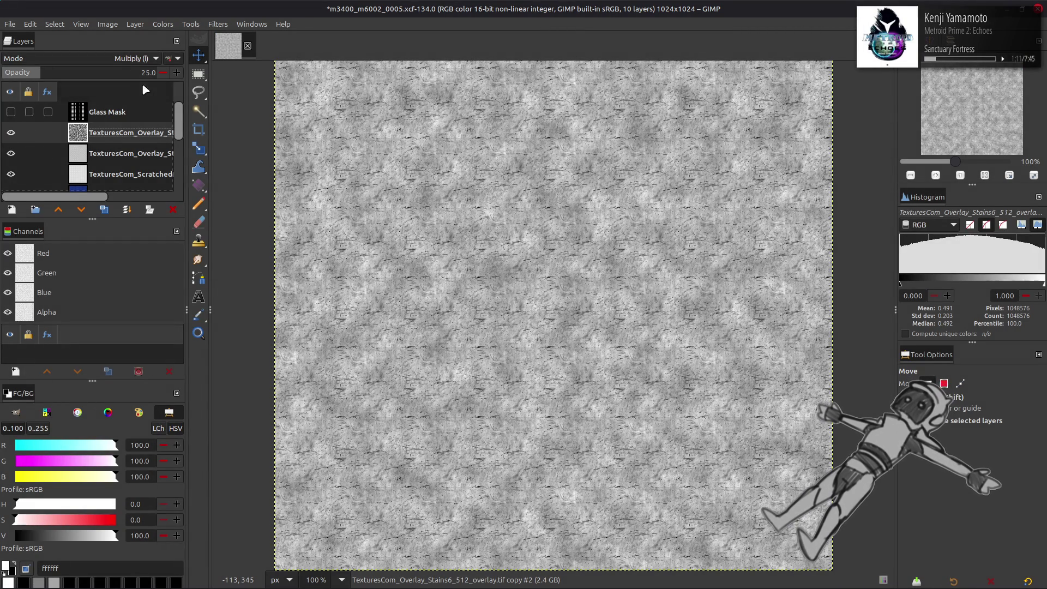
{"action": "left_click", "coordinate": [11, 139]}
{"action": "left_click", "coordinate": [11, 138]}
{"action": "left_click", "coordinate": [104, 151], "text": "ctrl"}
Delete both overlay texture layers and stretch the texture's contrast, including non-linear components
{"action": "right_click", "coordinate": [107, 144]}
{"action": "left_click", "coordinate": [130, 292]}
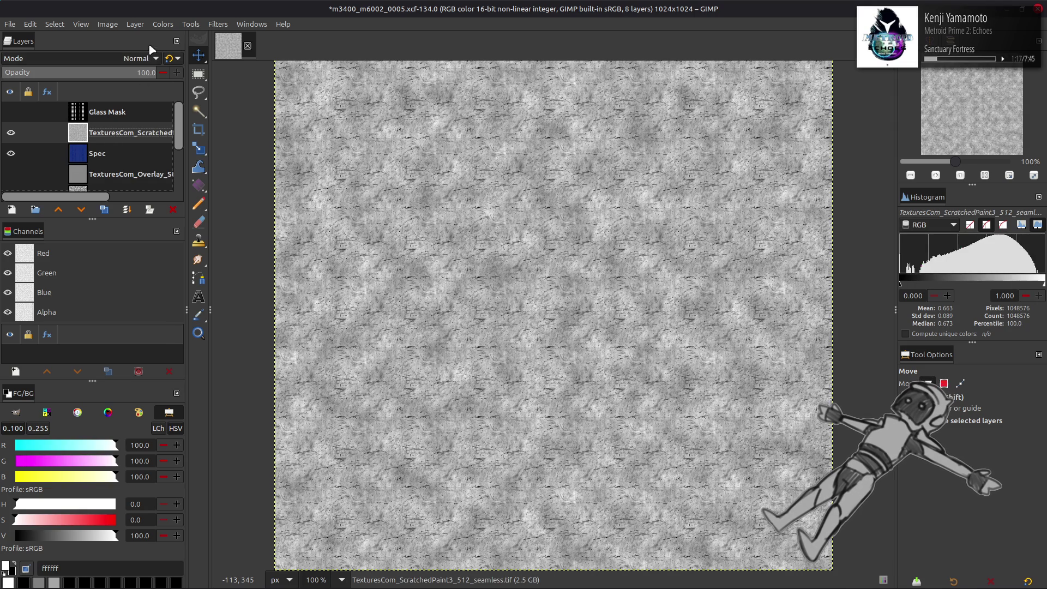
{"action": "left_click", "coordinate": [162, 24]}
{"action": "mouse_move", "coordinate": [213, 210]}
{"action": "left_click", "coordinate": [274, 243]}
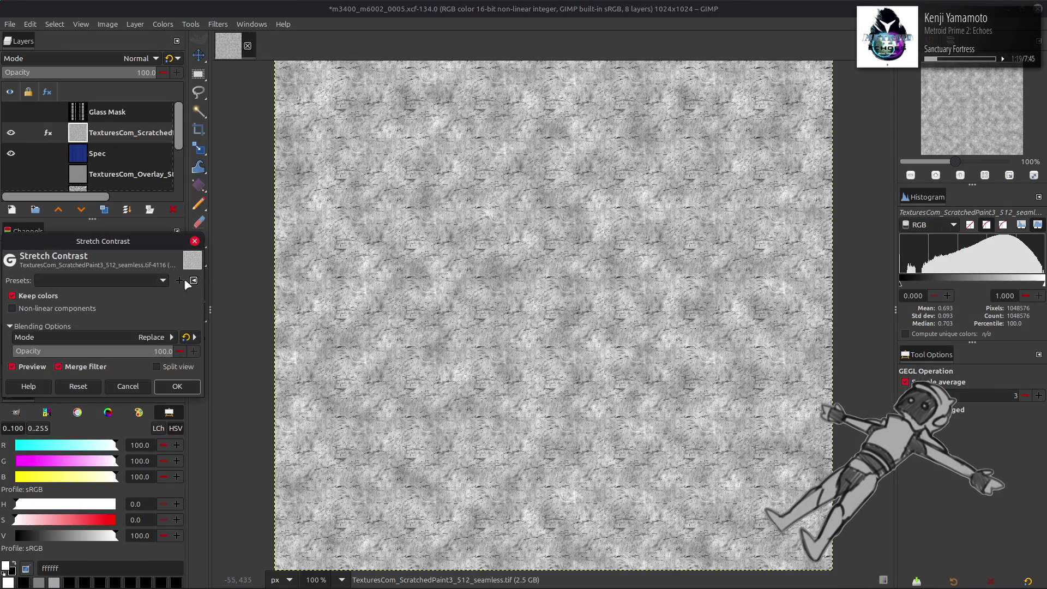
{"action": "left_click", "coordinate": [103, 306]}
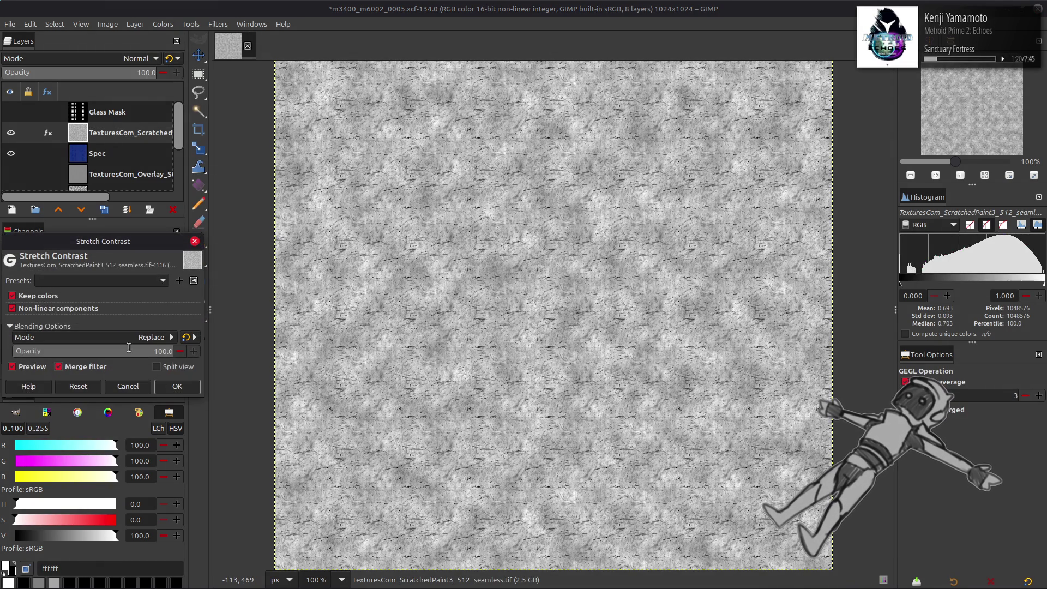
{"action": "left_click", "coordinate": [173, 388]}
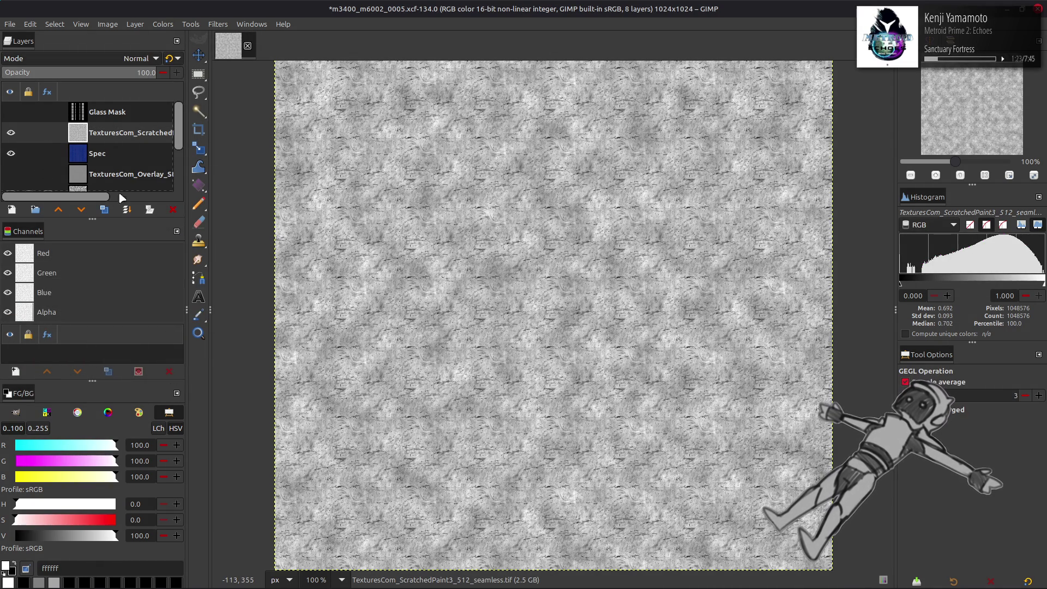
Duplicate the scratched texture, blend the copy in Multiply, and merge it down
{"action": "key", "text": "shift+ctrl+d"}
{"action": "key", "text": "3"}
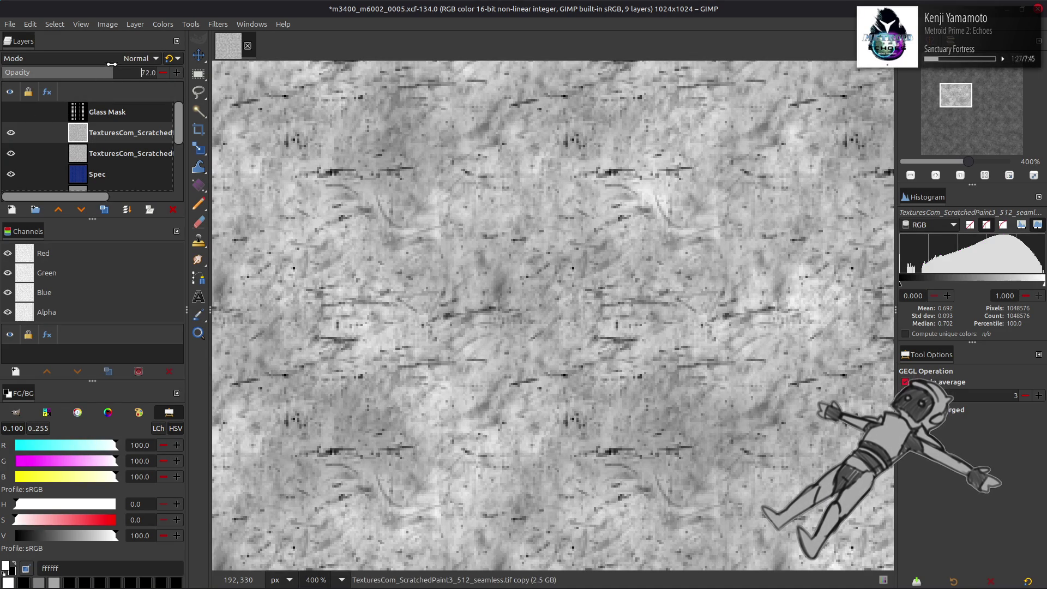
{"action": "left_click", "coordinate": [139, 59]}
{"action": "left_click", "coordinate": [77, 260]}
{"action": "key", "text": "1"}
{"action": "right_click", "coordinate": [94, 139]}
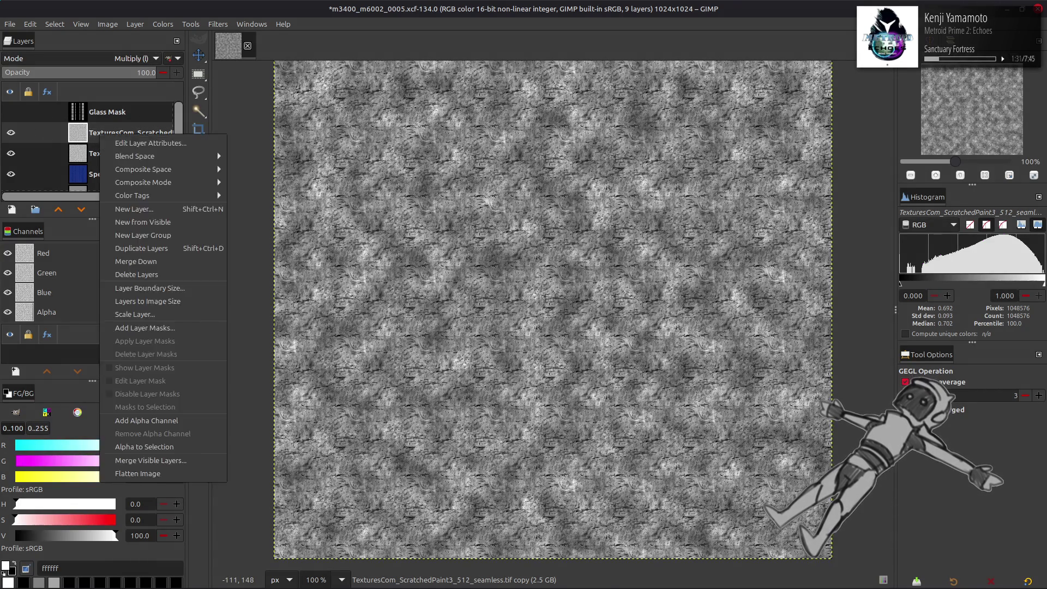
{"action": "left_click", "coordinate": [117, 276]}
Duplicate again in Screen mode, merge it down, and nudge the layer slightly downward
{"action": "left_click", "coordinate": [103, 210]}
{"action": "left_click", "coordinate": [139, 59]}
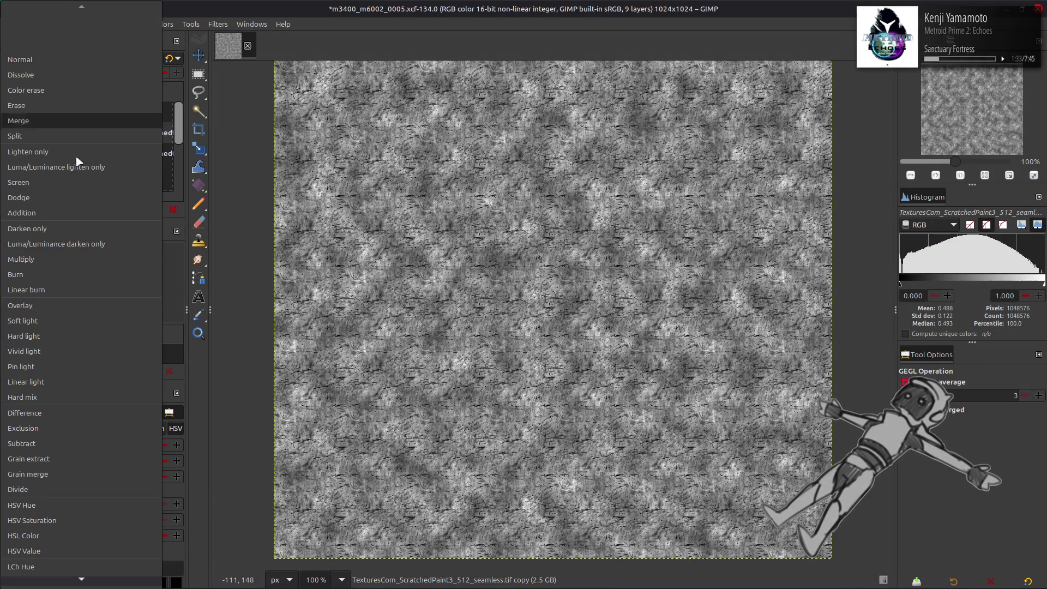
{"action": "left_click", "coordinate": [82, 182]}
{"action": "key", "text": "ctrl+e"}
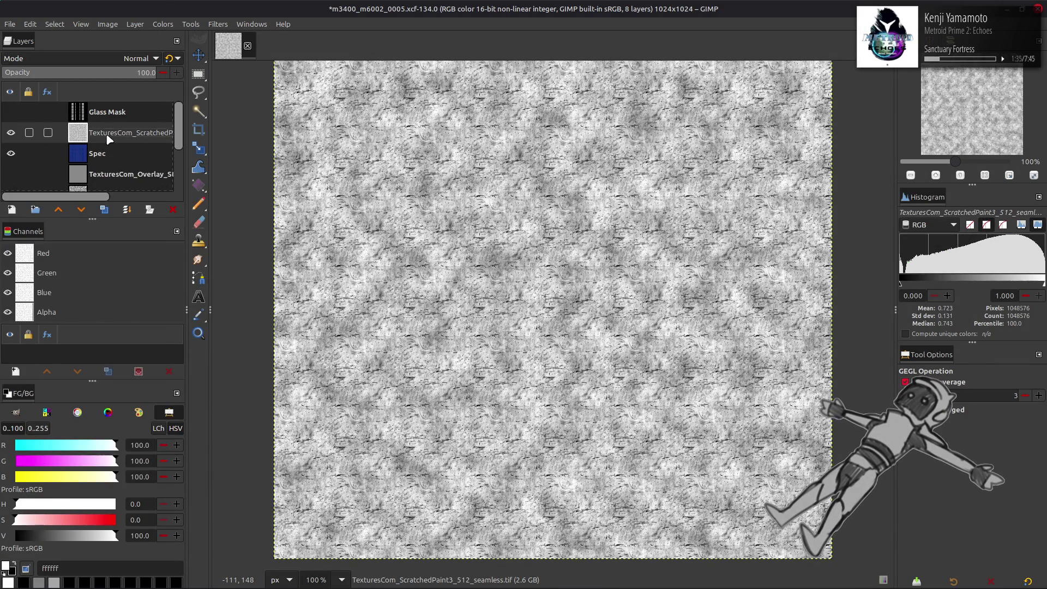
{"action": "key", "text": "m"}
{"action": "left_click_drag", "start_coordinate": [475, 196], "coordinate": [476, 227]}
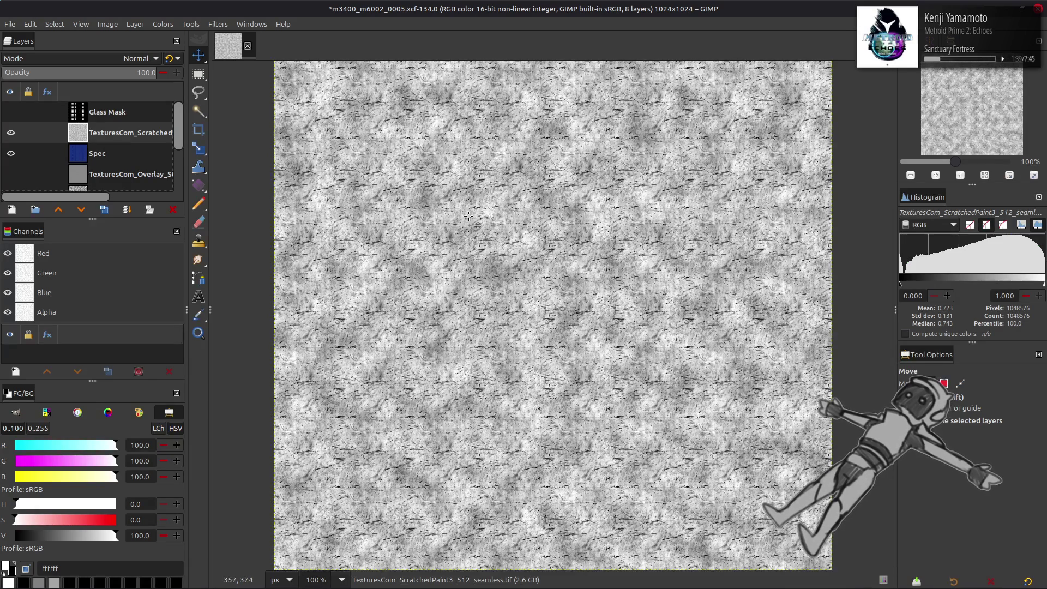
{"action": "double_click", "coordinate": [125, 133]}
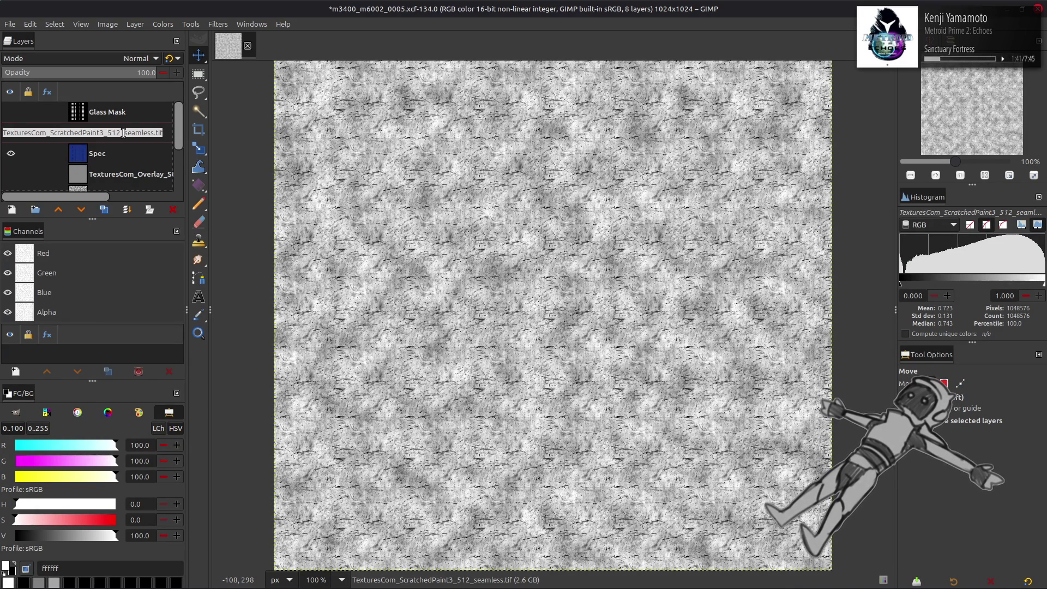
Rename the layer 'Spec Glass' and hide it along with the Spec layer
{"action": "type", "text": "Gla"}
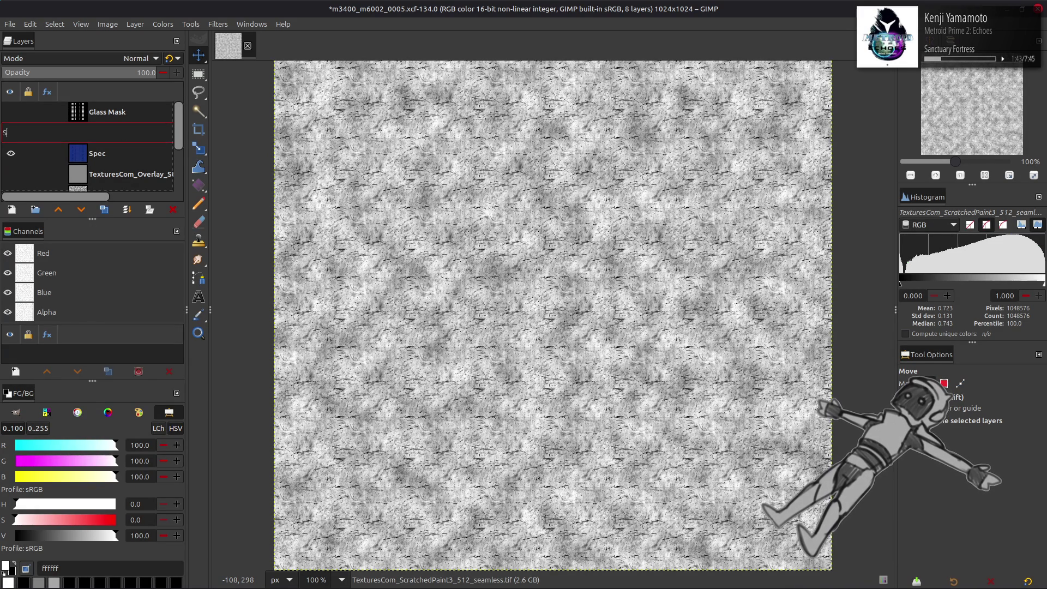
{"action": "type", "text": "ss"}
{"action": "key", "text": "Return"}
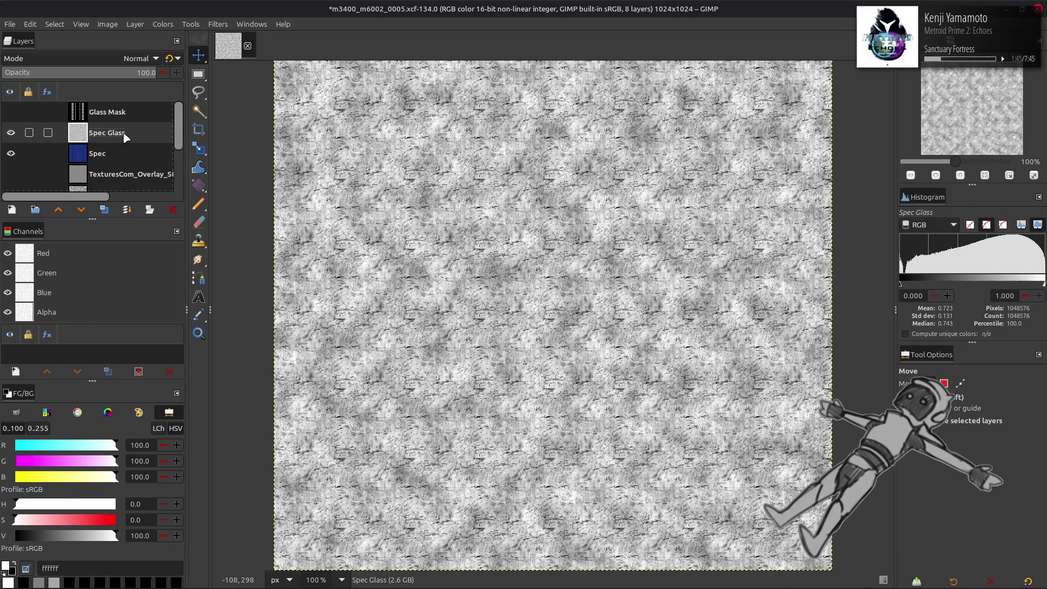
{"action": "left_click", "coordinate": [11, 136]}
{"action": "left_click", "coordinate": [10, 153]}
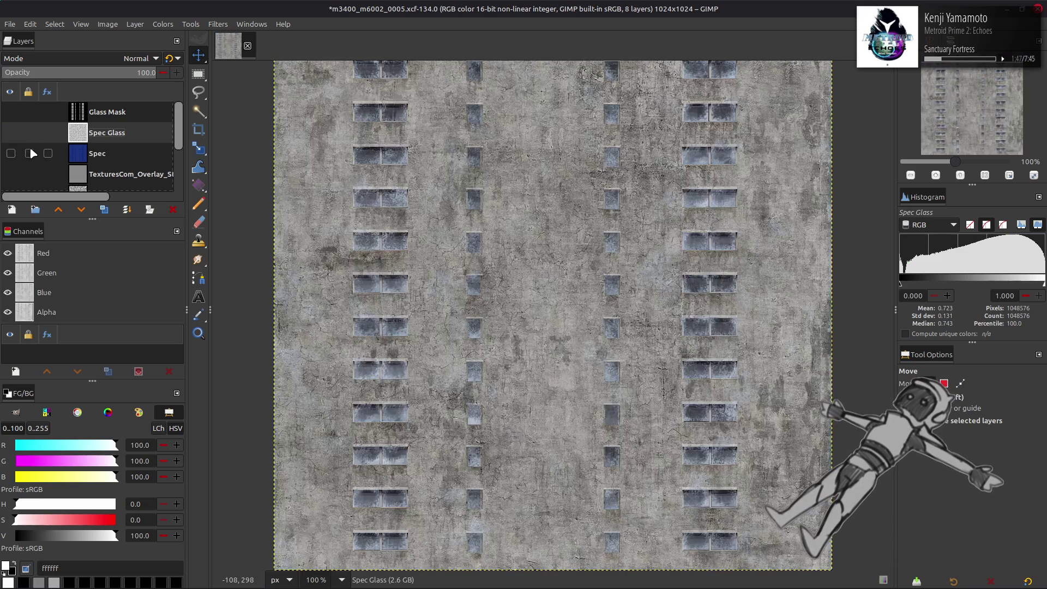
Duplicate the Clean layer
{"action": "scroll", "coordinate": [33, 154], "scroll_direction": "down", "scroll_amount": 2}
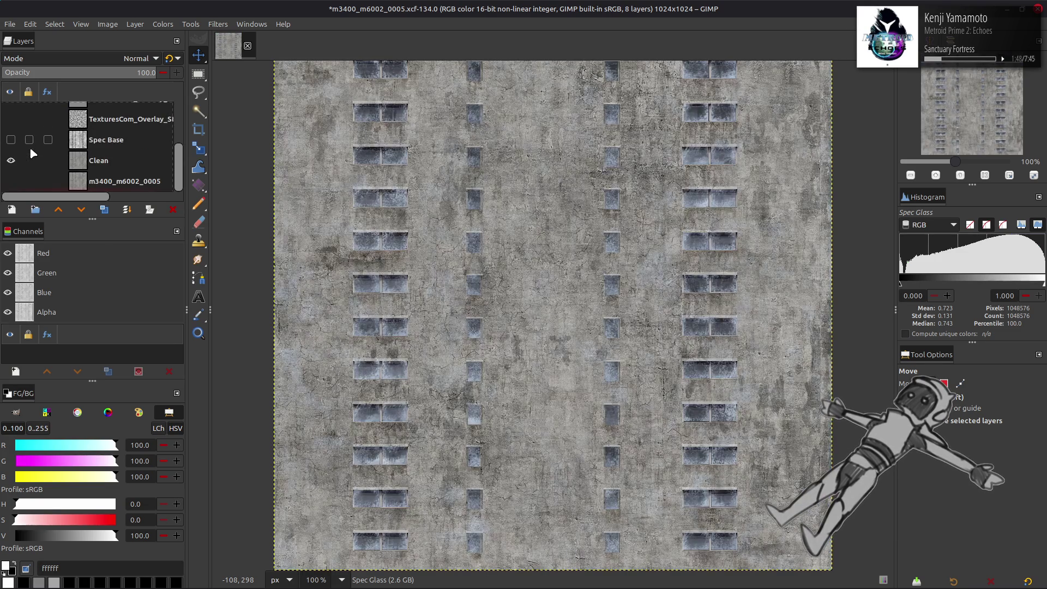
{"action": "left_click", "coordinate": [107, 164]}
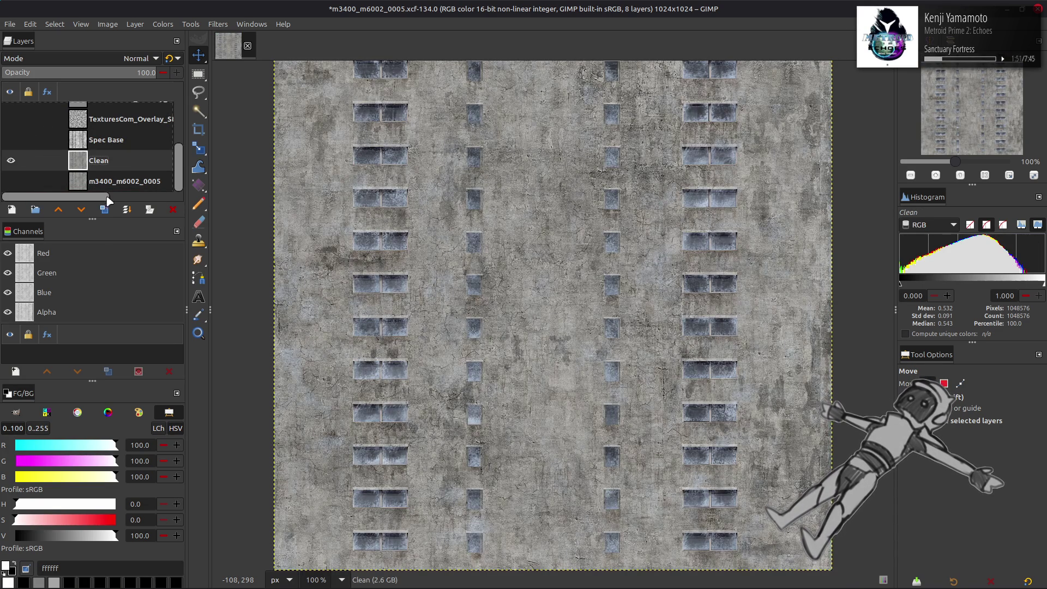
{"action": "left_click", "coordinate": [106, 210]}
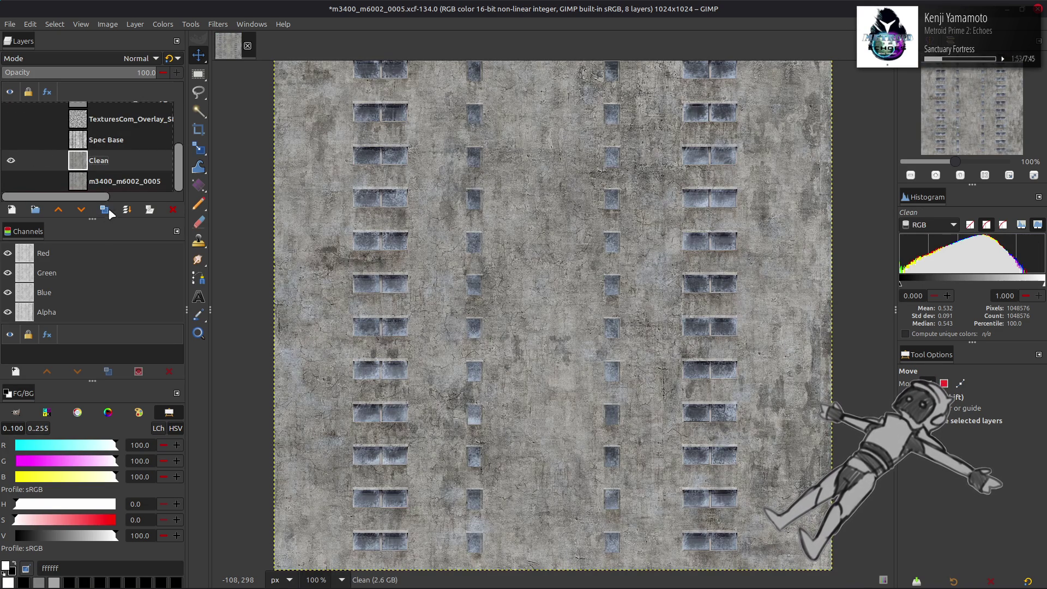
Apply a Levels pass to Clean copy, then try the Mono Mixer and cancel it
{"action": "left_click", "coordinate": [162, 24]}
{"action": "left_click", "coordinate": [180, 132]}
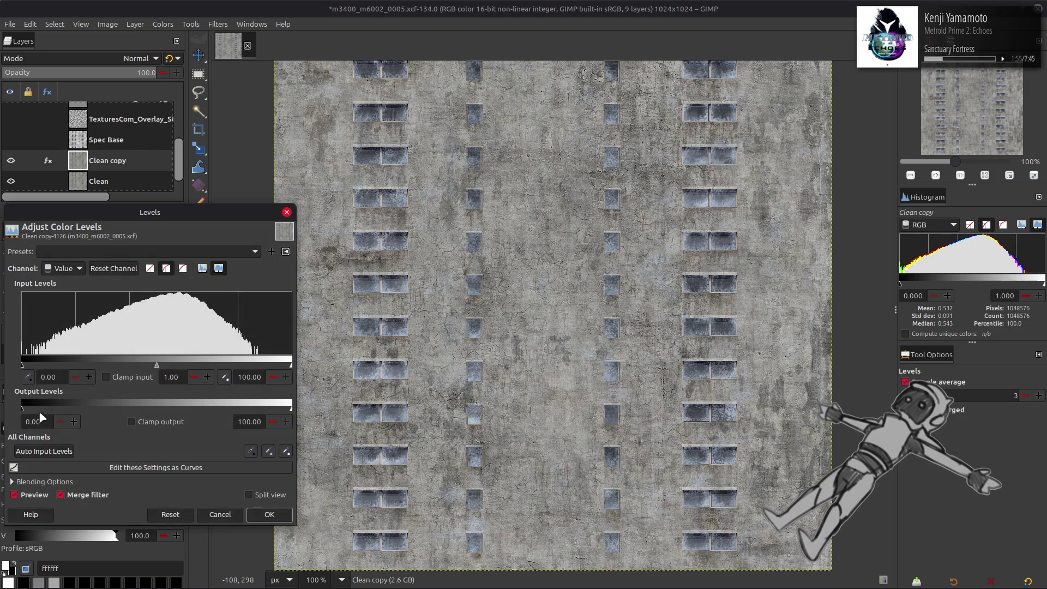
{"action": "left_click", "coordinate": [270, 514]}
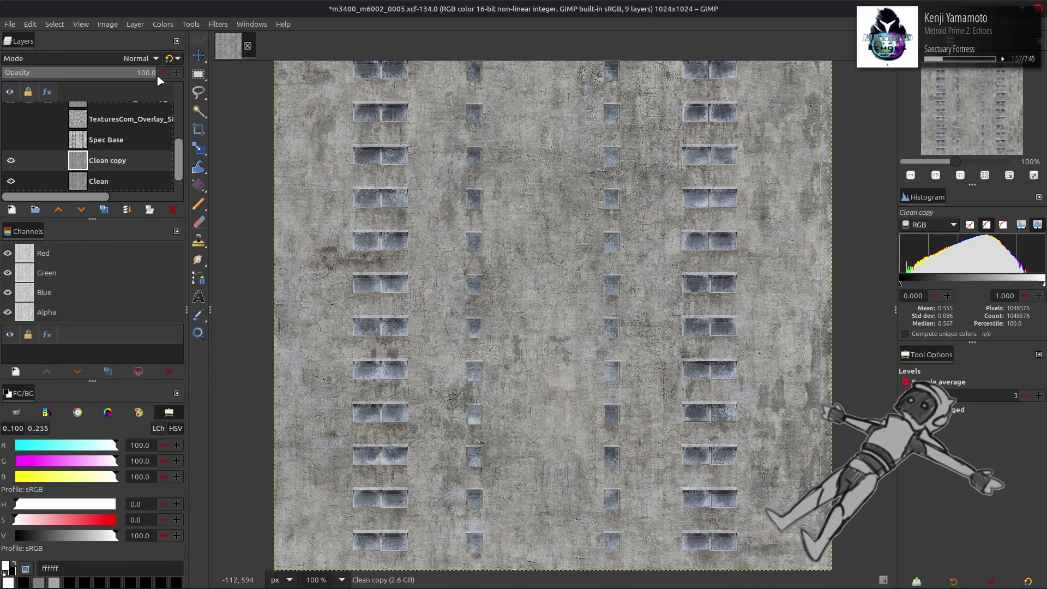
{"action": "left_click", "coordinate": [162, 24]}
{"action": "mouse_move", "coordinate": [223, 229]}
{"action": "left_click", "coordinate": [283, 272]}
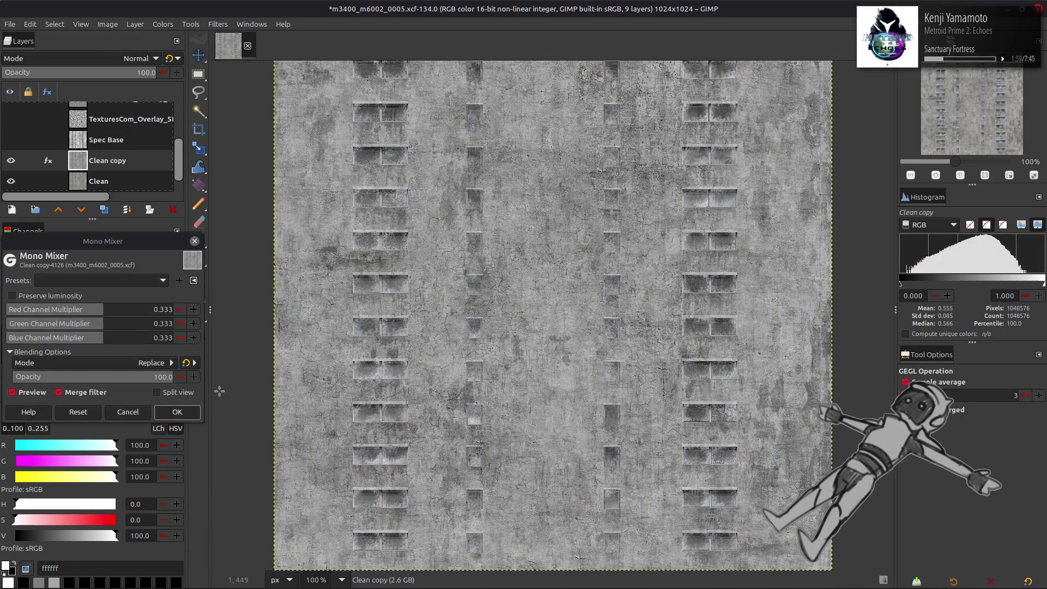
{"action": "left_click", "coordinate": [128, 413]}
Extract the CMYK Cyan component from Clean copy
{"action": "left_click", "coordinate": [163, 24]}
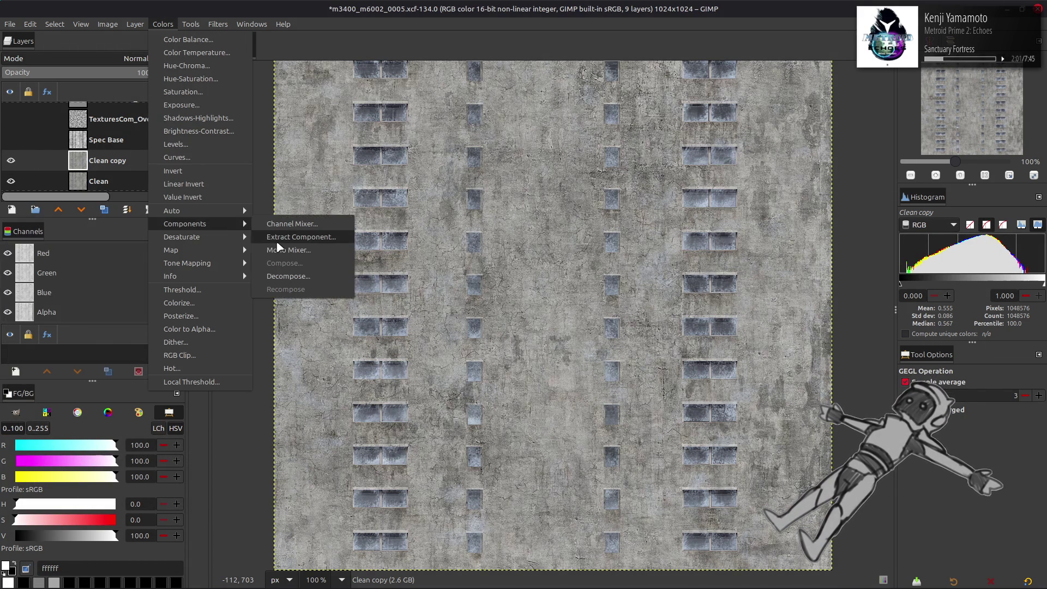
{"action": "left_click", "coordinate": [289, 243]}
{"action": "left_click", "coordinate": [144, 297]}
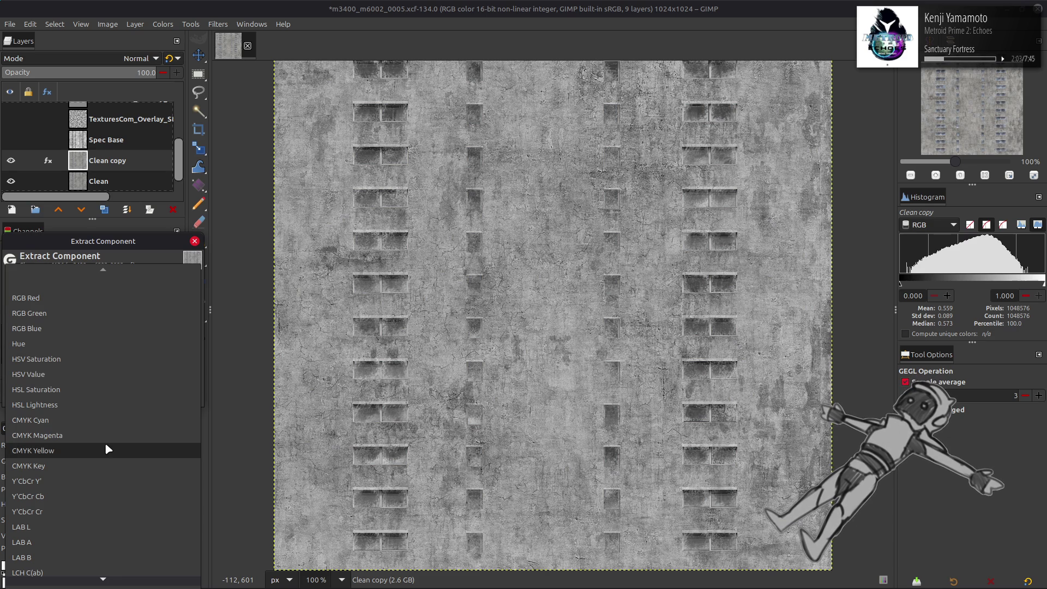
{"action": "left_click", "coordinate": [90, 419]}
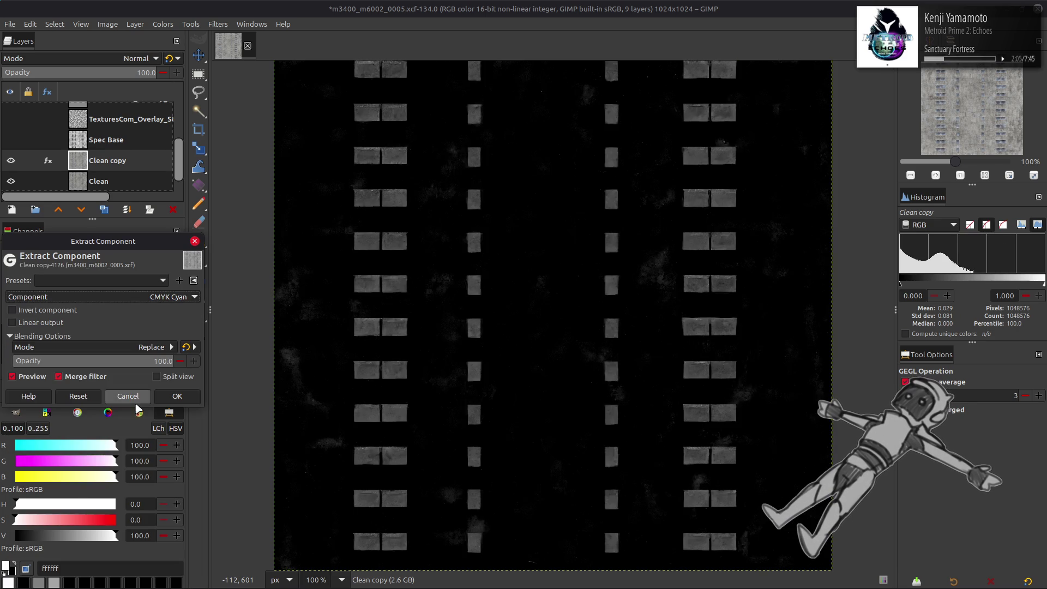
{"action": "left_click", "coordinate": [178, 395]}
{"action": "left_click", "coordinate": [163, 24]}
{"action": "left_click", "coordinate": [196, 133]}
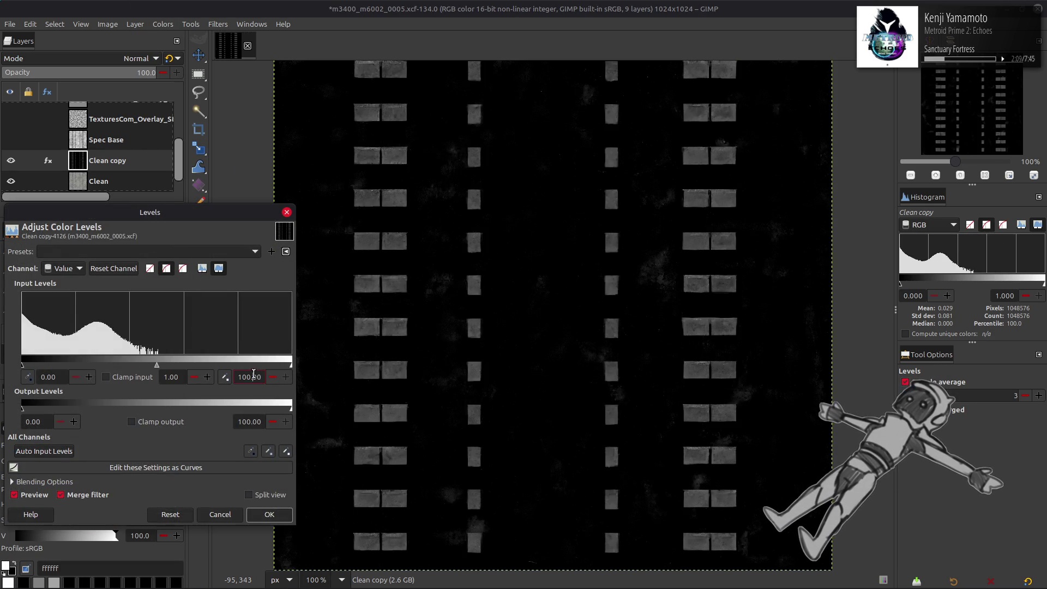
Apply Levels, then darken the cyan mask with a 0.25 gamma
{"action": "left_click", "coordinate": [270, 514]}
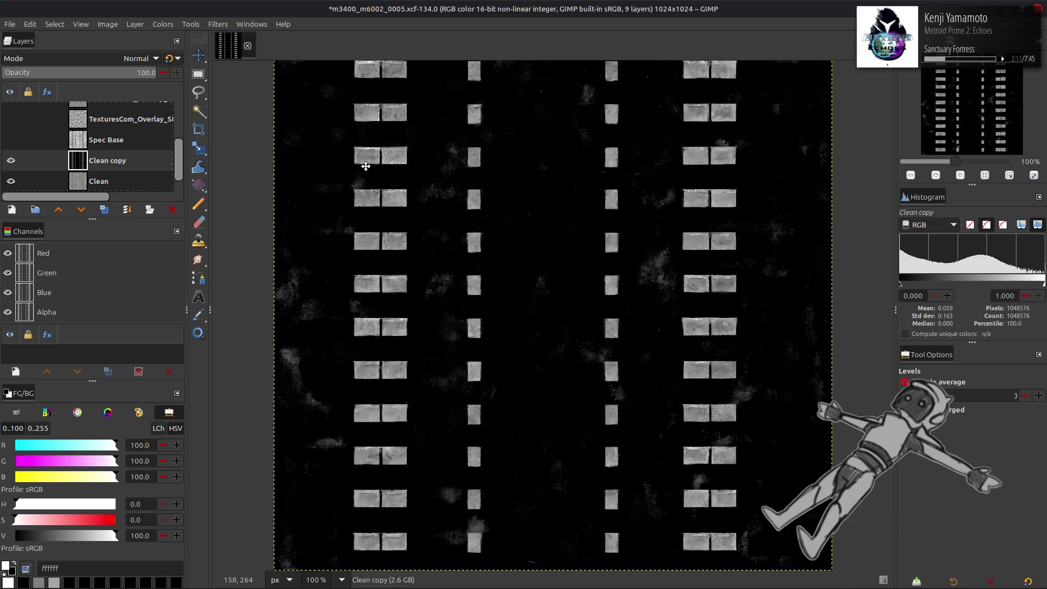
{"action": "key", "text": "2"}
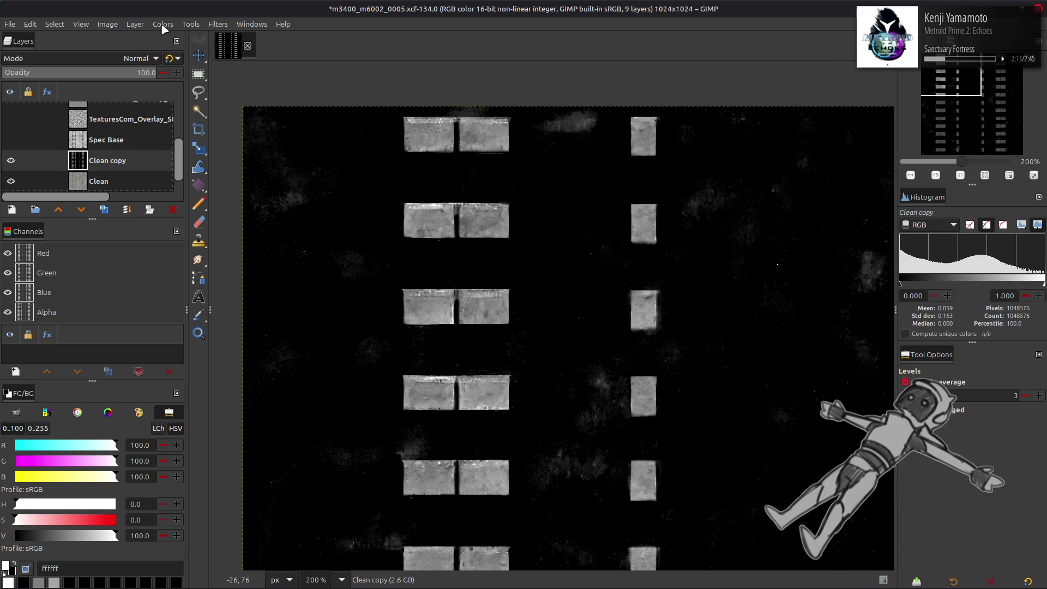
{"action": "left_click", "coordinate": [163, 24]}
{"action": "left_click", "coordinate": [190, 150]}
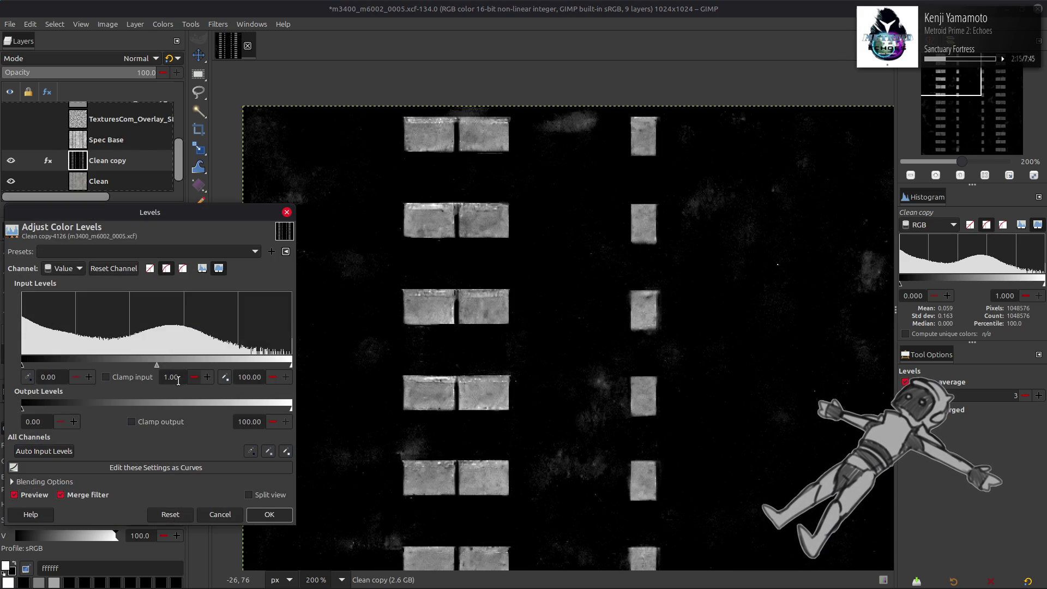
{"action": "type", "text": "0.25"}
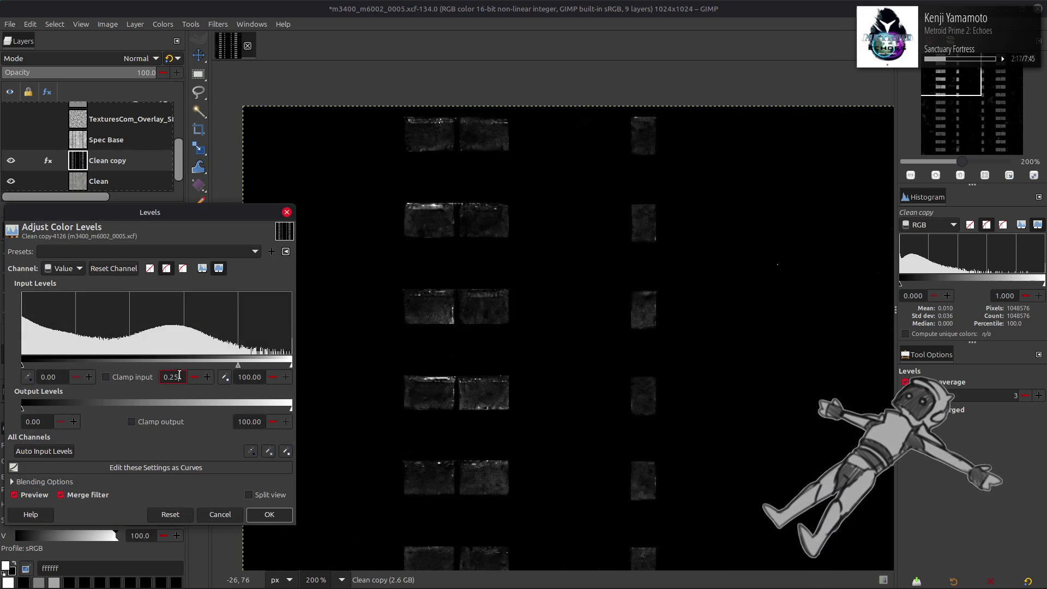
{"action": "left_click", "coordinate": [269, 515]}
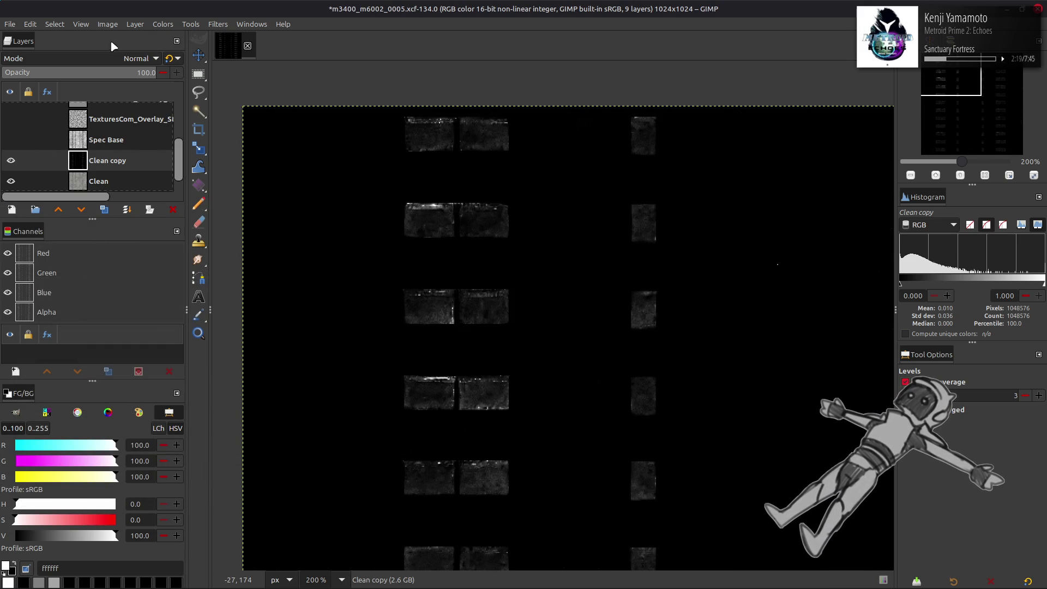
Invert Clean copy, apply Levels gamma 0.50, and duplicate it as Clean copy #1
{"action": "left_click", "coordinate": [158, 24]}
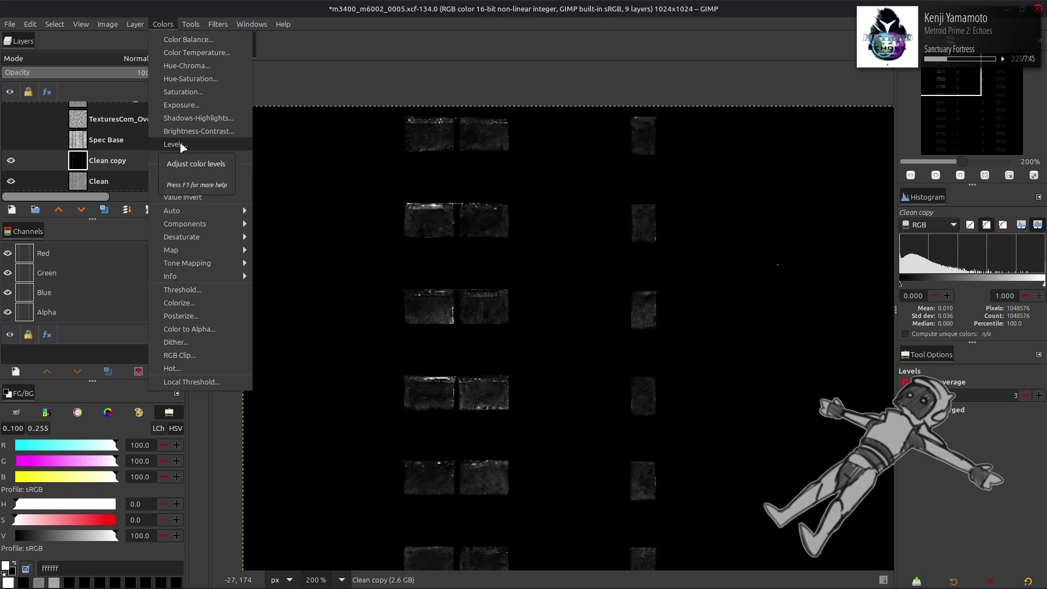
{"action": "left_click", "coordinate": [175, 170]}
{"action": "left_click", "coordinate": [163, 24]}
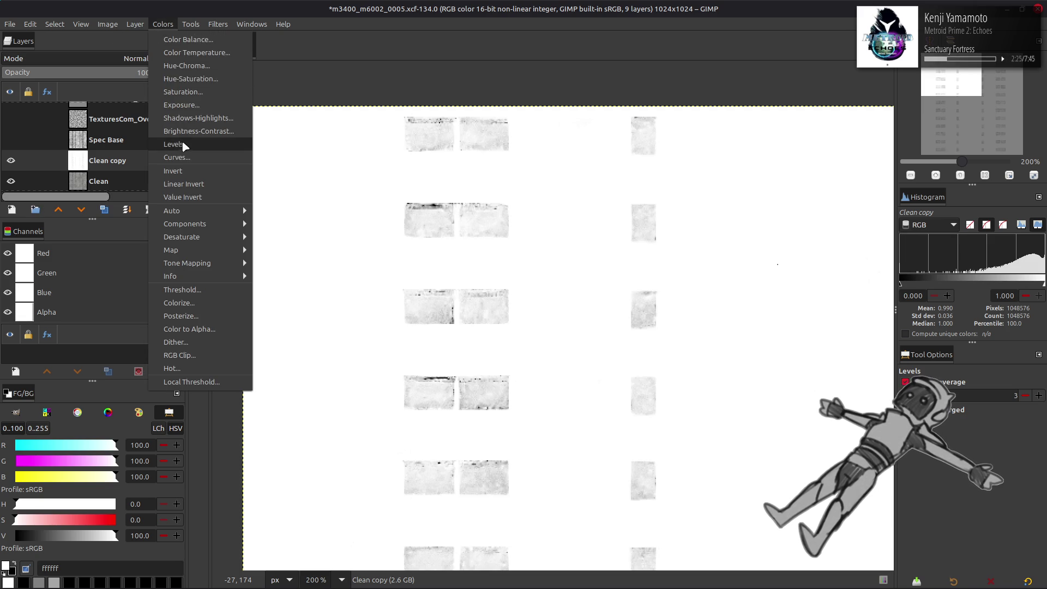
{"action": "left_click", "coordinate": [184, 145]}
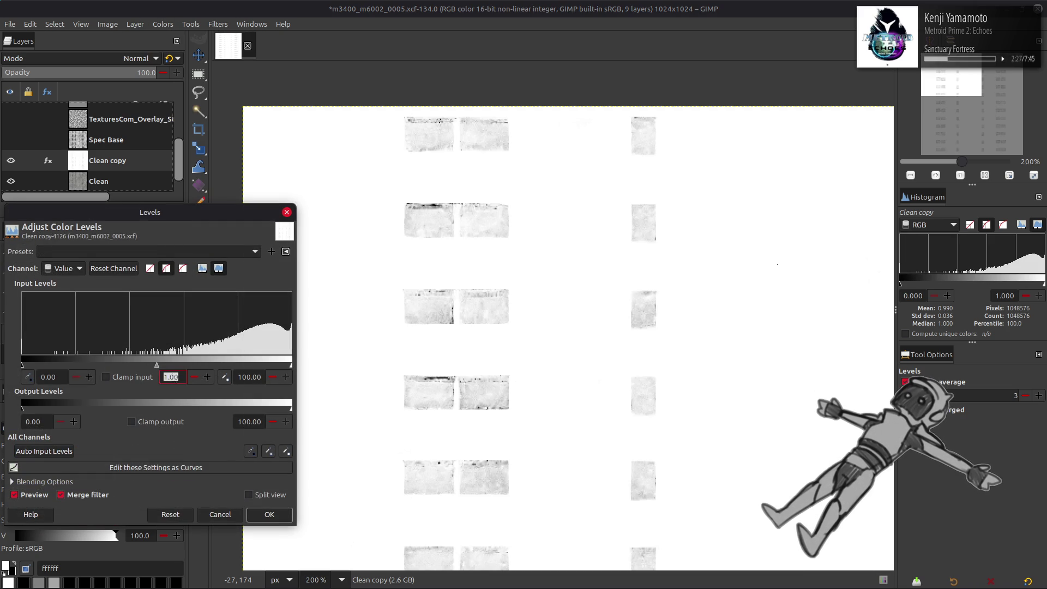
{"action": "type", "text": "0.5"}
{"action": "key", "text": "Return"}
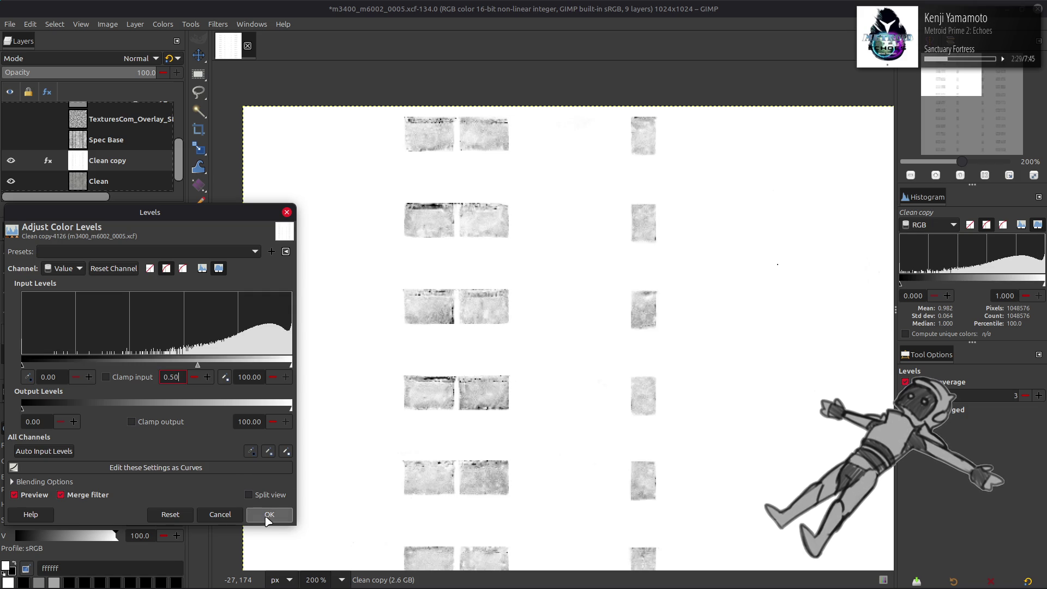
{"action": "left_click", "coordinate": [268, 515]}
{"action": "left_click", "coordinate": [104, 209]}
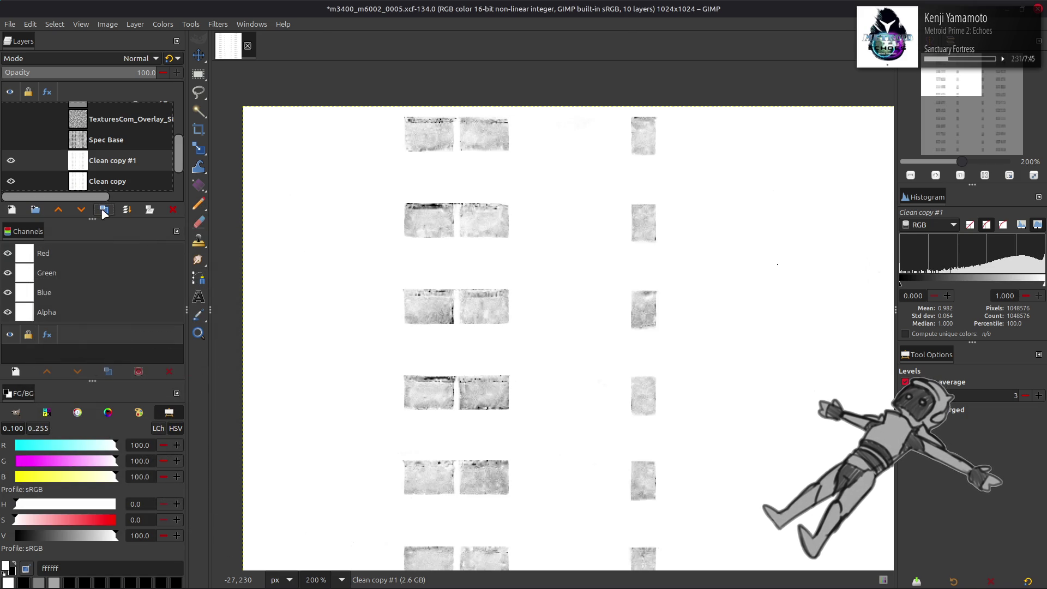
Set Clean copy #1 to Multiply and merge it down into Clean copy
{"action": "left_click", "coordinate": [124, 58]}
{"action": "left_click", "coordinate": [57, 182]}
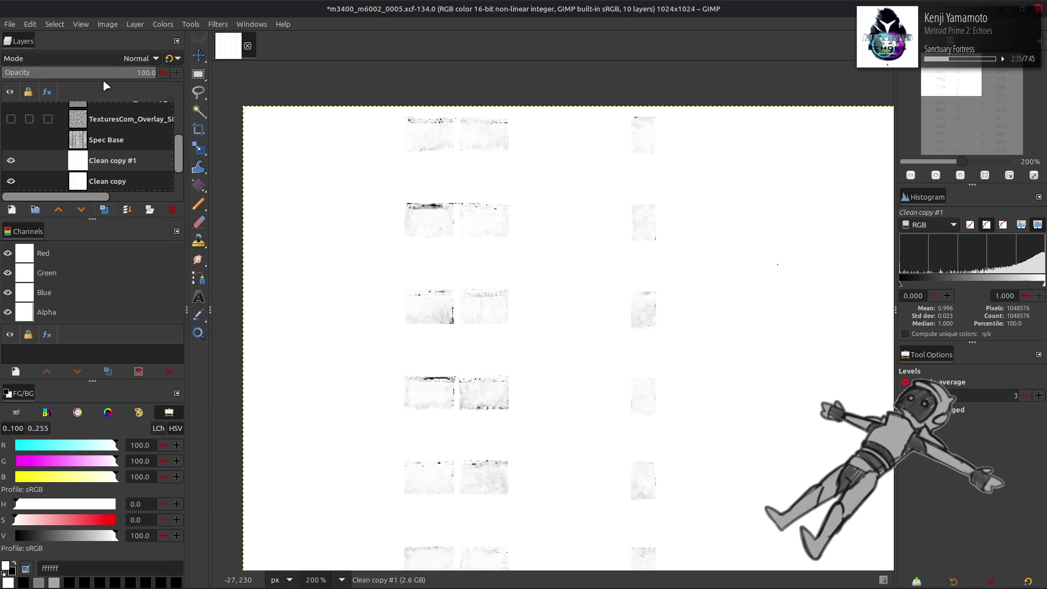
{"action": "left_click", "coordinate": [107, 60]}
{"action": "left_click", "coordinate": [58, 257]}
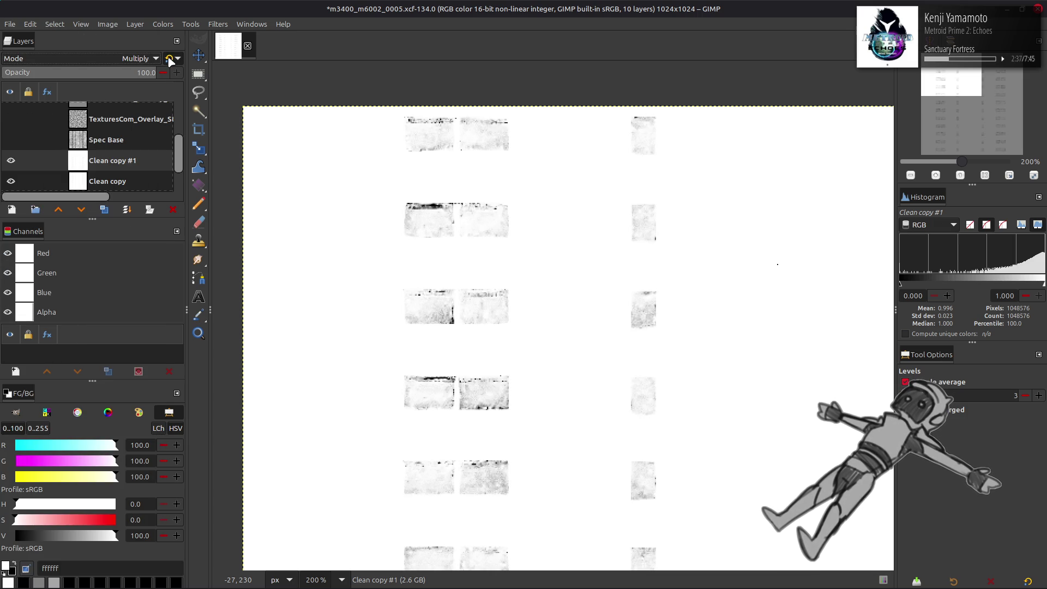
{"action": "right_click", "coordinate": [121, 164]}
{"action": "key", "text": "Escape"}
{"action": "key", "text": "ctrl+z"}
{"action": "left_click", "coordinate": [116, 58]}
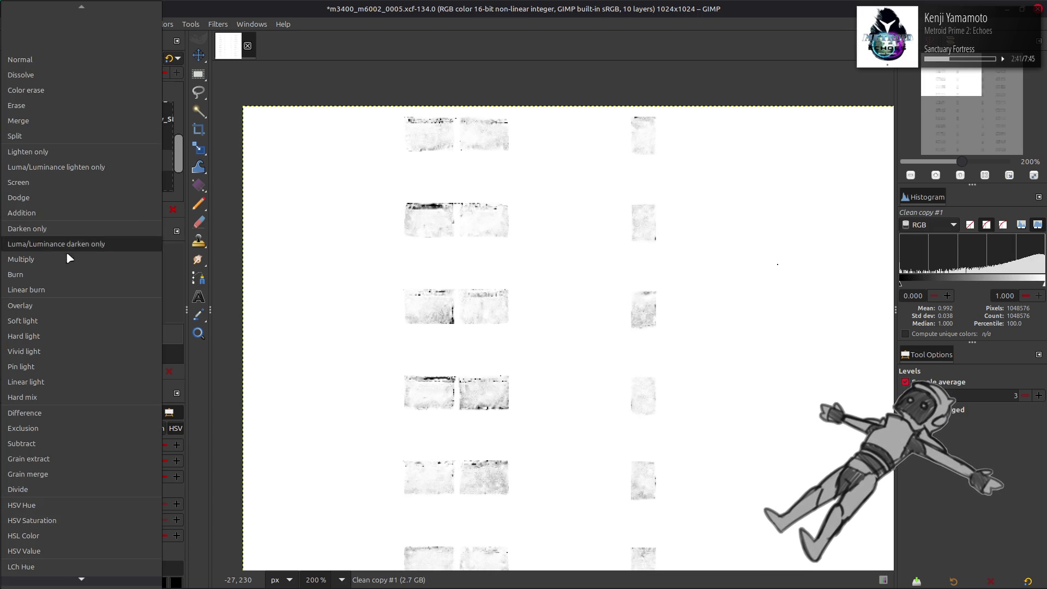
{"action": "left_click", "coordinate": [71, 256]}
{"action": "key", "text": "ctrl+m"}
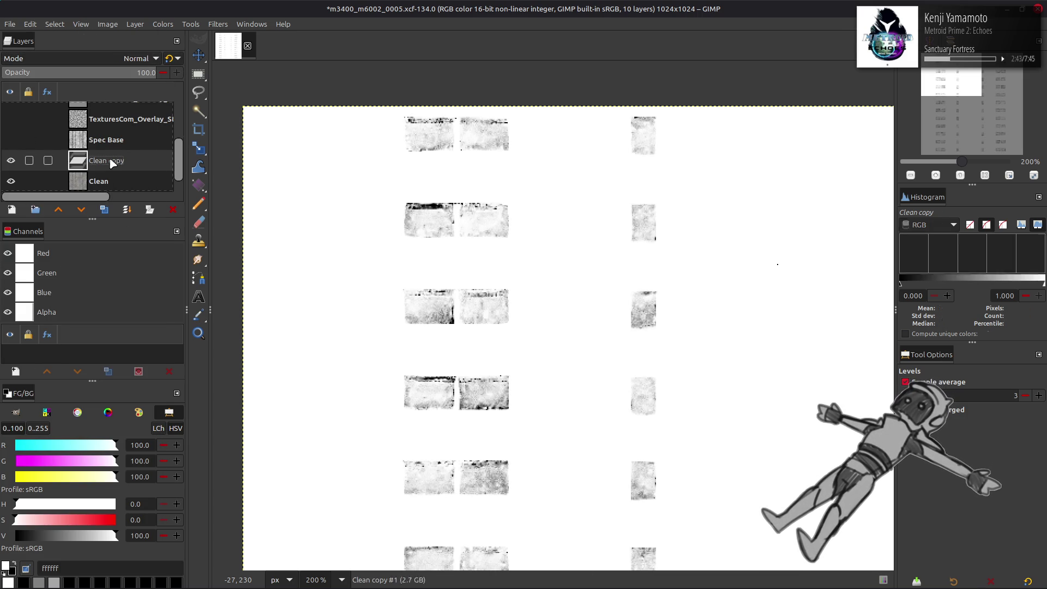
Show Spec Base, move Clean copy above Spec Glass, and blend it in Multiply
{"action": "scroll", "coordinate": [473, 246], "scroll_direction": "down", "scroll_amount": 2}
{"action": "scroll", "coordinate": [473, 246], "scroll_direction": "down", "scroll_amount": 5}
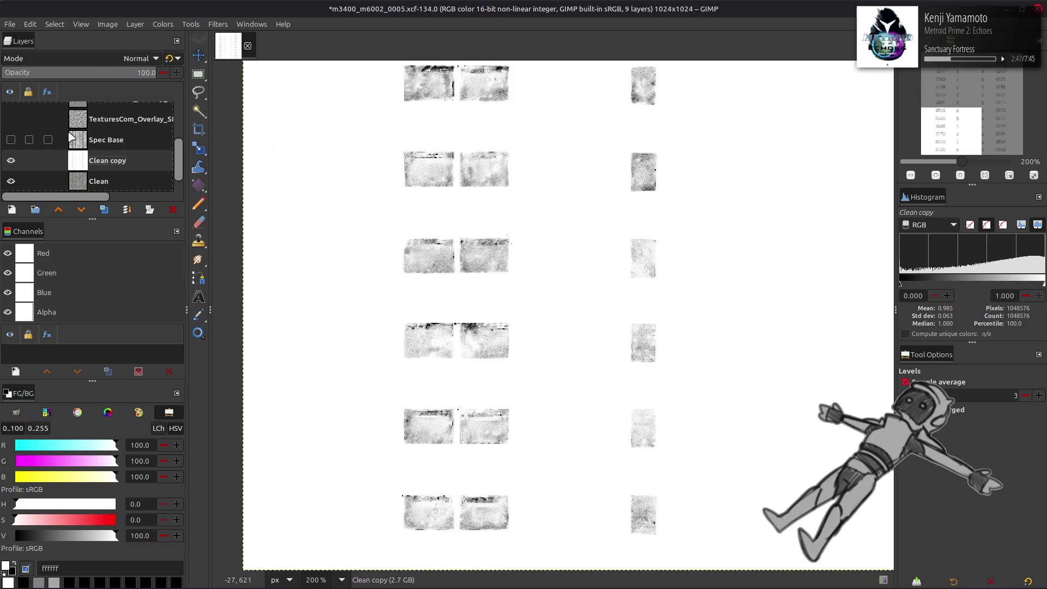
{"action": "left_click", "coordinate": [11, 140]}
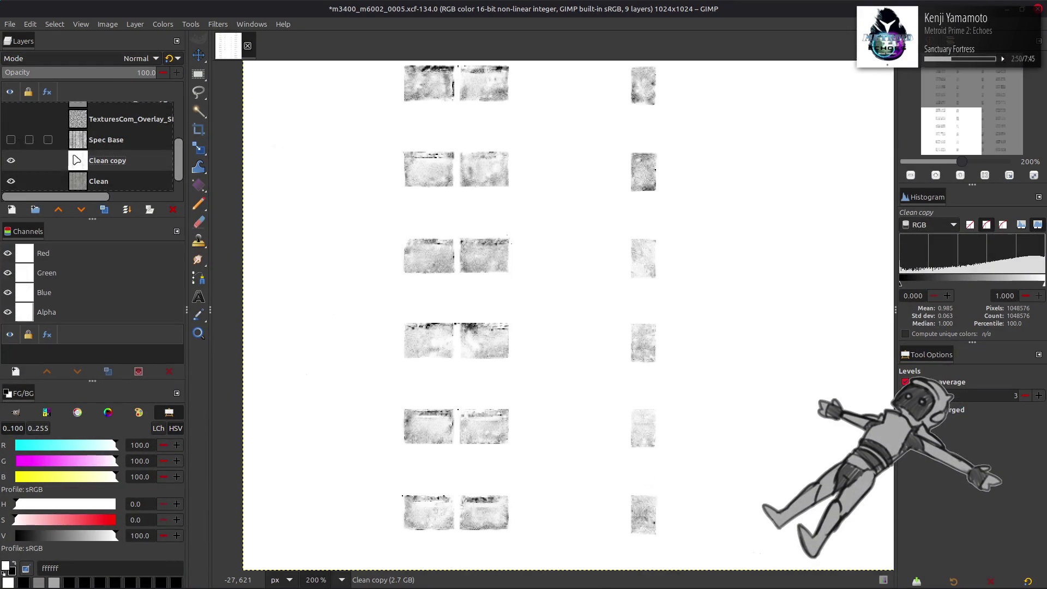
{"action": "mouse_move", "coordinate": [76, 159]}
{"action": "left_mouse_down"}
{"action": "mouse_move", "coordinate": [123, 119]}
{"action": "mouse_move", "coordinate": [124, 136]}
{"action": "left_mouse_up"}
{"action": "left_click", "coordinate": [11, 133]}
{"action": "left_click", "coordinate": [11, 133]}
{"action": "left_click", "coordinate": [139, 58]}
{"action": "left_click", "coordinate": [86, 259]}
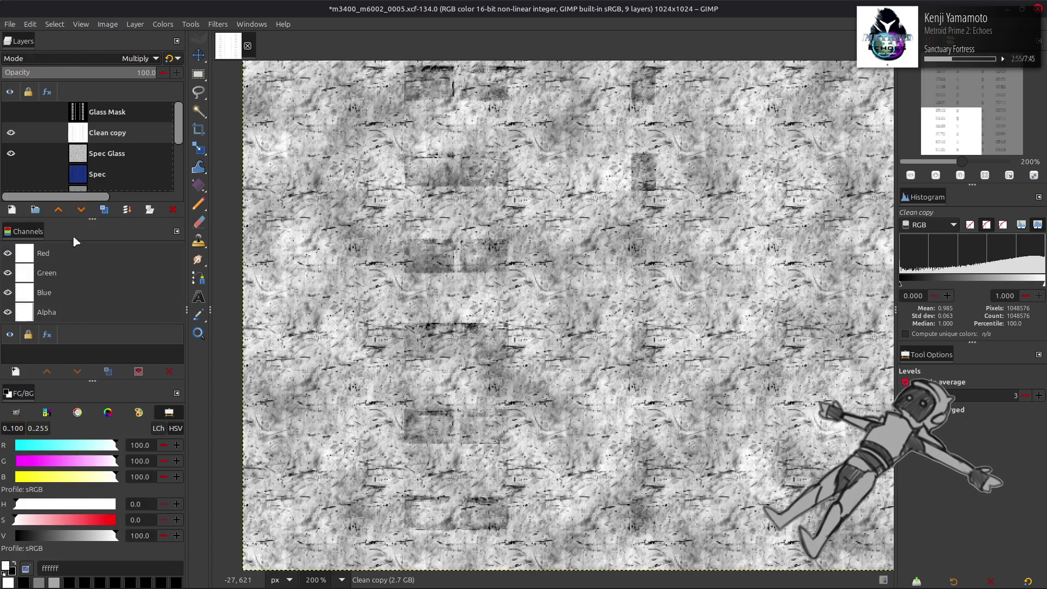
{"action": "left_click", "coordinate": [11, 135]}
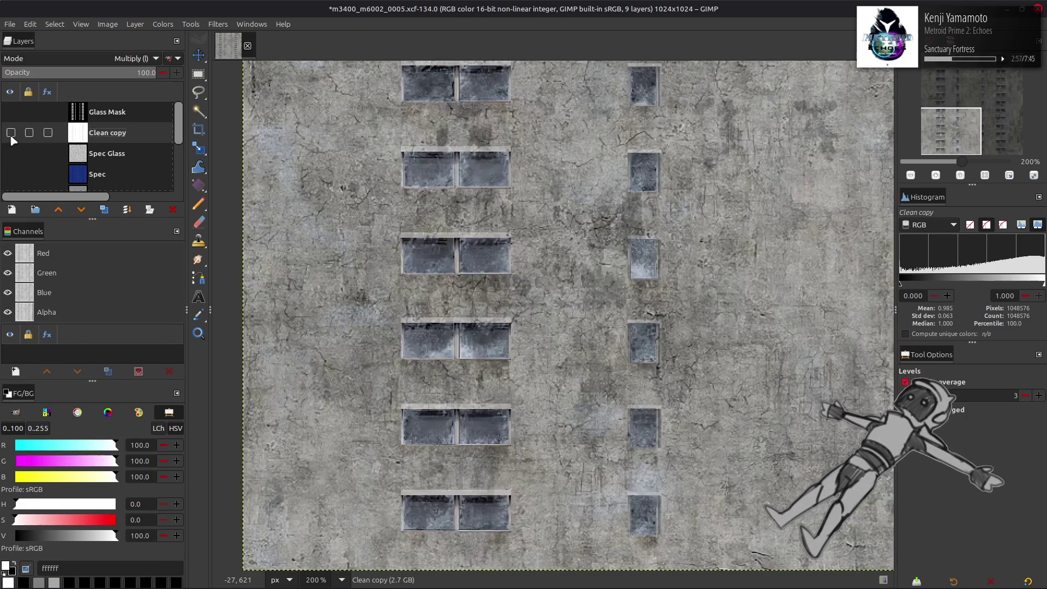
Toggle Clean copy on and off to compare the wall and windows with and without it
{"action": "left_click", "coordinate": [11, 133]}
{"action": "left_click", "coordinate": [11, 134]}
{"action": "left_click", "coordinate": [11, 133]}
{"action": "left_click", "coordinate": [11, 134]}
{"action": "left_click", "coordinate": [10, 134]}
{"action": "left_click", "coordinate": [11, 134]}
{"action": "left_click", "coordinate": [11, 135]}
{"action": "left_click", "coordinate": [11, 134]}
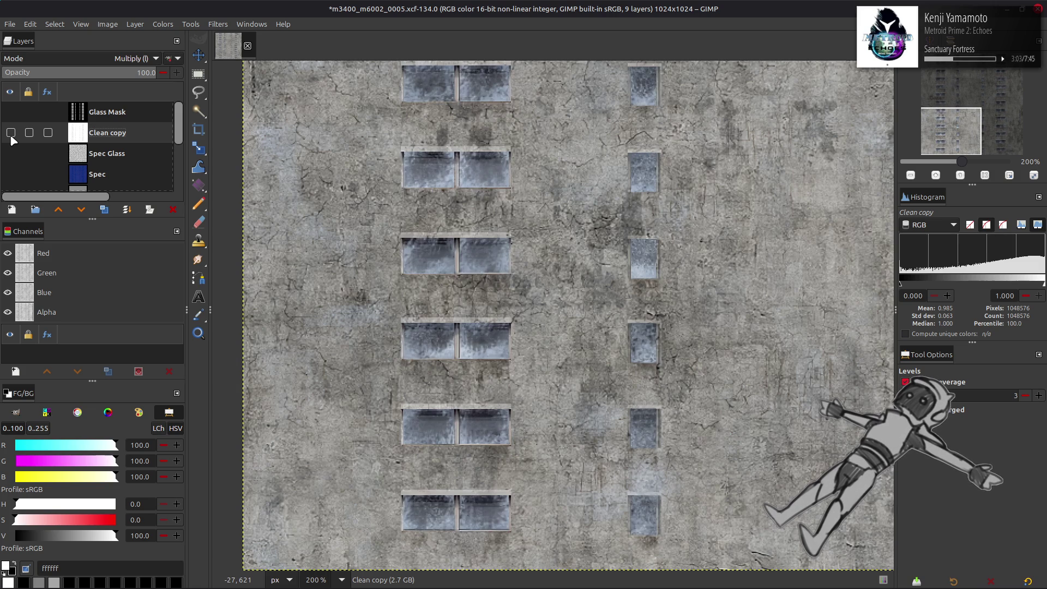
{"action": "left_click", "coordinate": [11, 133]}
{"action": "left_click", "coordinate": [11, 134]}
{"action": "left_click", "coordinate": [11, 134]}
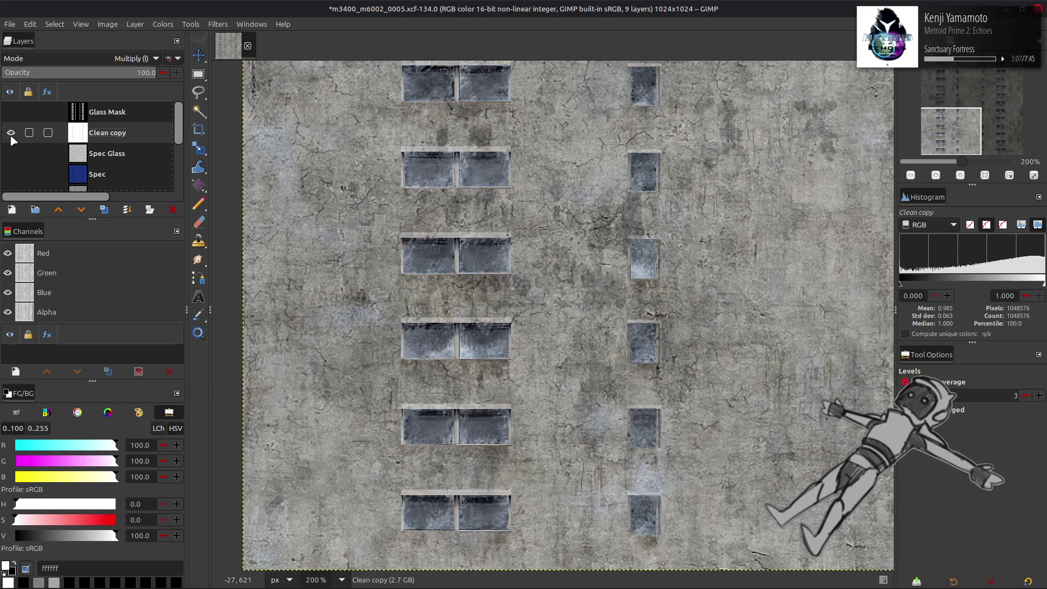
Delete Clean copy and make a fresh duplicate of the Clean layer
{"action": "left_click", "coordinate": [173, 210]}
{"action": "scroll", "coordinate": [120, 145], "scroll_direction": "down", "scroll_amount": 3}
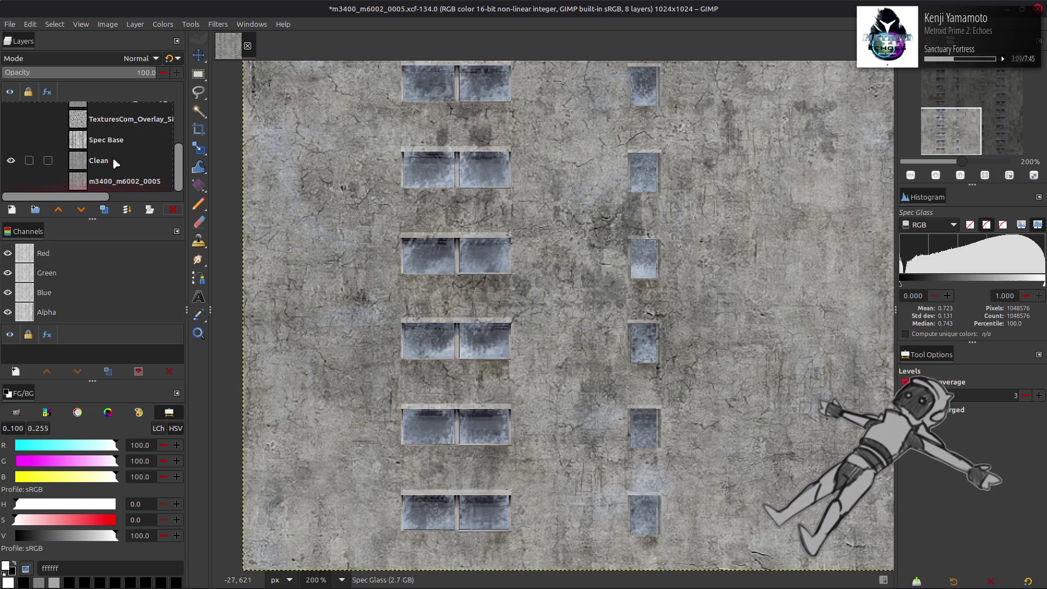
{"action": "left_click", "coordinate": [112, 158]}
{"action": "left_click", "coordinate": [106, 209]}
{"action": "left_click", "coordinate": [163, 24]}
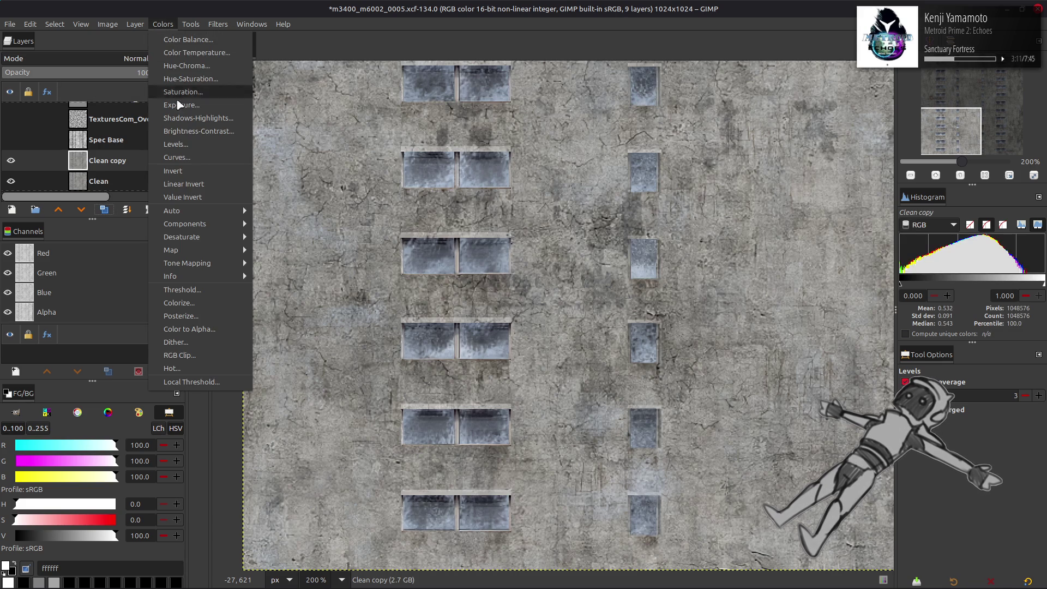
Apply Levels and extract the CMYK Cyan component into the new Clean copy
{"action": "left_click", "coordinate": [194, 143]}
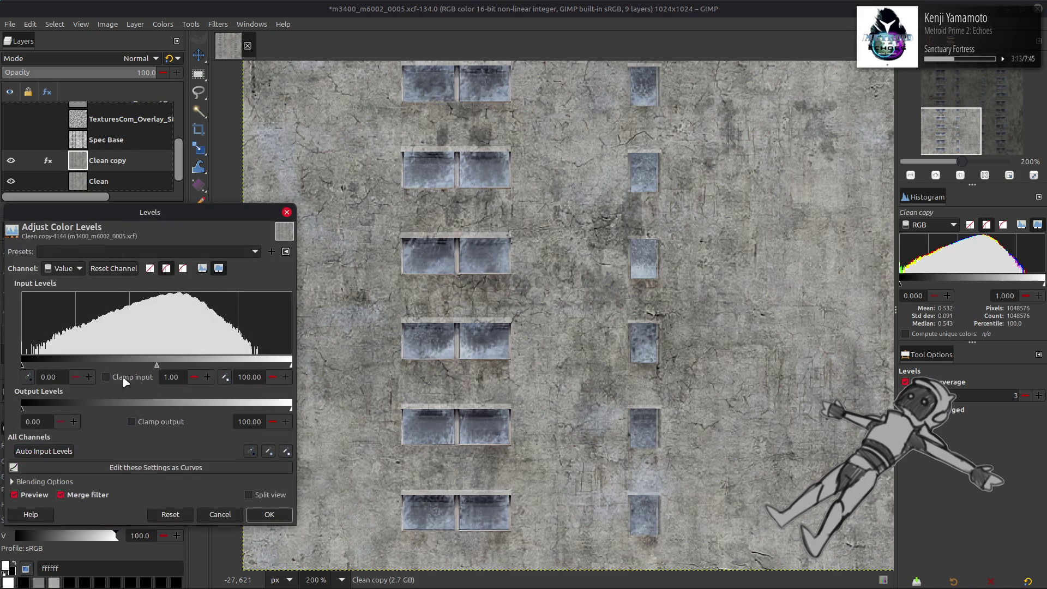
{"action": "left_click", "coordinate": [270, 514]}
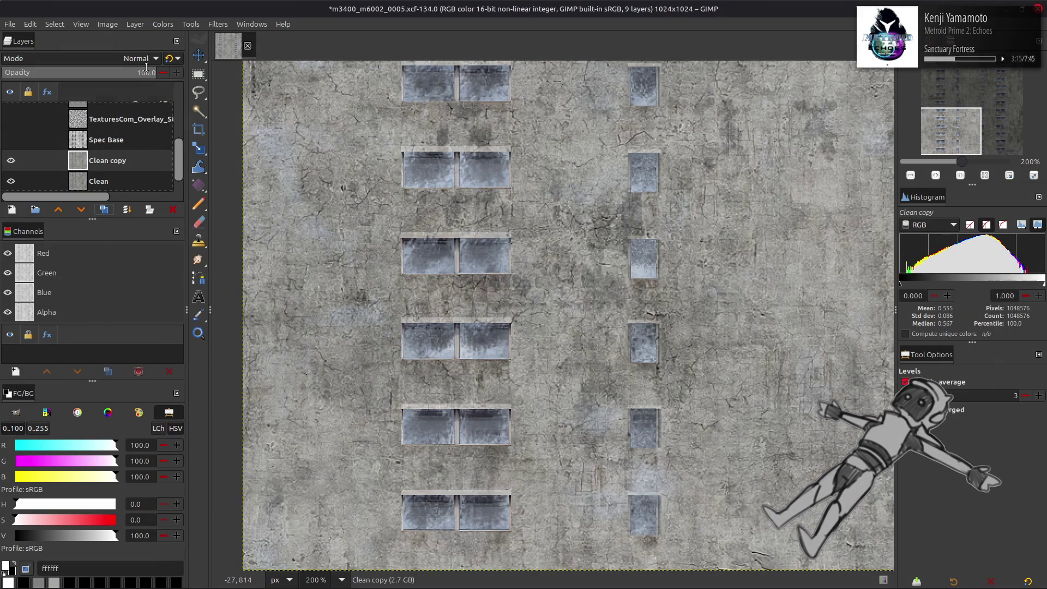
{"action": "left_click", "coordinate": [162, 24]}
{"action": "mouse_move", "coordinate": [220, 225]}
{"action": "left_click", "coordinate": [267, 235]}
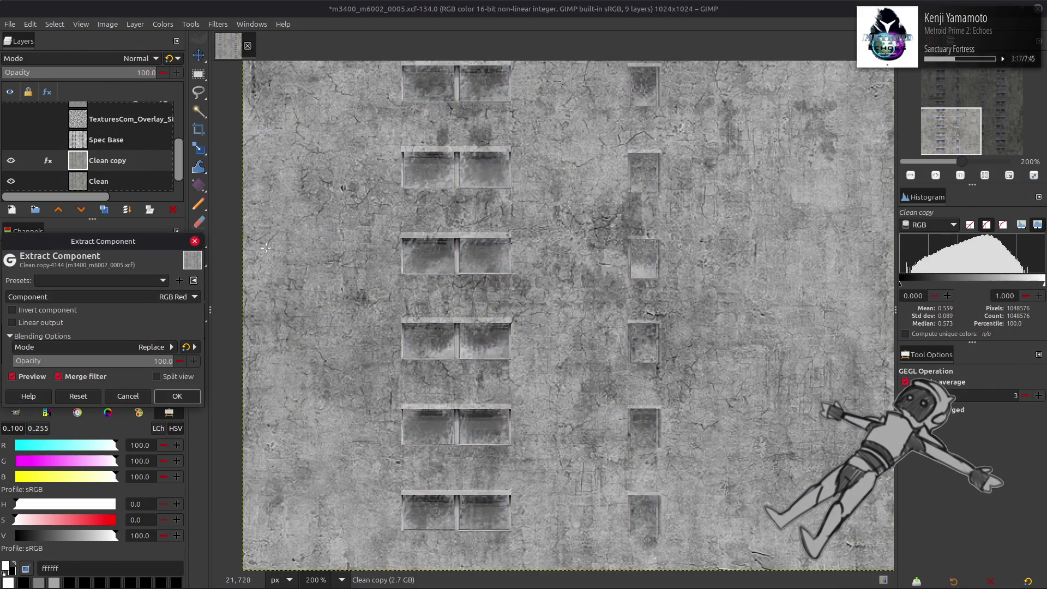
{"action": "left_click", "coordinate": [138, 298]}
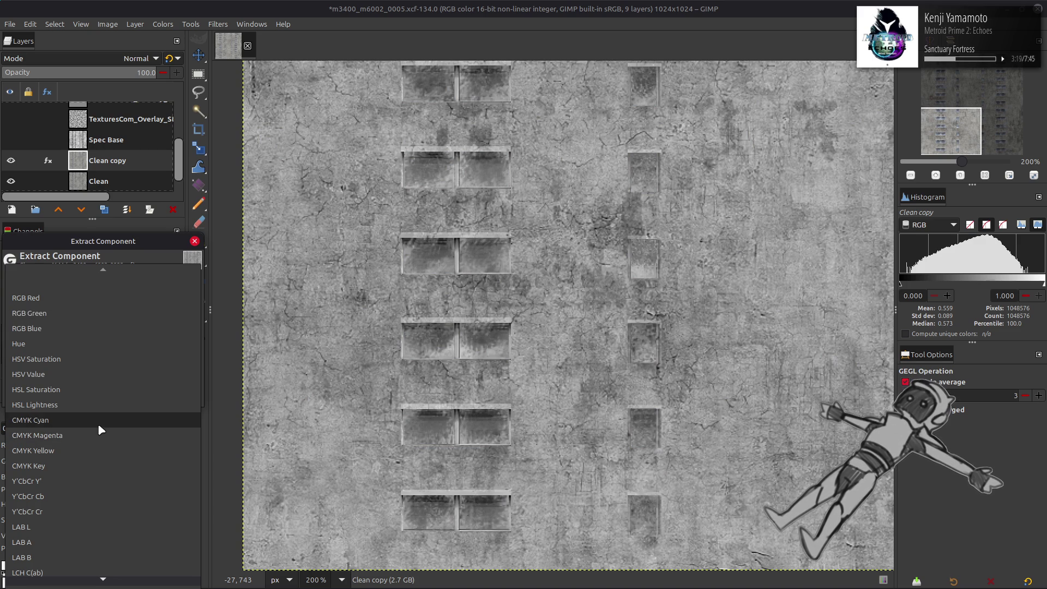
{"action": "left_click", "coordinate": [97, 423]}
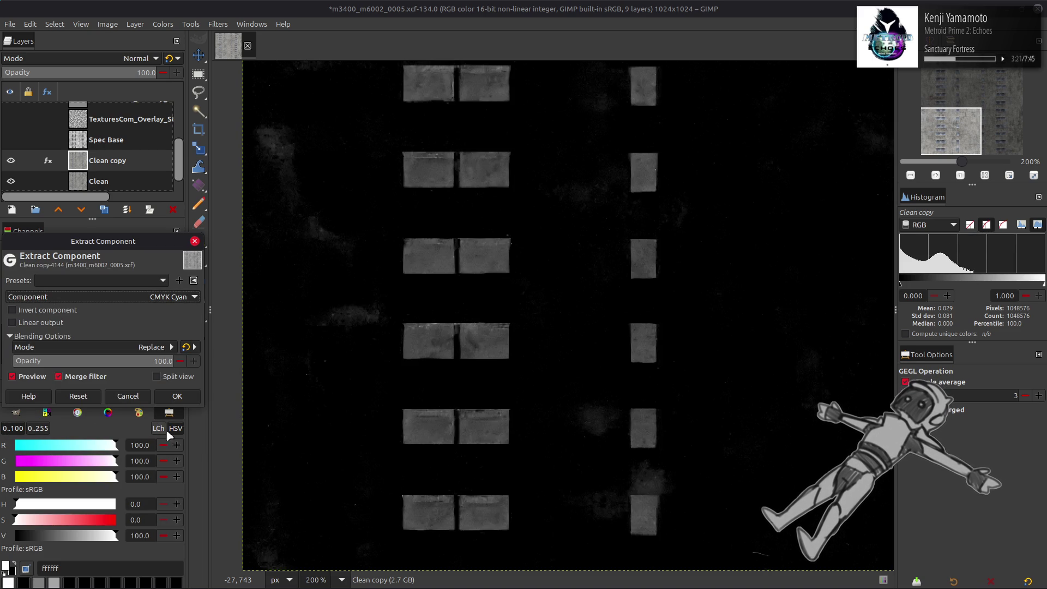
{"action": "left_click", "coordinate": [177, 396]}
Brighten the cyan mask with Levels input high 50, then duplicate the Clean layer
{"action": "scroll", "coordinate": [98, 164], "scroll_direction": "down", "scroll_amount": 1}
{"action": "left_click", "coordinate": [99, 164]}
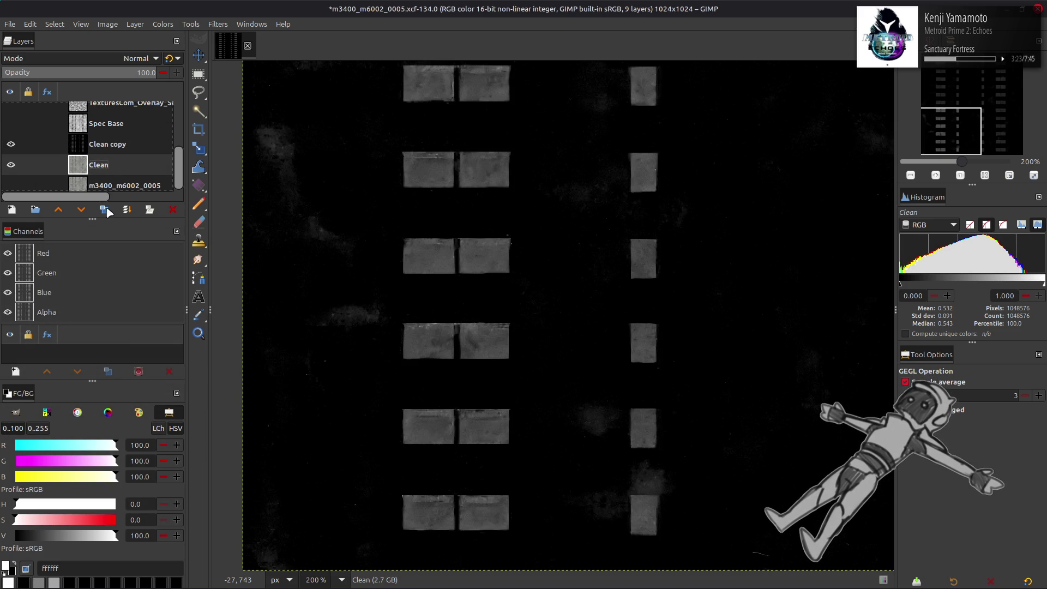
{"action": "left_click", "coordinate": [108, 146]}
{"action": "left_click", "coordinate": [162, 24]}
{"action": "left_click", "coordinate": [198, 140]}
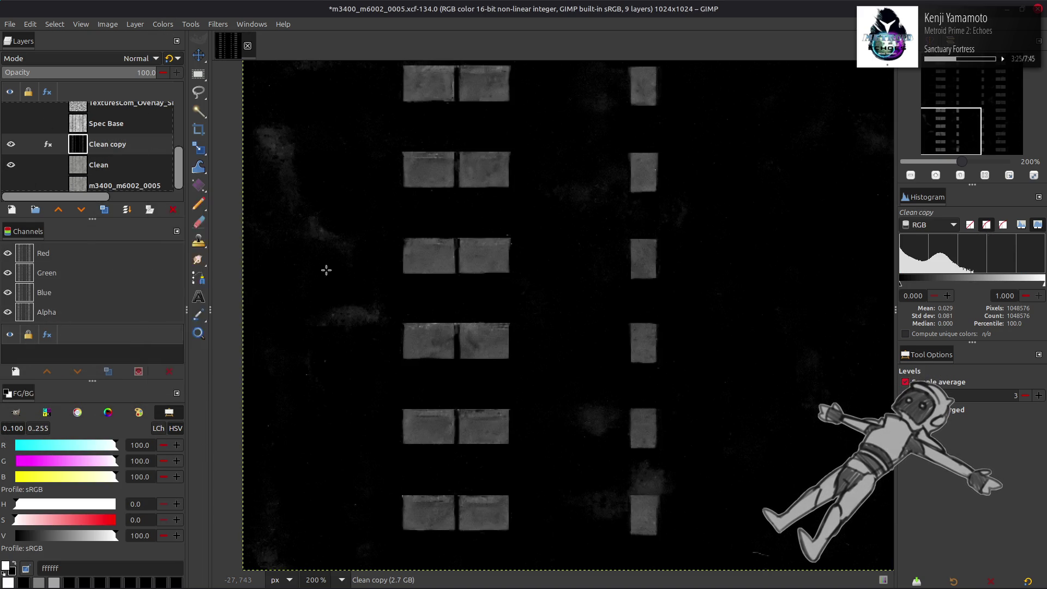
{"action": "type", "text": "50"}
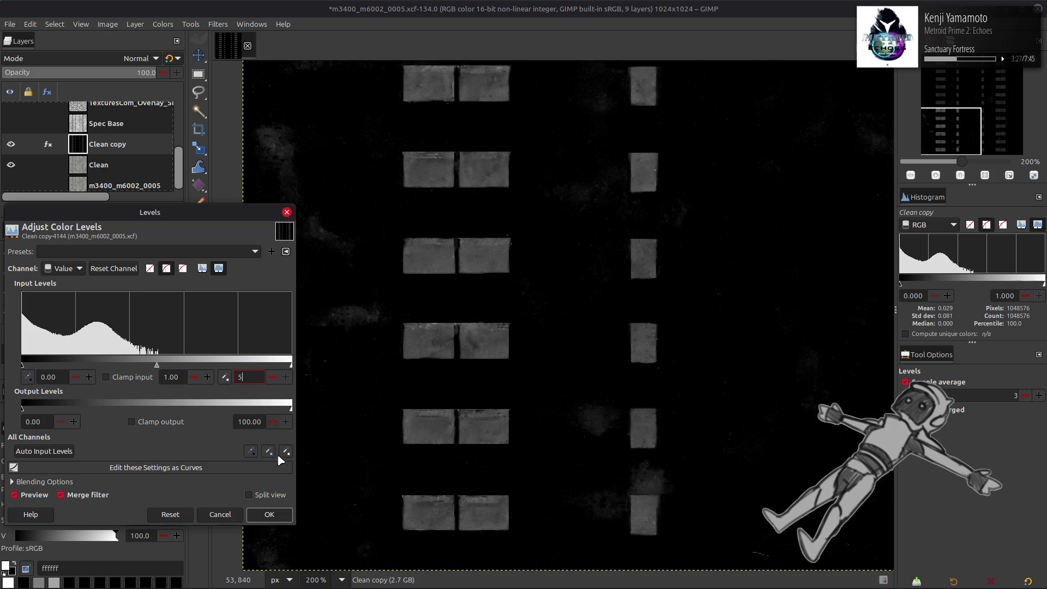
{"action": "key", "text": "Return"}
{"action": "left_click", "coordinate": [100, 167]}
{"action": "left_click", "coordinate": [104, 210]}
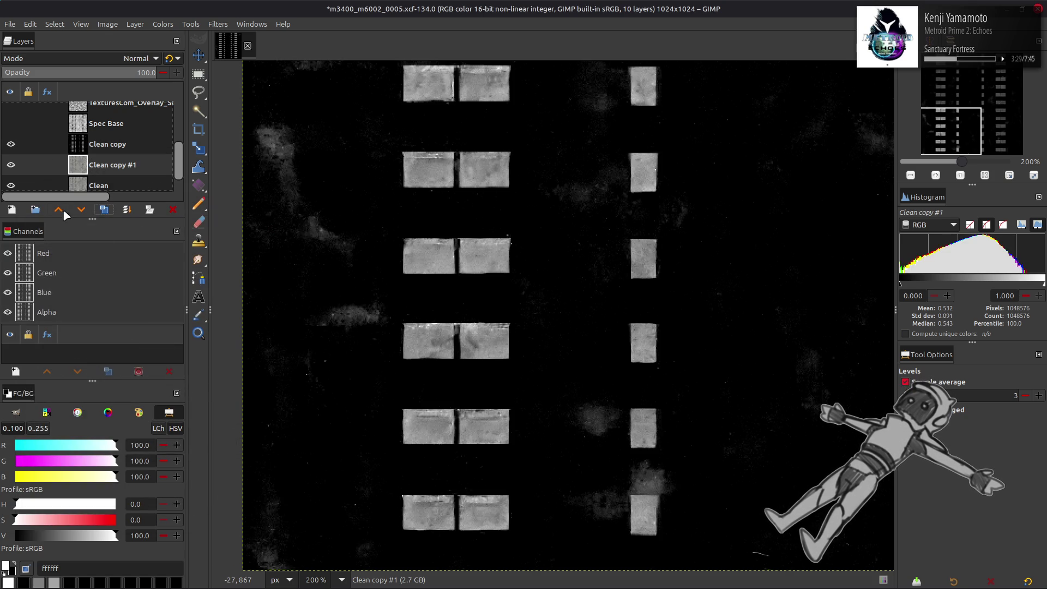
Raise the Clean duplicate above the cyan mask and choose RGB Blue for component extraction
{"action": "left_click", "coordinate": [58, 209]}
{"action": "left_click", "coordinate": [135, 24]}
{"action": "mouse_move", "coordinate": [211, 223]}
{"action": "left_click", "coordinate": [261, 238]}
{"action": "left_click", "coordinate": [170, 303]}
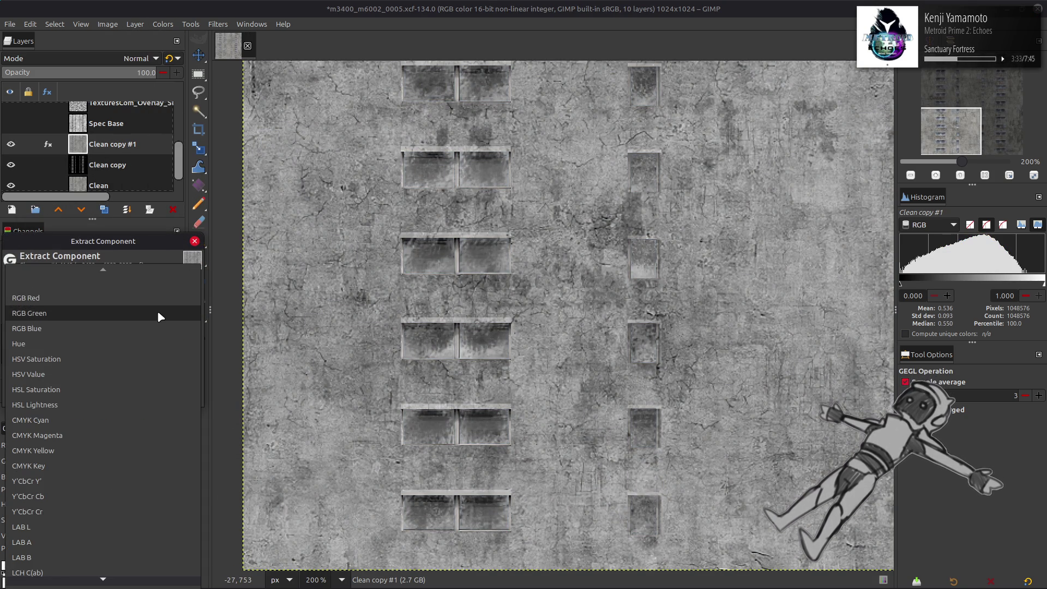
{"action": "left_click", "coordinate": [157, 310]}
Apply the RGB Blue extraction after briefly trying HSV Value, and blend it in Multiply
{"action": "left_click", "coordinate": [152, 295]}
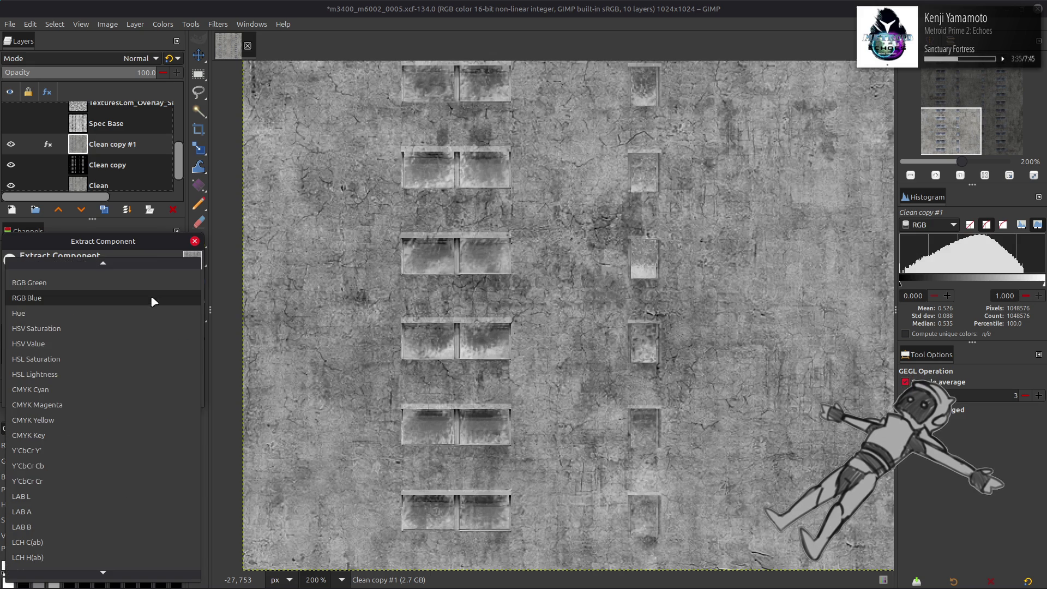
{"action": "left_click", "coordinate": [119, 339]}
{"action": "left_click", "coordinate": [145, 297]}
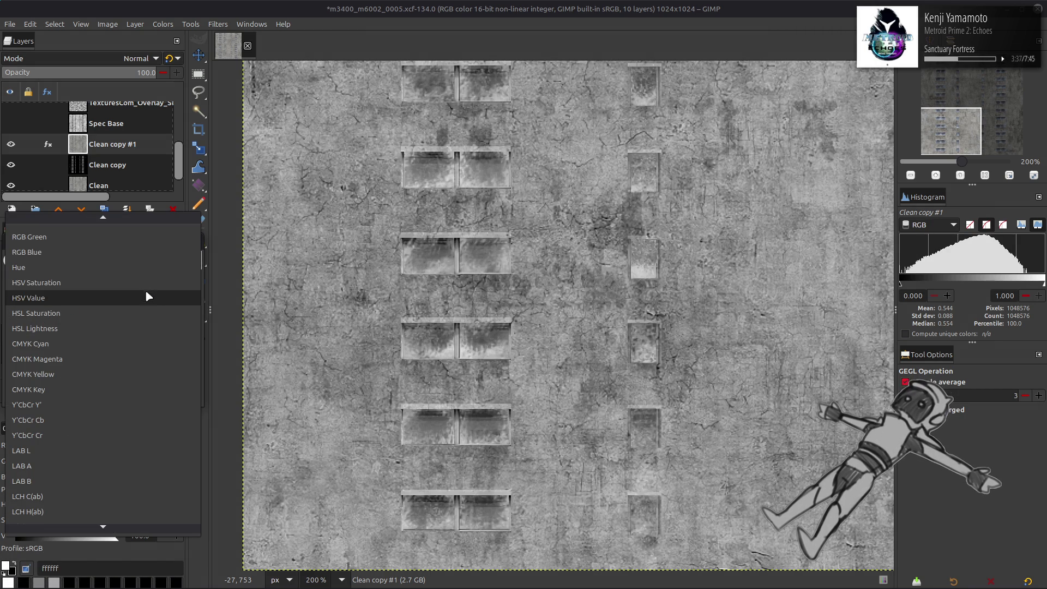
{"action": "left_click", "coordinate": [124, 257]}
{"action": "left_click", "coordinate": [178, 397]}
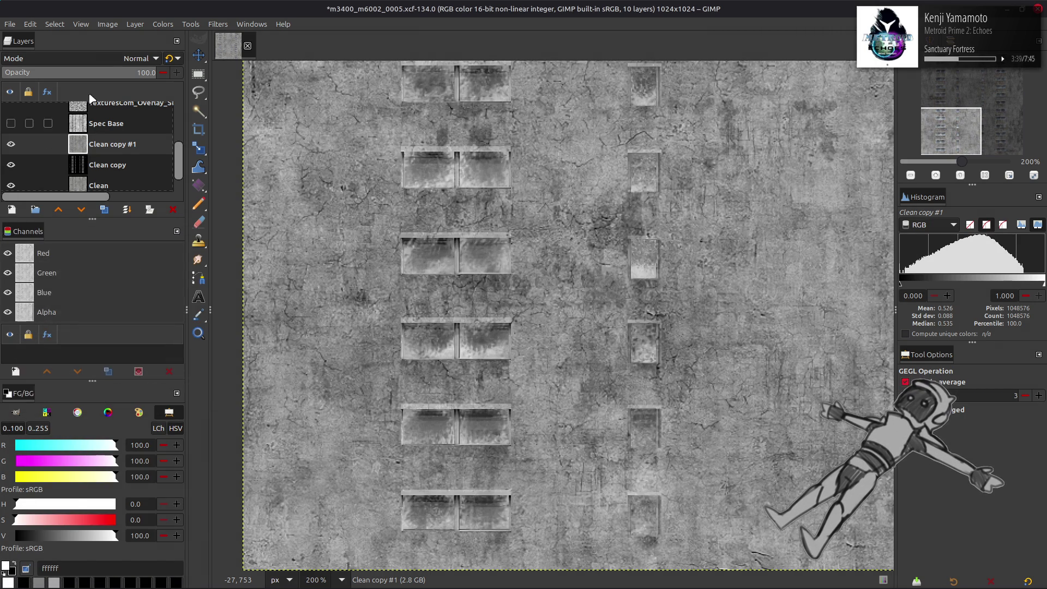
{"action": "left_click", "coordinate": [106, 57]}
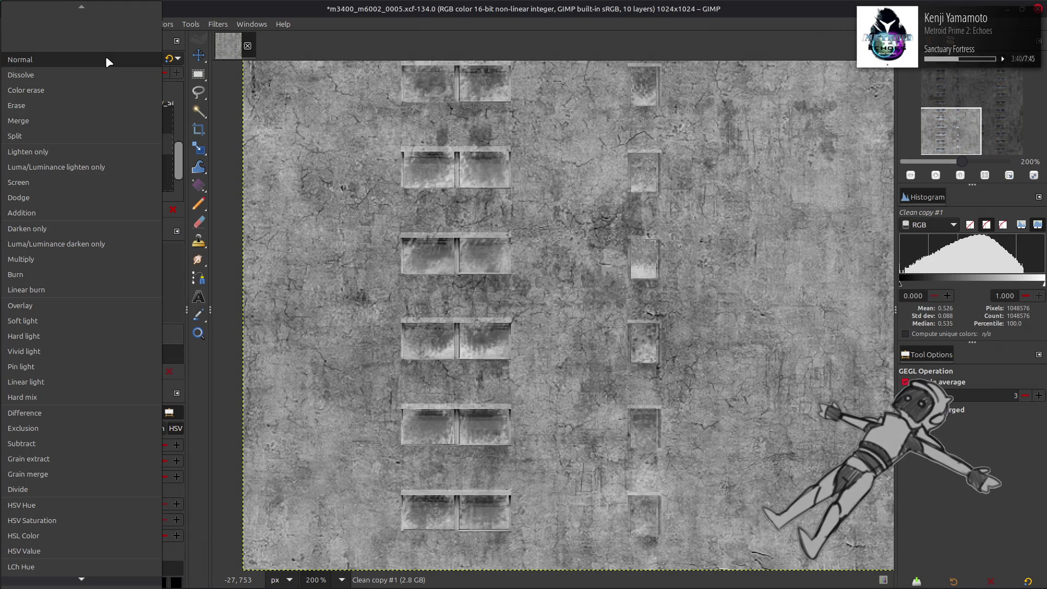
{"action": "left_click", "coordinate": [71, 259]}
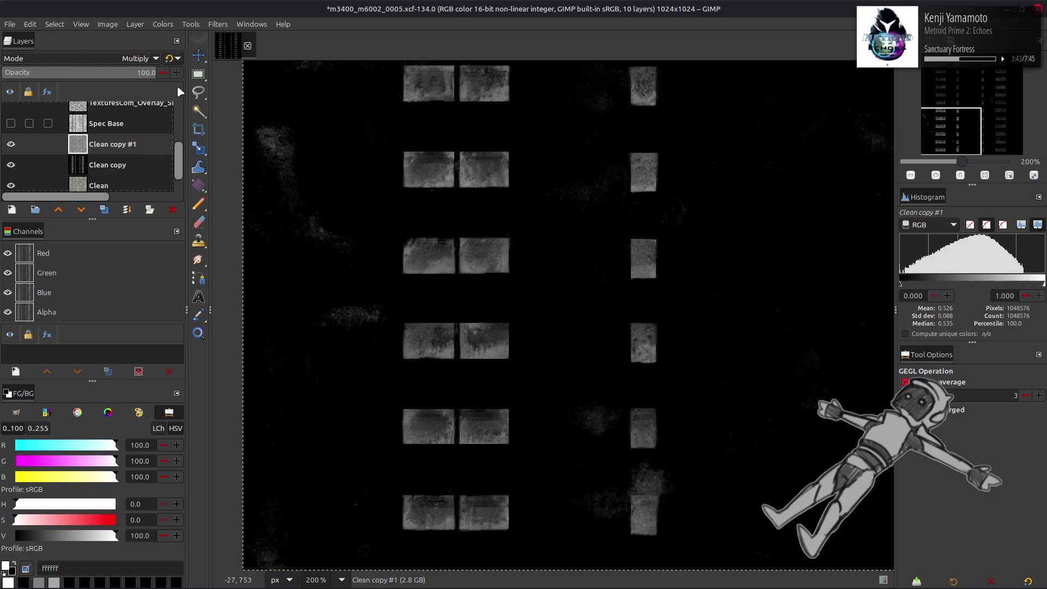
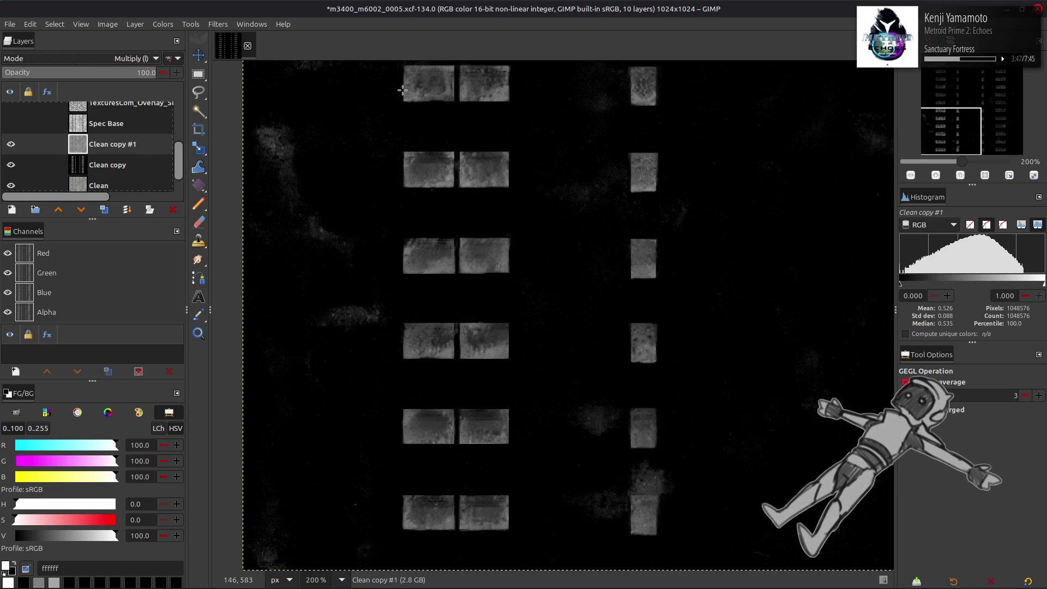
Compare Clean copy #1 on and off at opacity 50 and 70, then restore it to 100
{"action": "scroll", "coordinate": [528, 171], "scroll_direction": "up", "scroll_amount": 1}
{"action": "left_click", "coordinate": [11, 144]}
{"action": "left_click", "coordinate": [11, 144]}
{"action": "left_click", "coordinate": [11, 144]}
{"action": "left_click", "coordinate": [11, 144]}
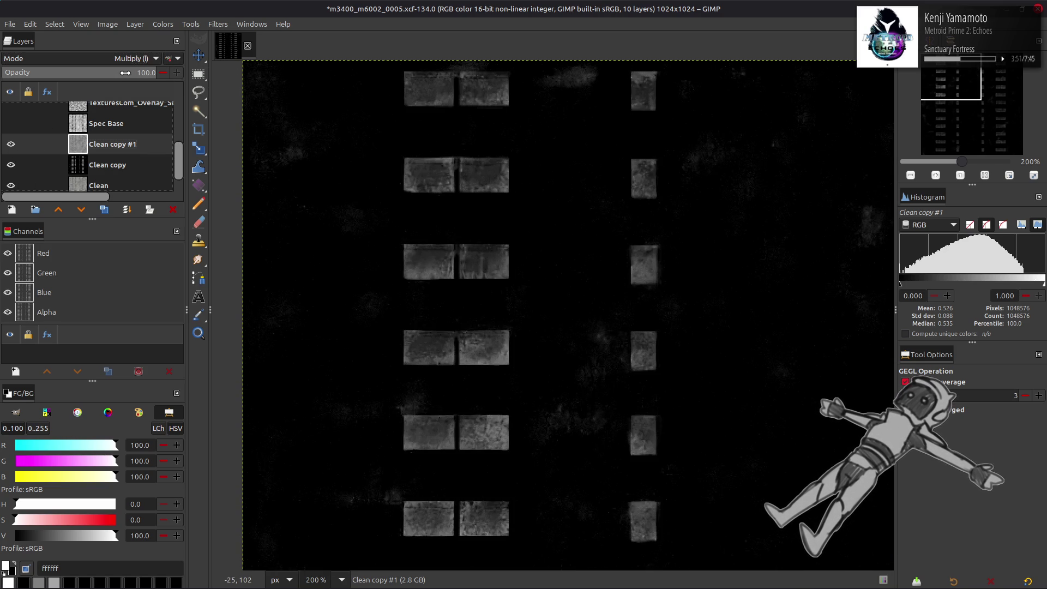
{"action": "type", "text": "50"}
{"action": "key", "text": "Return"}
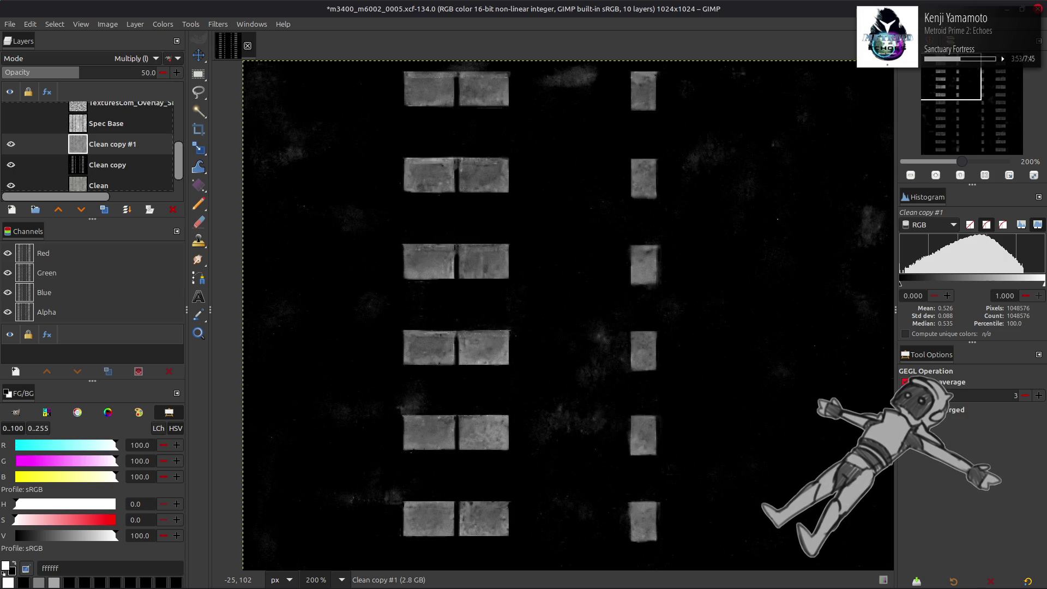
{"action": "left_click", "coordinate": [11, 144]}
{"action": "left_click", "coordinate": [11, 144]}
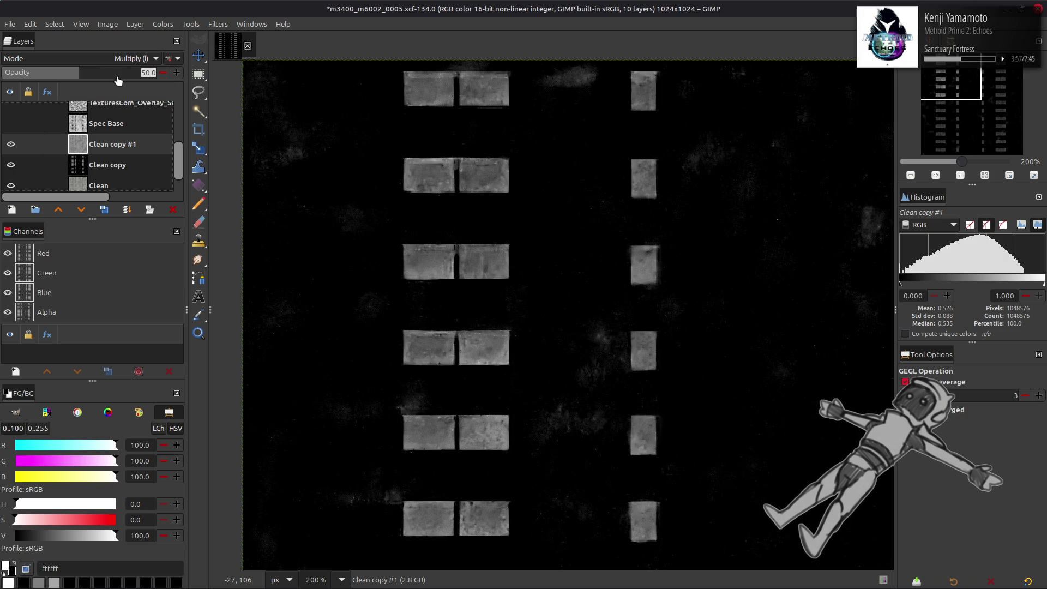
{"action": "type", "text": "70"}
{"action": "key", "text": "Return"}
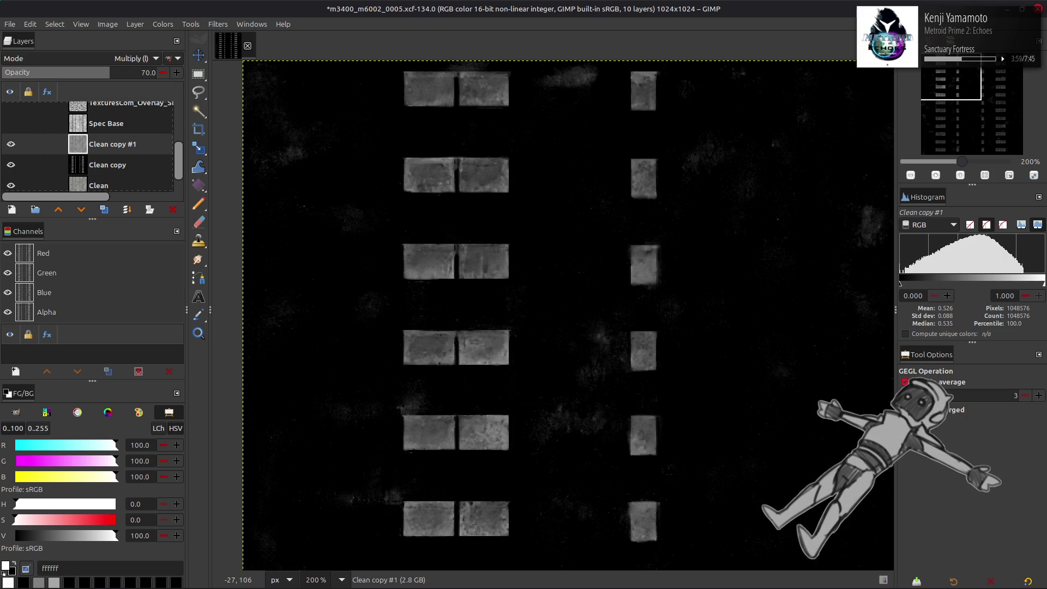
{"action": "left_click_drag", "start_coordinate": [116, 71], "coordinate": [164, 71]}
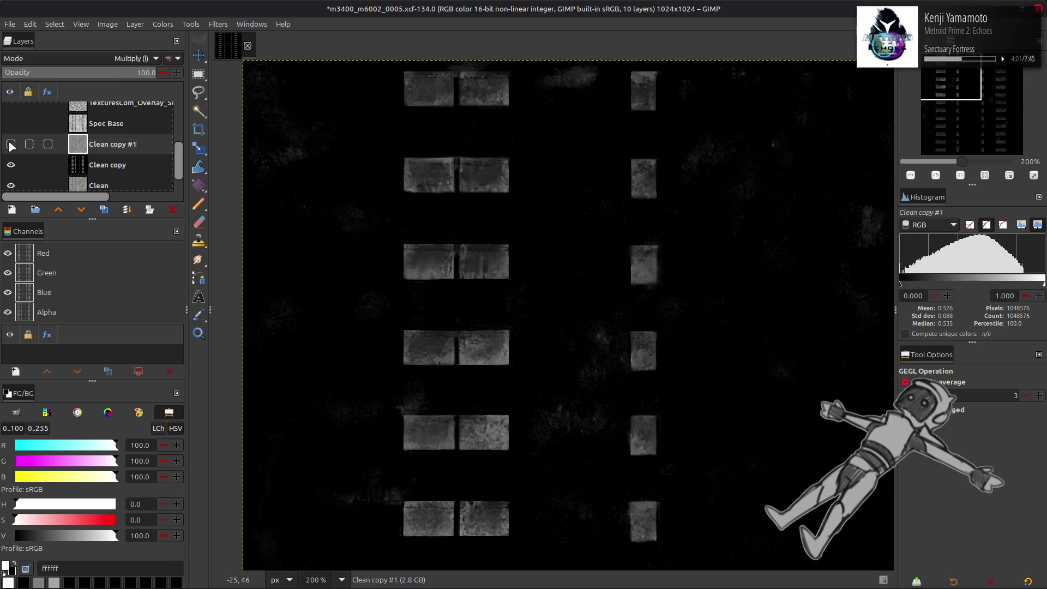
Merge Clean copy #1 down into Clean copy and apply Stretch Contrast to it
{"action": "key", "text": "ctrl+m"}
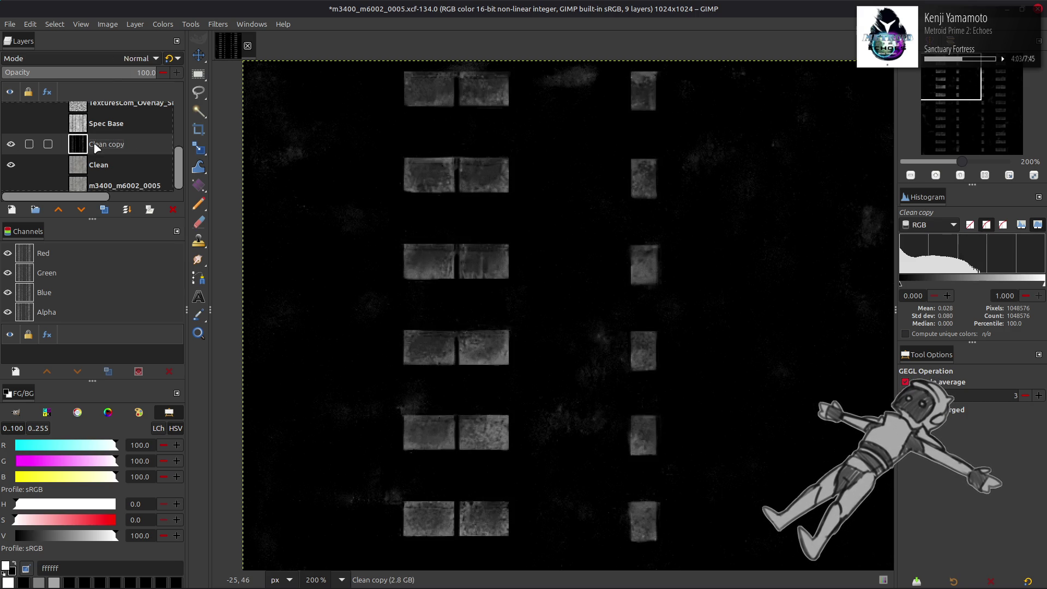
{"action": "left_click", "coordinate": [162, 24]}
{"action": "mouse_move", "coordinate": [220, 212]}
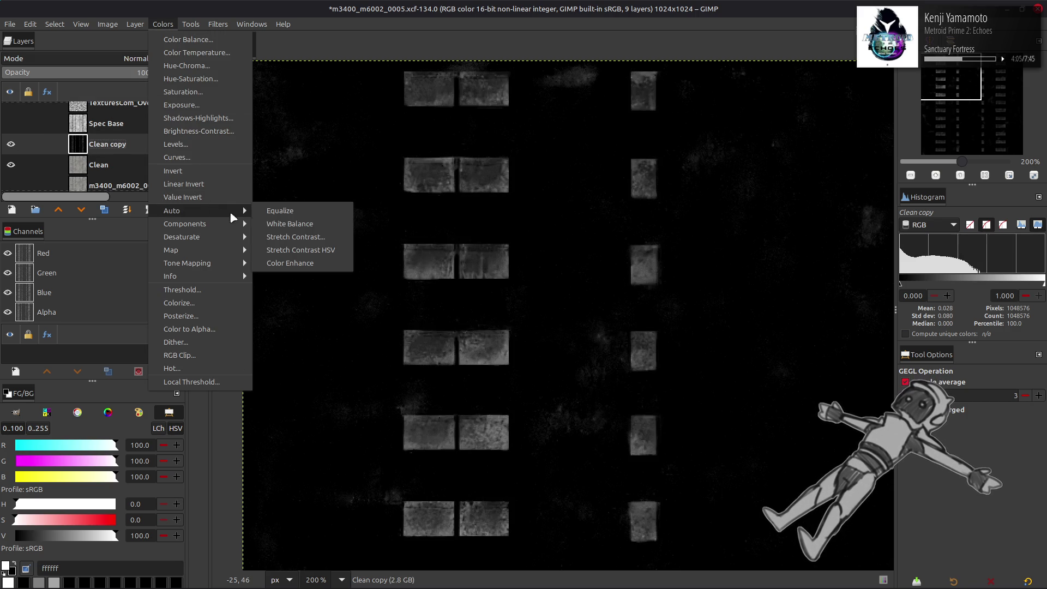
{"action": "left_click", "coordinate": [289, 236]}
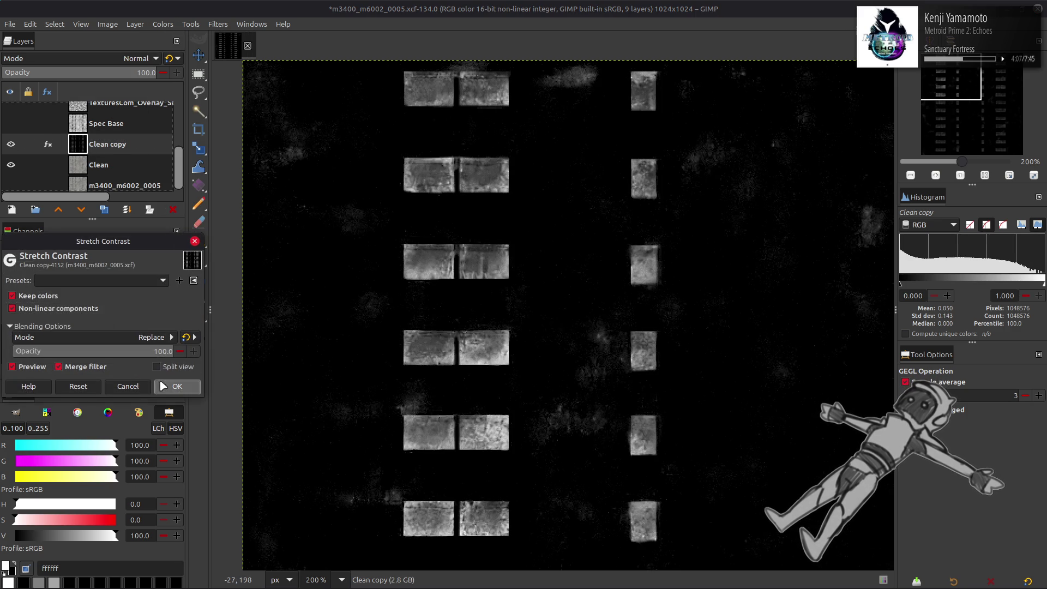
{"action": "left_click", "coordinate": [192, 386]}
Darken Clean copy with a Levels gamma of 0.3, then invert it to white
{"action": "left_click", "coordinate": [156, 24]}
{"action": "left_click", "coordinate": [208, 134]}
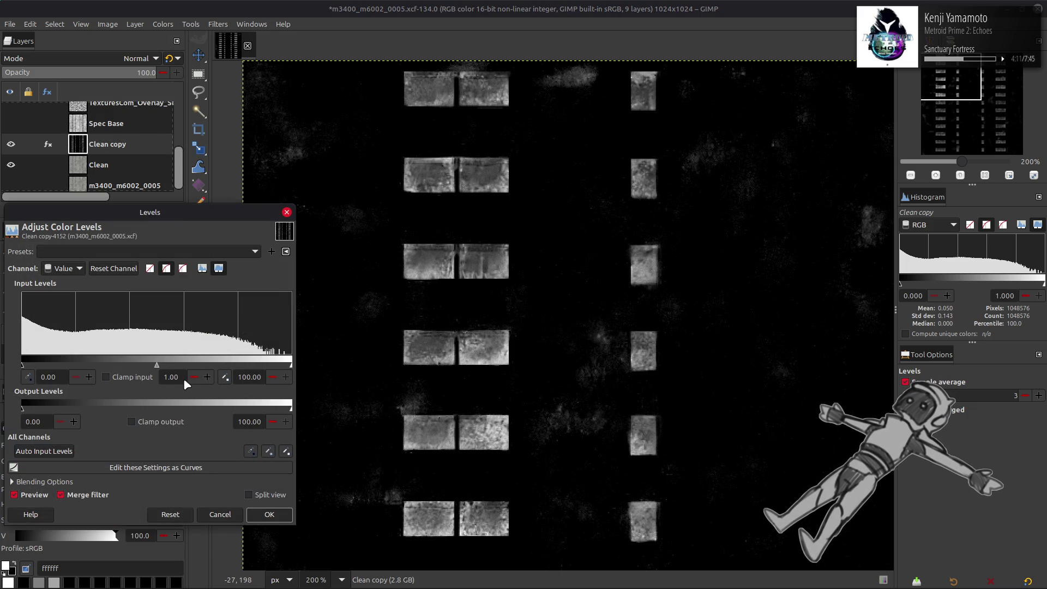
{"action": "type", "text": "0.3"}
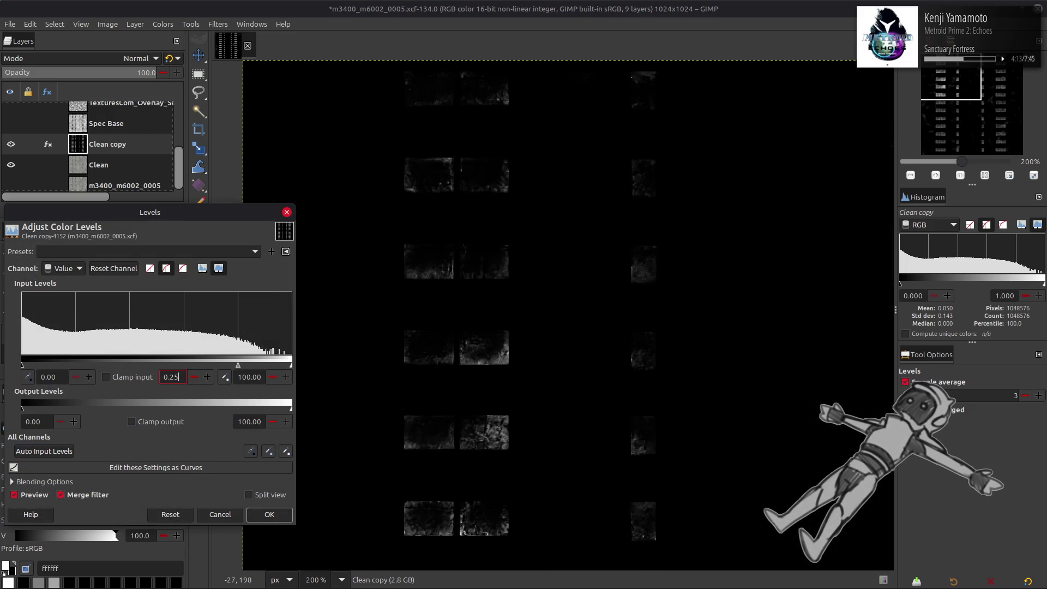
{"action": "left_click", "coordinate": [269, 515]}
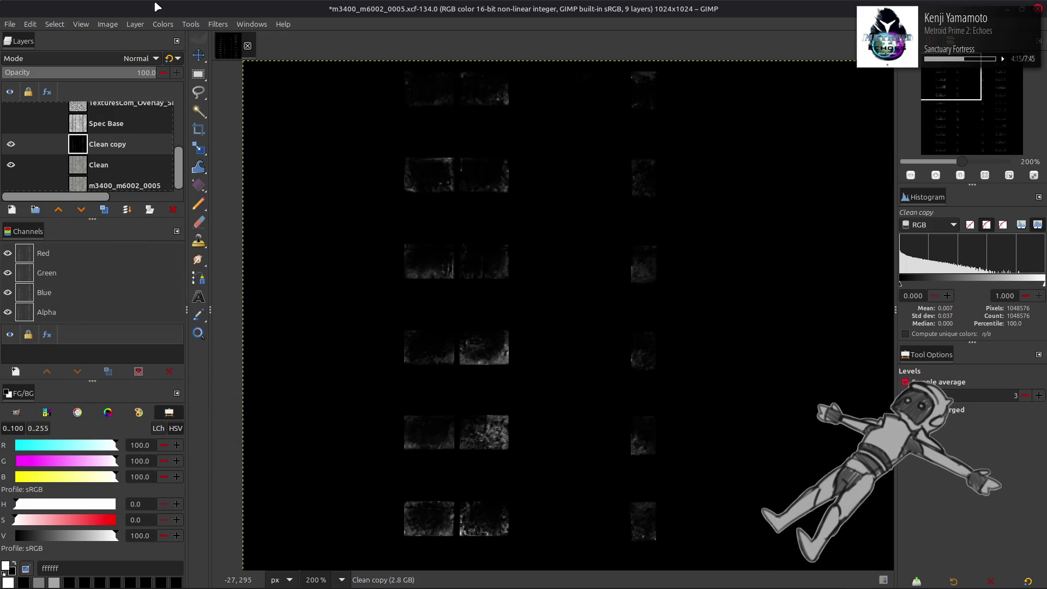
{"action": "left_click", "coordinate": [163, 24]}
{"action": "left_click", "coordinate": [175, 171]}
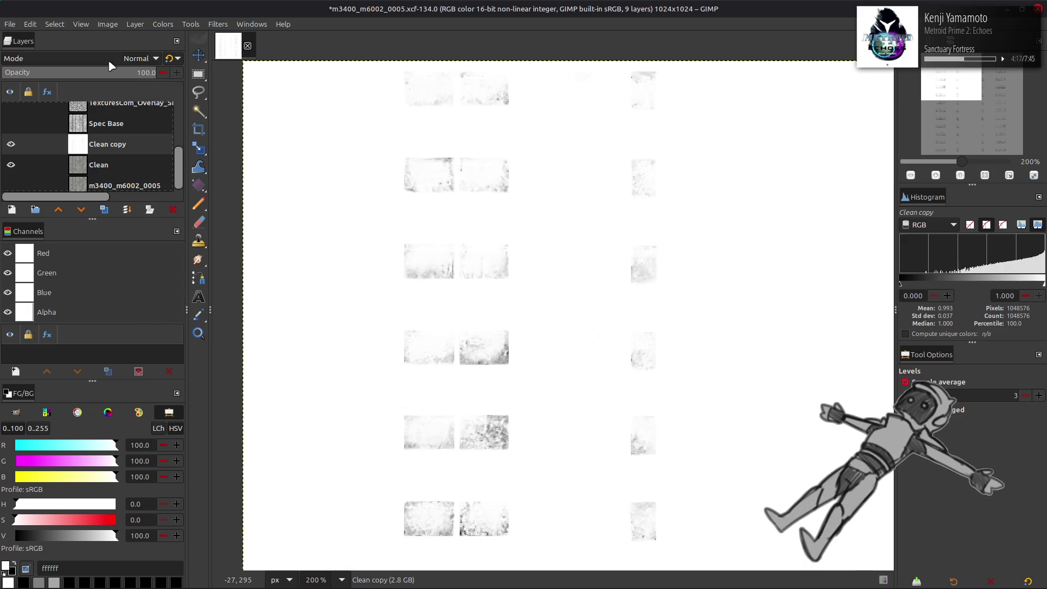
Try a duplicate of Clean copy in Multiply (legacy) mode, then delete the duplicate
{"action": "left_click", "coordinate": [103, 209]}
{"action": "left_click", "coordinate": [110, 57]}
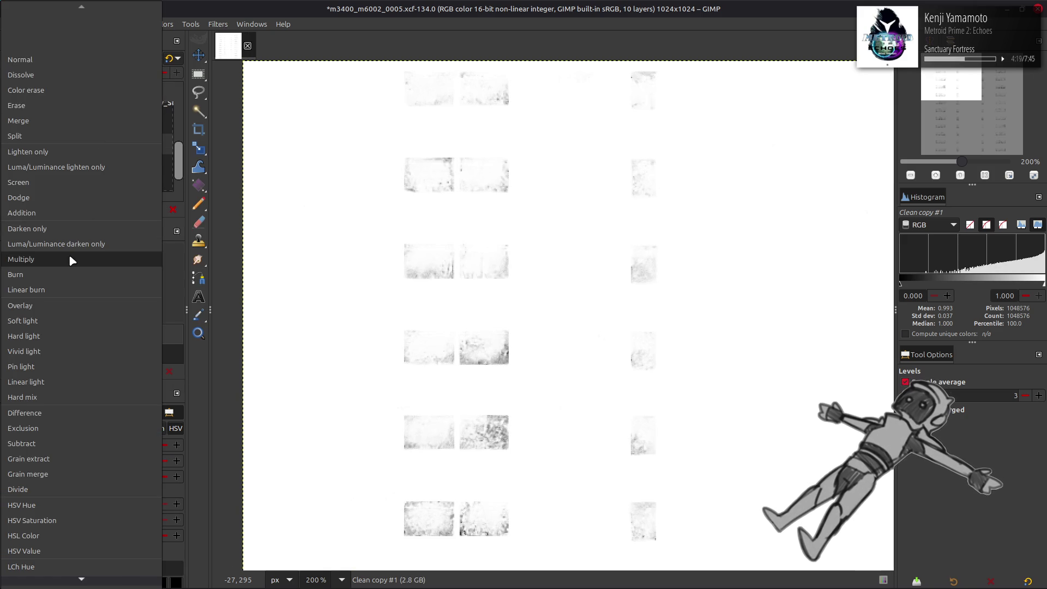
{"action": "left_click", "coordinate": [69, 254]}
{"action": "left_click", "coordinate": [170, 57]}
{"action": "key", "text": "Delete"}
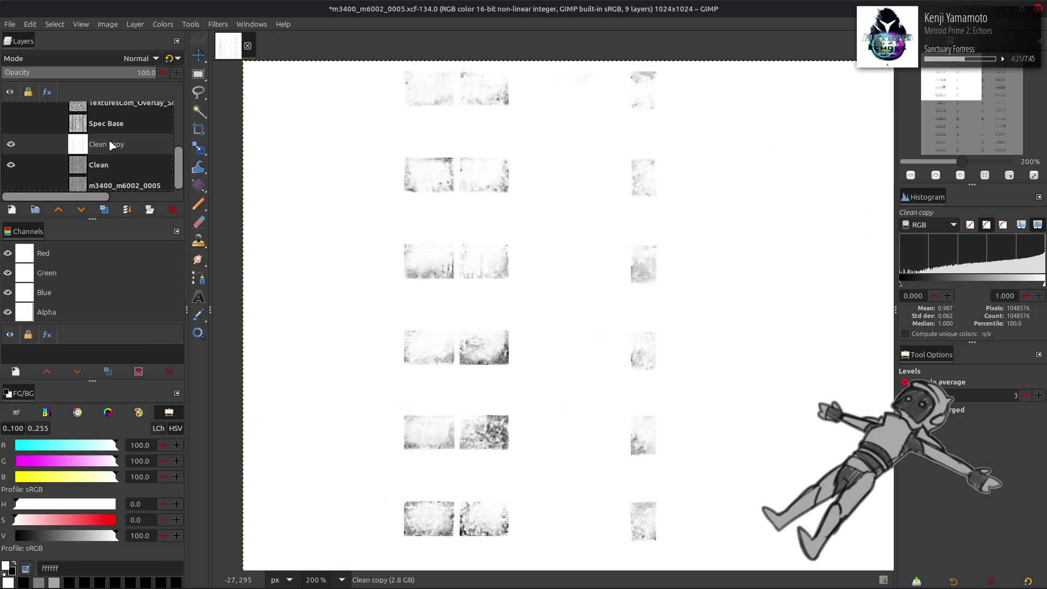
Set Clean copy to Multiply (legacy), move it under Glass Mask, and show Spec Glass
{"action": "left_click", "coordinate": [125, 65]}
{"action": "left_click", "coordinate": [60, 252]}
{"action": "left_click", "coordinate": [168, 58]}
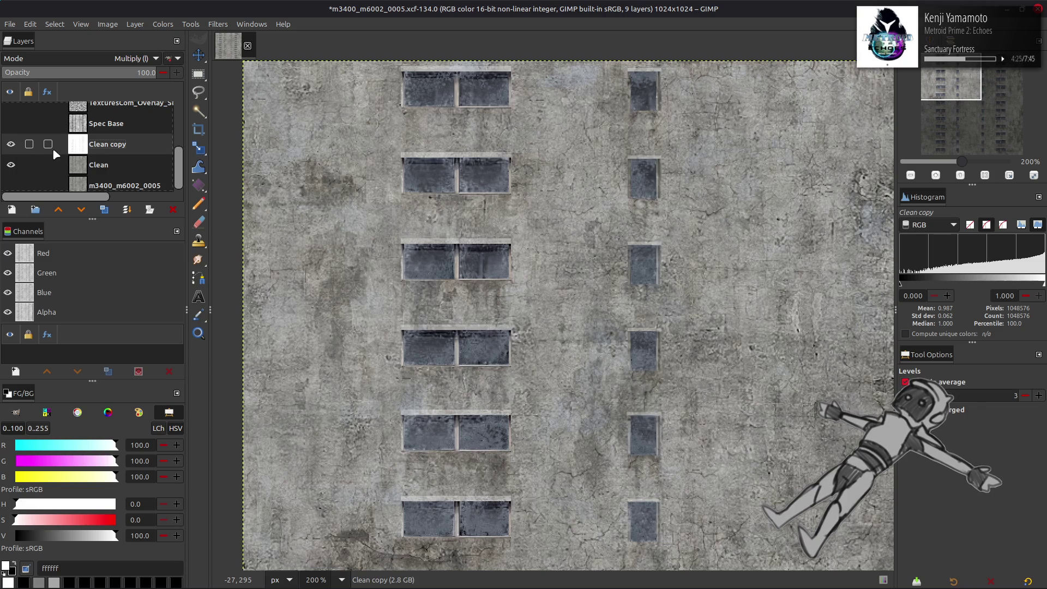
{"action": "mouse_move", "coordinate": [73, 148]}
{"action": "left_mouse_down"}
{"action": "mouse_move", "coordinate": [111, 101]}
{"action": "mouse_move", "coordinate": [107, 125]}
{"action": "left_mouse_up"}
{"action": "left_click", "coordinate": [11, 153]}
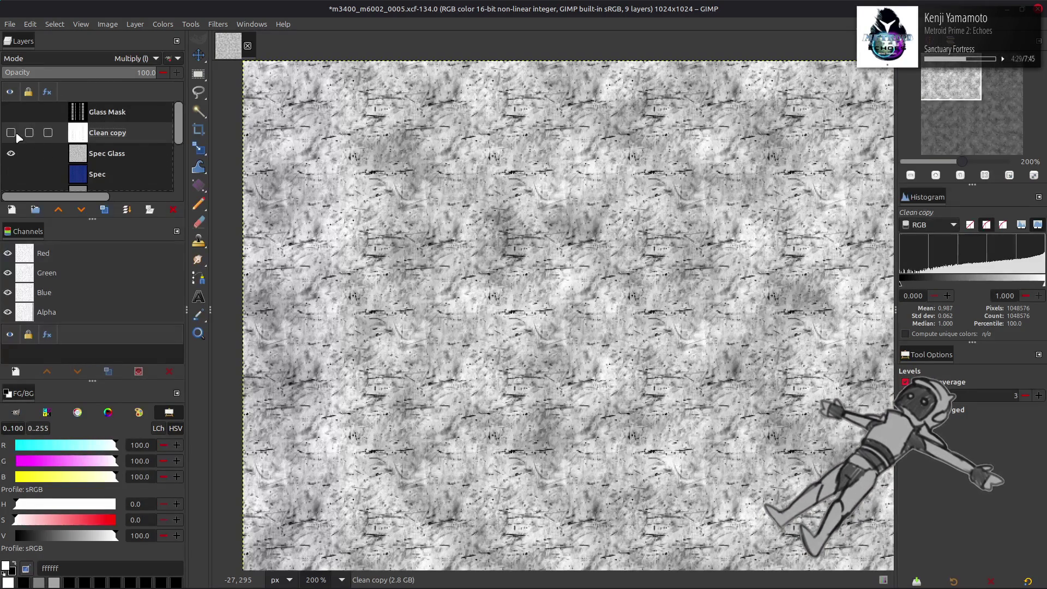
Delete the Clean copy layer and apply Stretch Contrast to Spec Glass
{"action": "scroll", "coordinate": [432, 236], "scroll_direction": "down", "scroll_amount": 5}
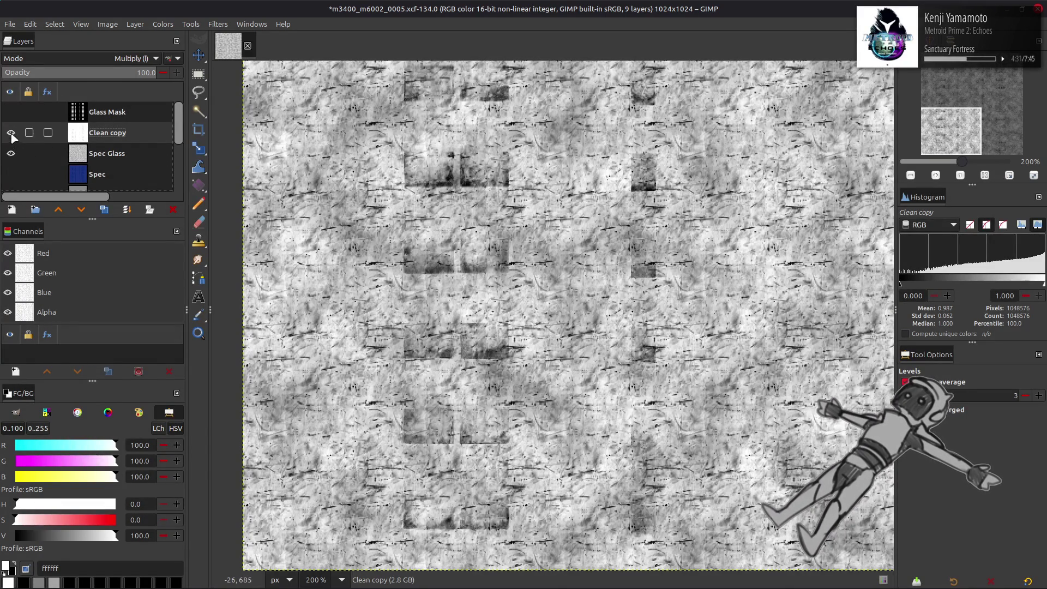
{"action": "key", "text": "Delete"}
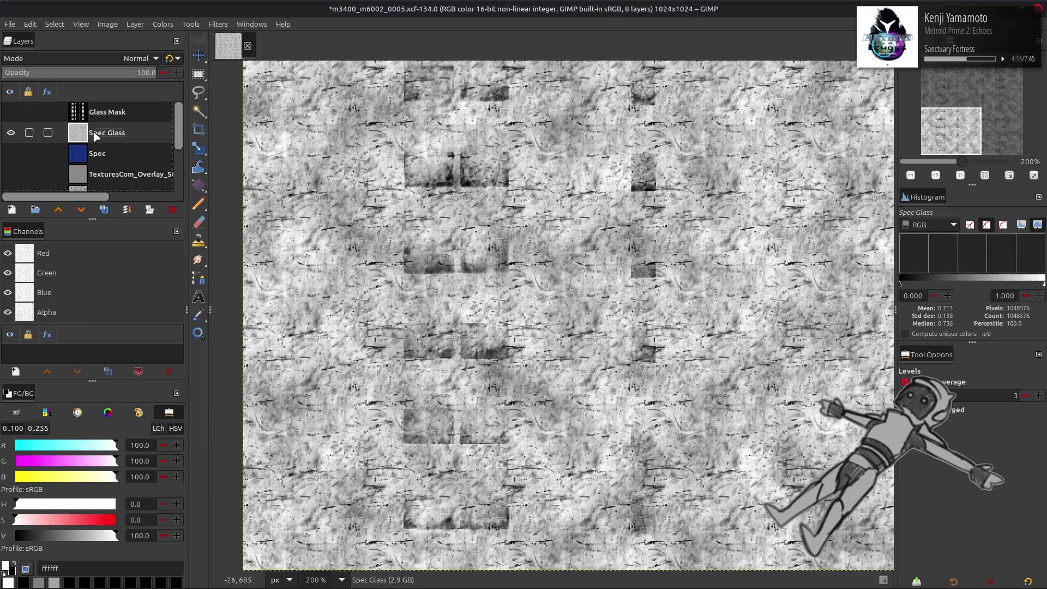
{"action": "left_click", "coordinate": [163, 24]}
{"action": "mouse_move", "coordinate": [175, 210]}
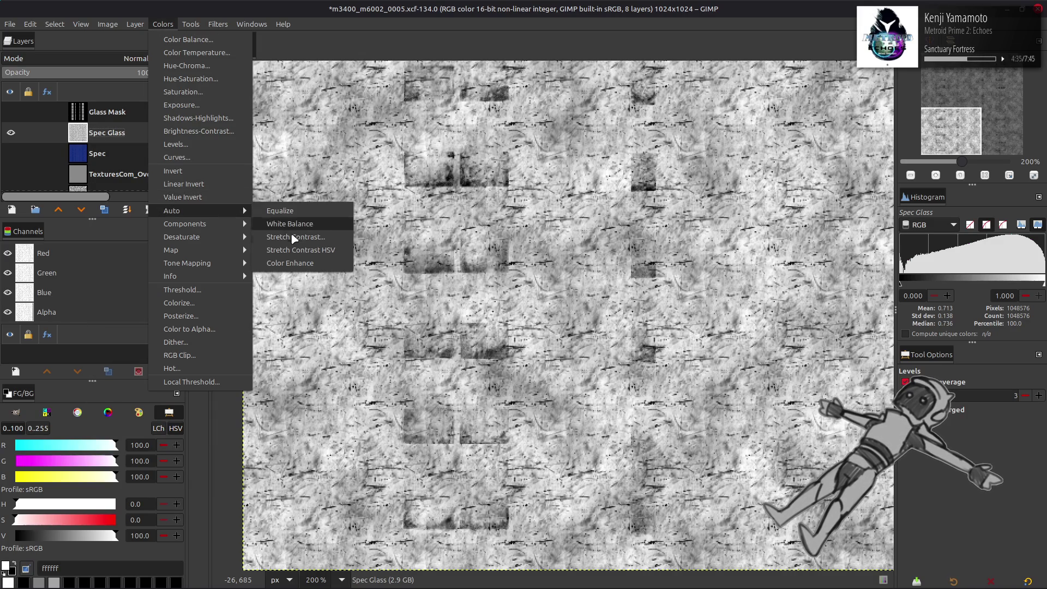
{"action": "left_click", "coordinate": [278, 223]}
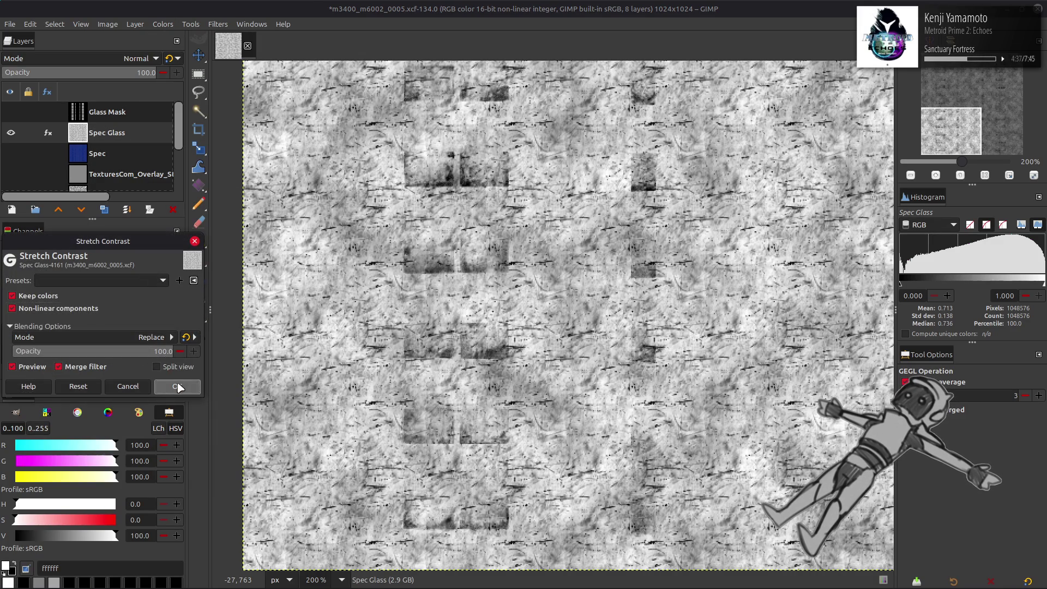
{"action": "left_click", "coordinate": [178, 386]}
In Levels for Spec Glass, set the Green channel output to 15.2–24
{"action": "left_click", "coordinate": [163, 24]}
{"action": "left_click", "coordinate": [184, 142]}
{"action": "scroll", "coordinate": [74, 268], "scroll_direction": "down", "scroll_amount": 1}
{"action": "left_click", "coordinate": [33, 422]}
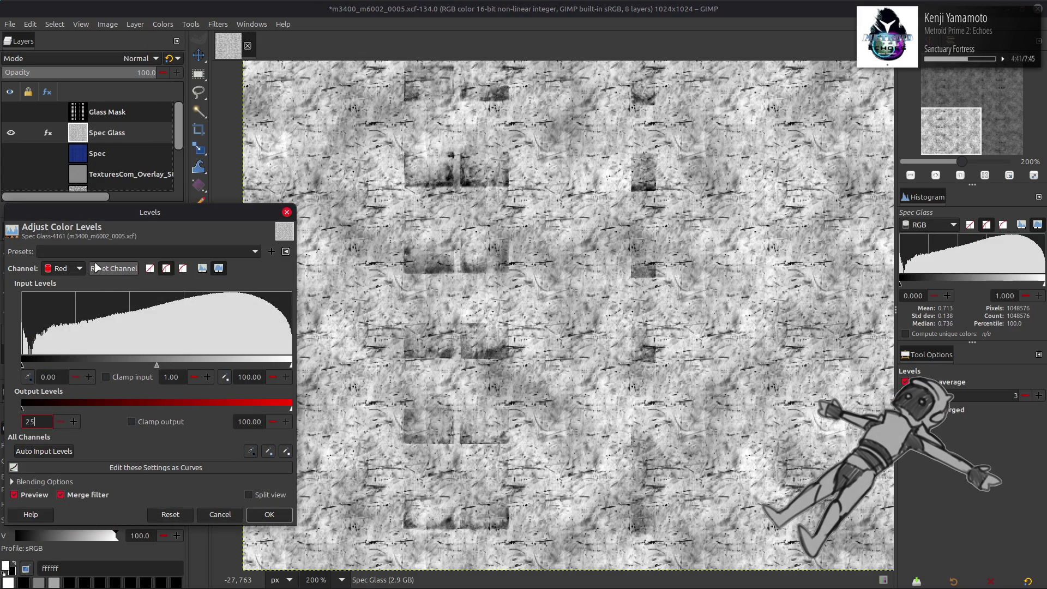
{"action": "scroll", "coordinate": [71, 269], "scroll_direction": "down", "scroll_amount": 1}
{"action": "type", "text": "15.2"}
{"action": "left_click", "coordinate": [248, 426]}
{"action": "type", "text": "24"}
{"action": "key", "text": "Return"}
Set the Blue output to 50–50, apply the pink tint, and view at 100% zoom
{"action": "scroll", "coordinate": [74, 266], "scroll_direction": "down", "scroll_amount": 1}
{"action": "triple_click", "coordinate": [42, 421]}
{"action": "type", "text": "50"}
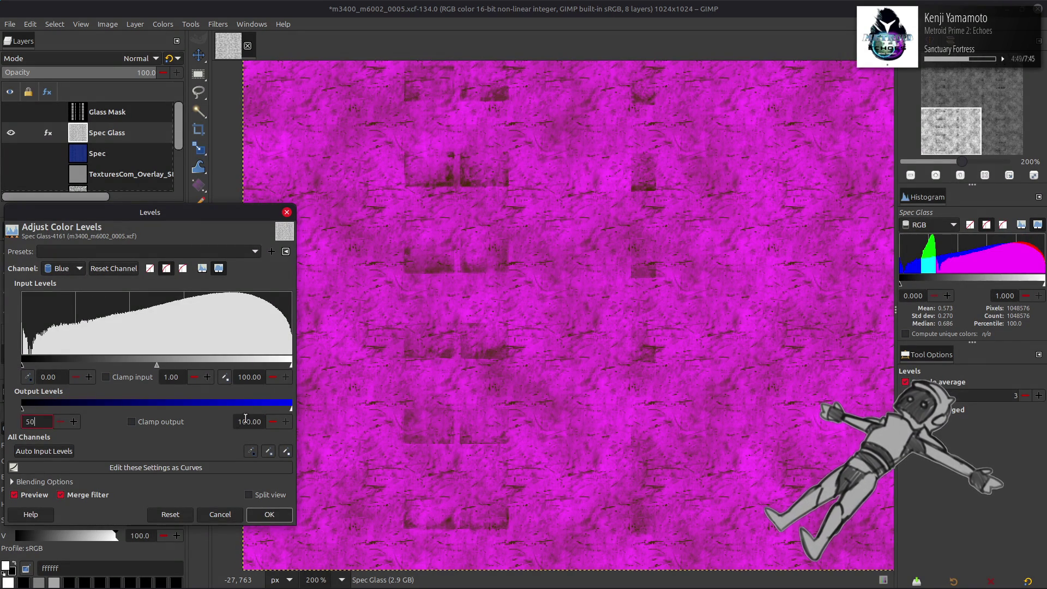
{"action": "left_click", "coordinate": [249, 422]}
{"action": "type", "text": "50"}
{"action": "key", "text": "Return"}
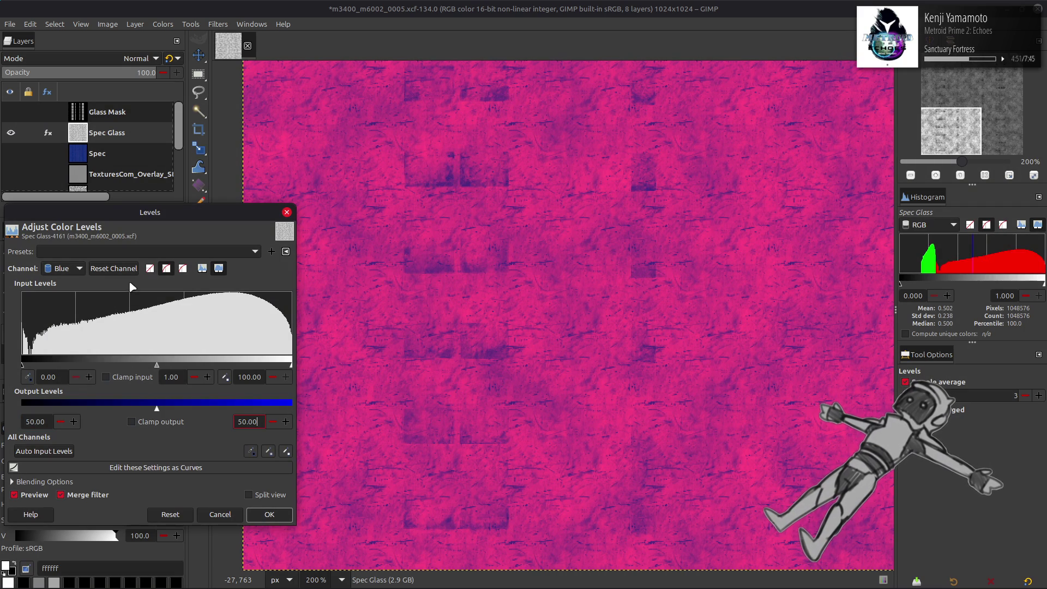
{"action": "left_click", "coordinate": [269, 514]}
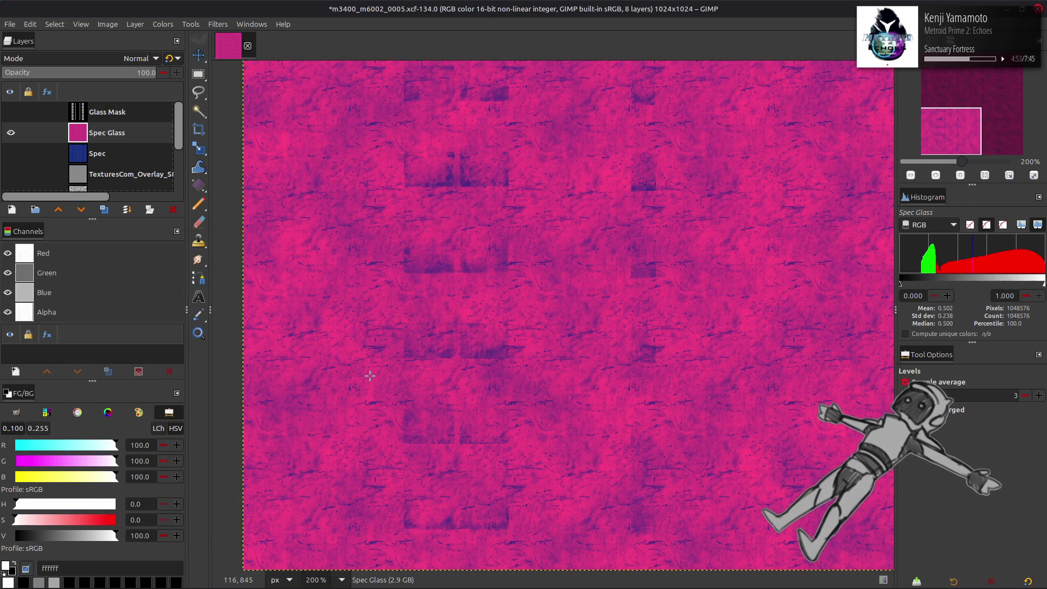
{"action": "key", "text": "1"}
{"action": "key", "text": "m"}
{"action": "scroll", "coordinate": [382, 376], "scroll_direction": "up", "scroll_amount": 1}
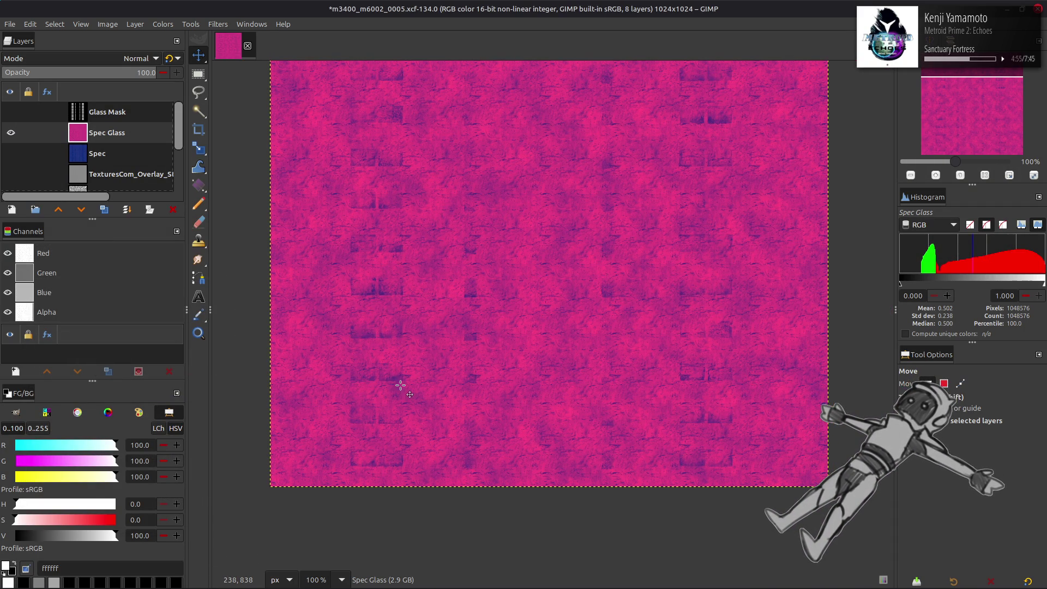
Show Glass Mask and turn its green channel into a selection
{"action": "scroll", "coordinate": [434, 381], "scroll_direction": "left", "scroll_amount": 1}
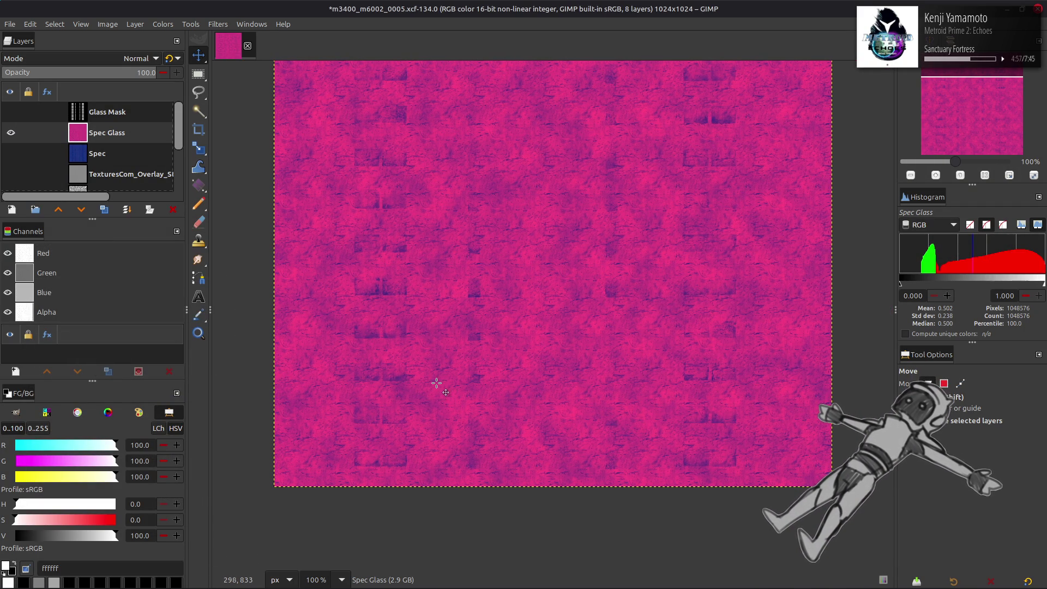
{"action": "scroll", "coordinate": [433, 382], "scroll_direction": "up", "scroll_amount": 3}
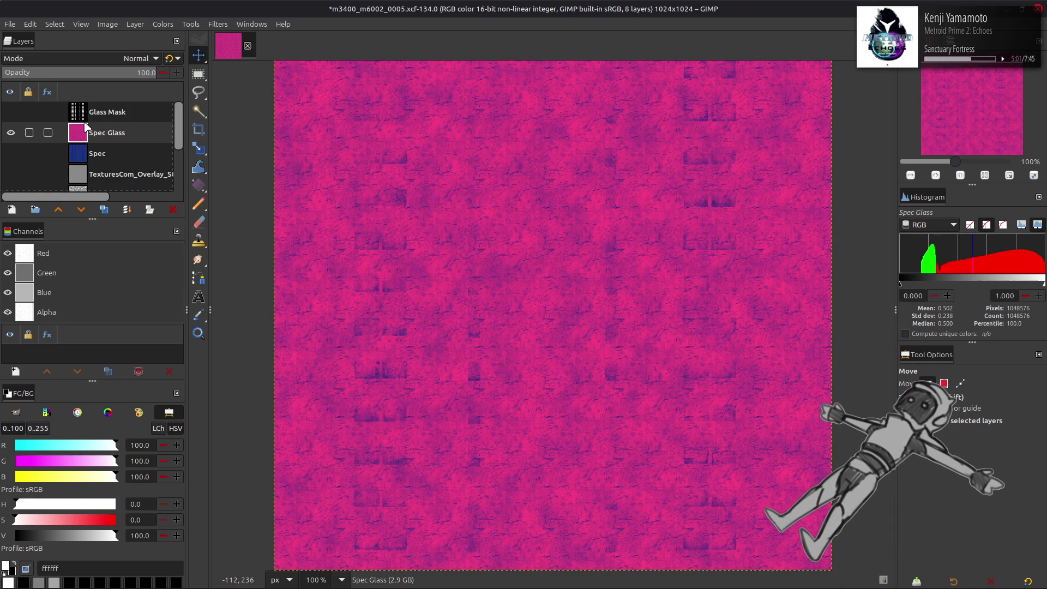
{"action": "left_click", "coordinate": [11, 112]}
{"action": "left_click", "coordinate": [88, 112]}
{"action": "right_click", "coordinate": [55, 274]}
{"action": "left_click", "coordinate": [92, 363]}
Hide Glass Mask, add a layer mask from the selection to Spec Glass, and clear the selection
{"action": "left_click", "coordinate": [11, 112]}
{"action": "left_click", "coordinate": [91, 134]}
{"action": "right_click", "coordinate": [91, 134]}
{"action": "left_click", "coordinate": [109, 283]}
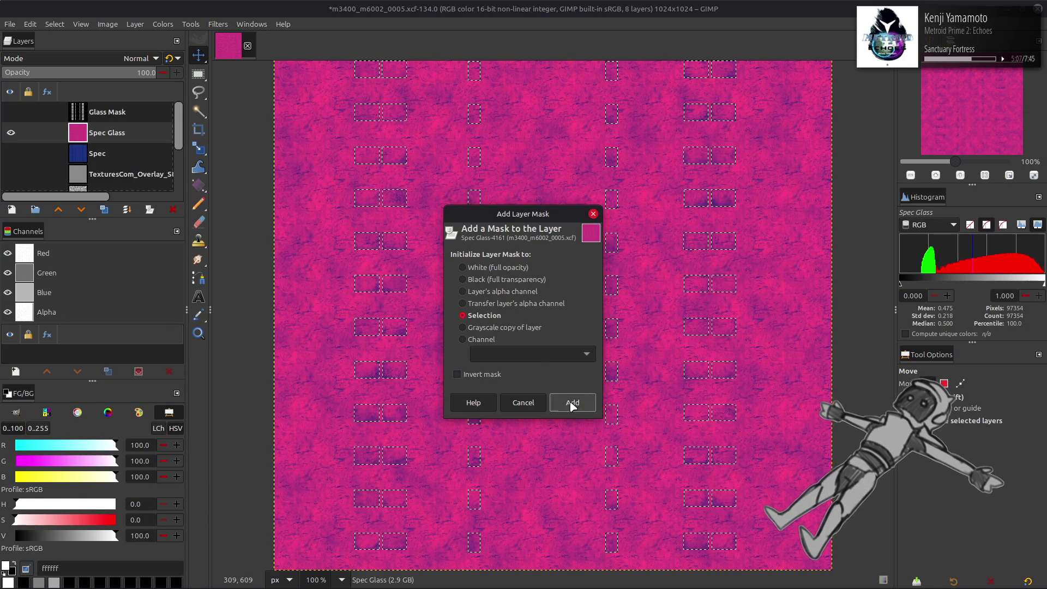
{"action": "left_click", "coordinate": [572, 404]}
{"action": "left_click", "coordinate": [55, 24]}
{"action": "left_click", "coordinate": [71, 50]}
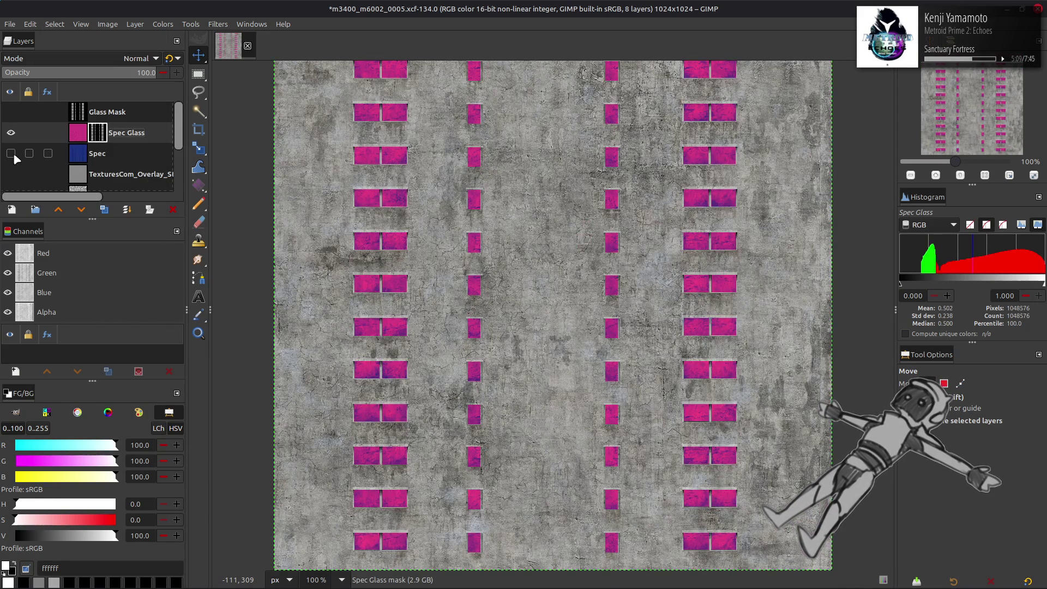
Make the Spec layer active and show the Clean concrete layer
{"action": "left_click", "coordinate": [11, 154]}
{"action": "left_click", "coordinate": [98, 153]}
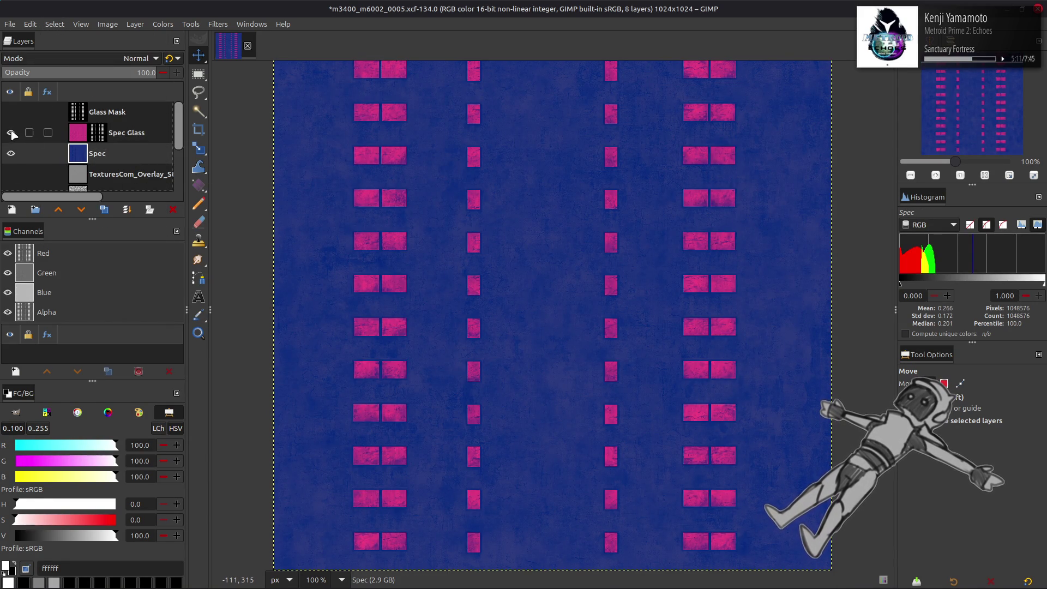
{"action": "left_click_drag", "start_coordinate": [10, 133], "coordinate": [11, 153]}
{"action": "scroll", "coordinate": [82, 158], "scroll_direction": "down", "scroll_amount": 3}
{"action": "left_click", "coordinate": [103, 164]}
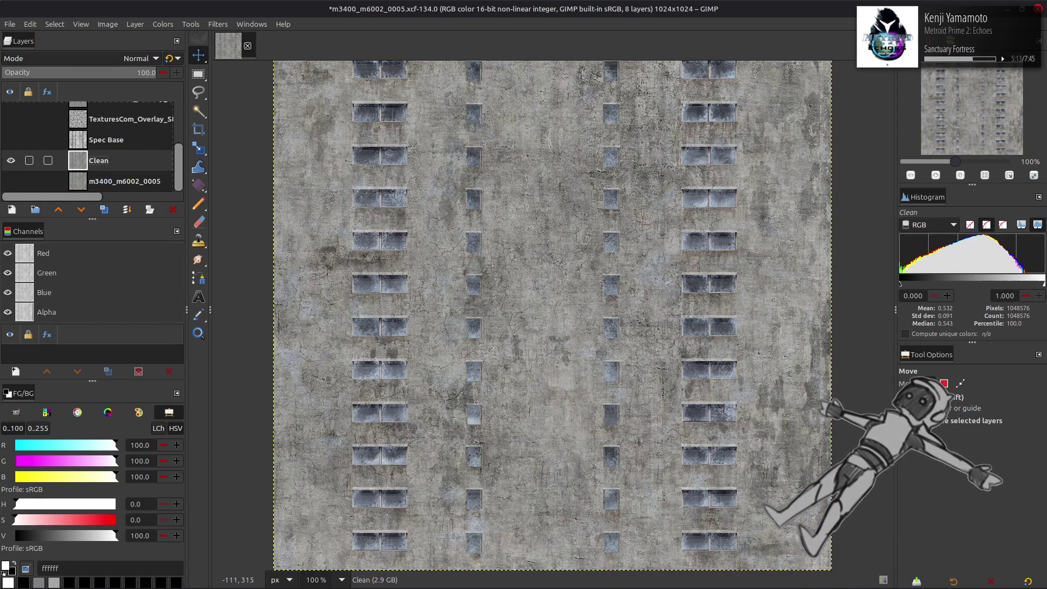
Save, then export over m3400_m6002_0005.dds with gamma correction on and hide the Clean layer
{"action": "key", "text": "ctrl+s"}
{"action": "left_click", "coordinate": [10, 24]}
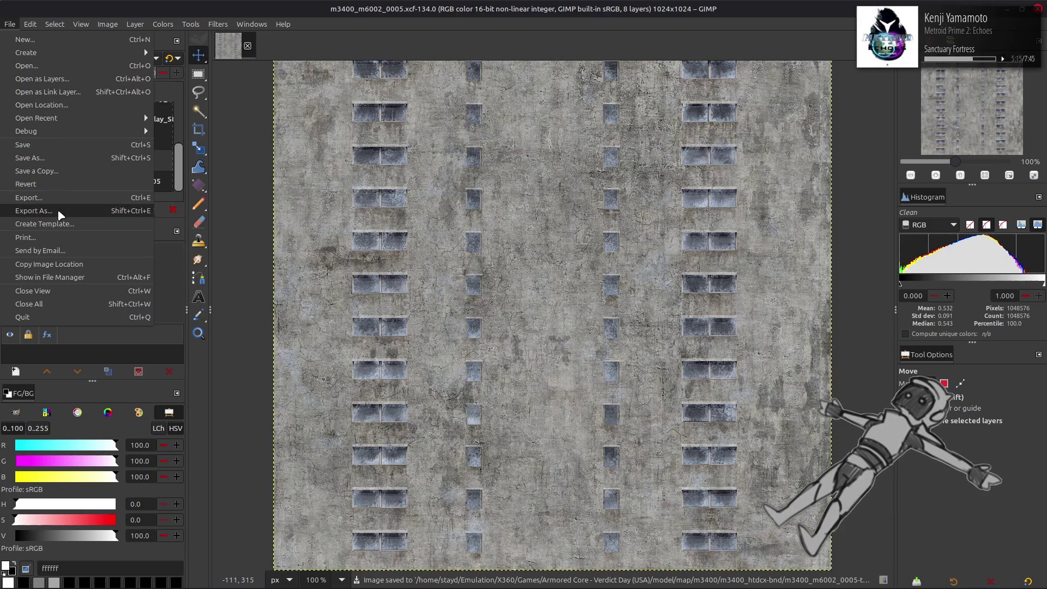
{"action": "left_click", "coordinate": [60, 214]}
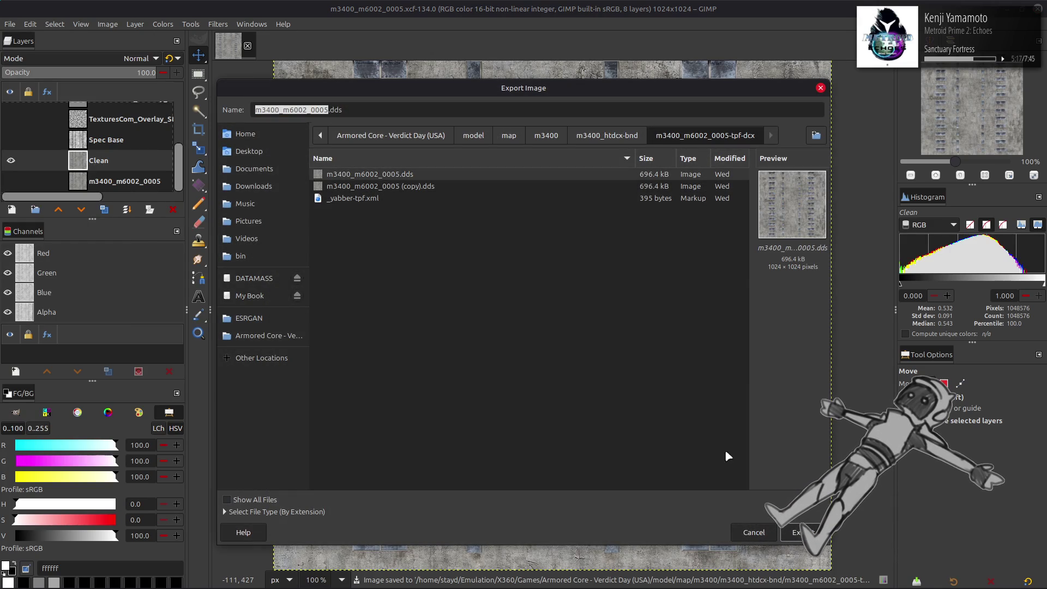
{"action": "left_click", "coordinate": [801, 532]}
{"action": "left_click", "coordinate": [540, 368]}
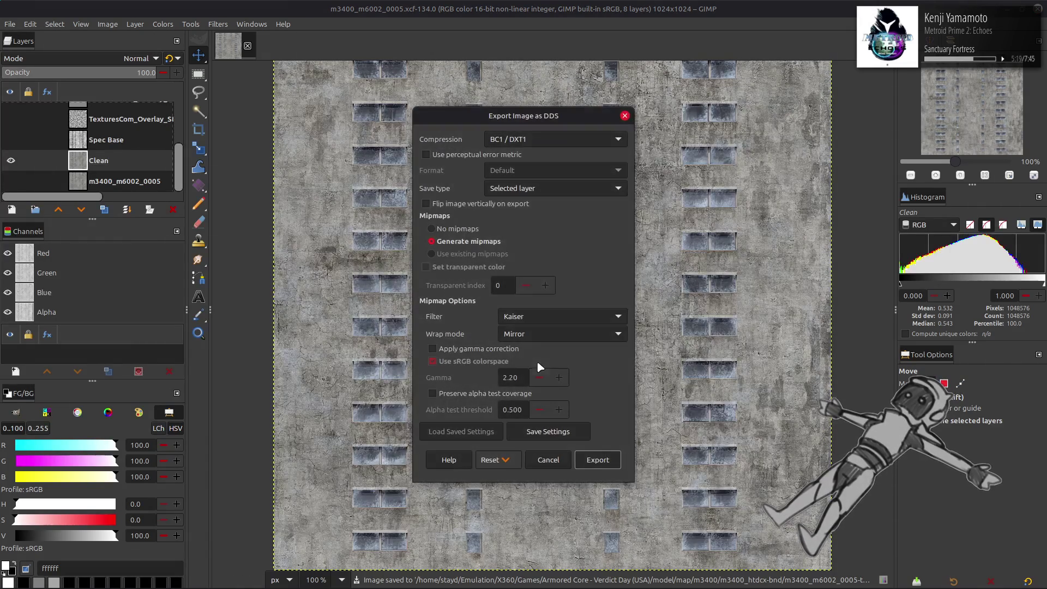
{"action": "left_click", "coordinate": [497, 348]}
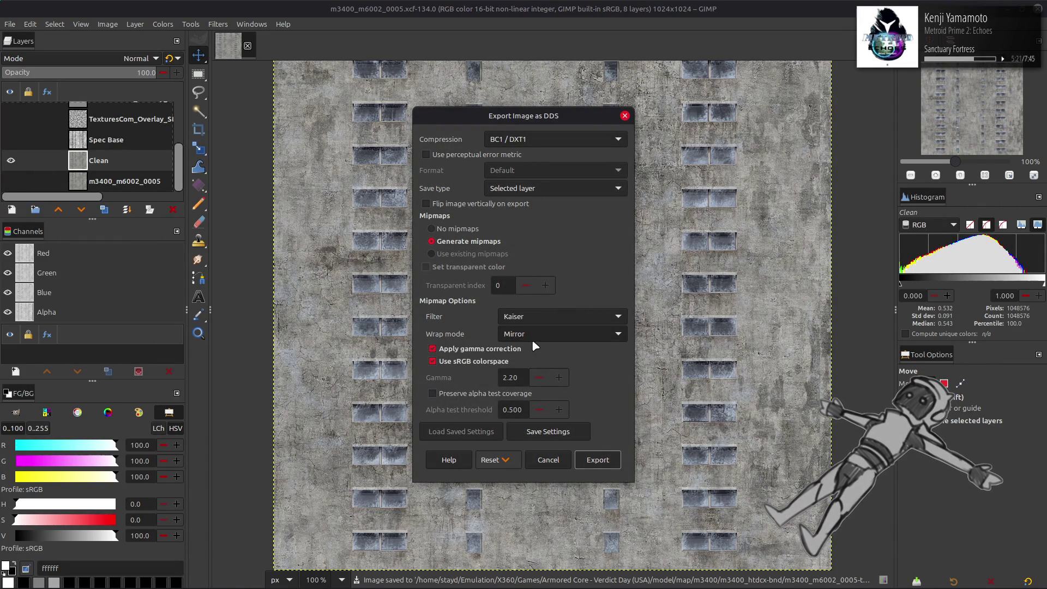
{"action": "left_click", "coordinate": [597, 459]}
{"action": "left_click", "coordinate": [10, 161]}
{"action": "scroll", "coordinate": [11, 158], "scroll_direction": "up", "scroll_amount": 2}
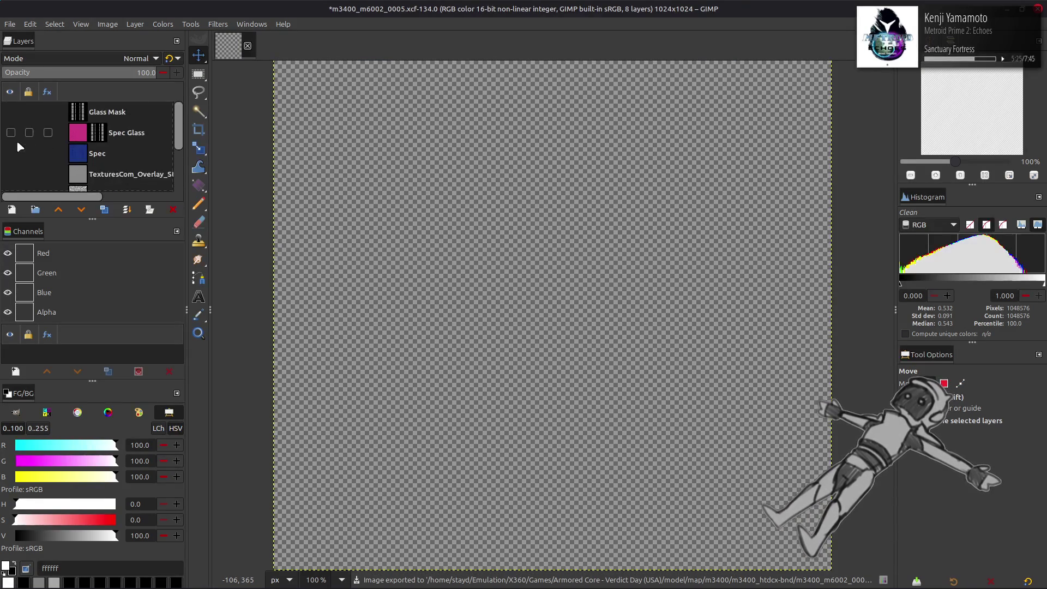
Show Spec and Spec Glass and merge Spec Glass down into Spec
{"action": "left_click", "coordinate": [10, 154]}
{"action": "left_click", "coordinate": [11, 132]}
{"action": "left_click", "coordinate": [112, 133]}
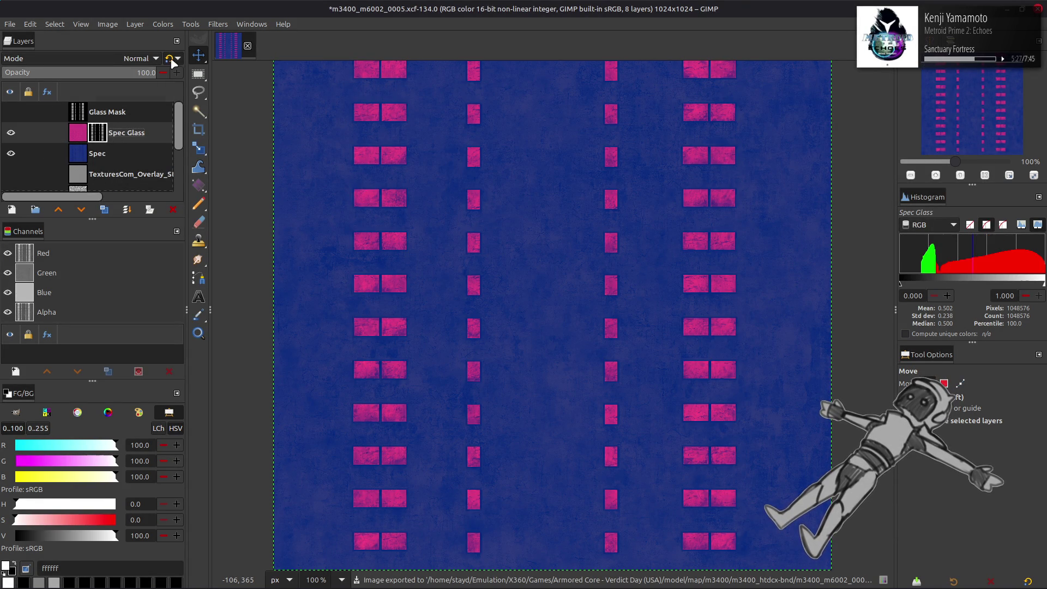
{"action": "key", "text": "ctrl+m"}
Export the merged layer over m3400_m6002_0005_s.dds in the m3400_m6002_0005_s-tpf-dcx folder
{"action": "left_click", "coordinate": [9, 24]}
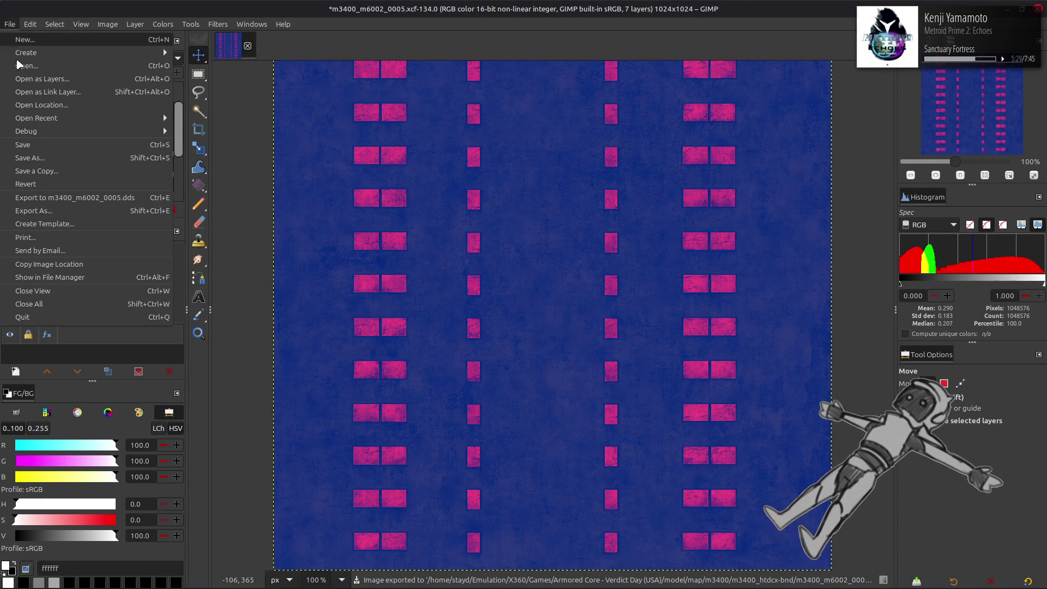
{"action": "left_click", "coordinate": [73, 211]}
{"action": "left_click", "coordinate": [608, 134]}
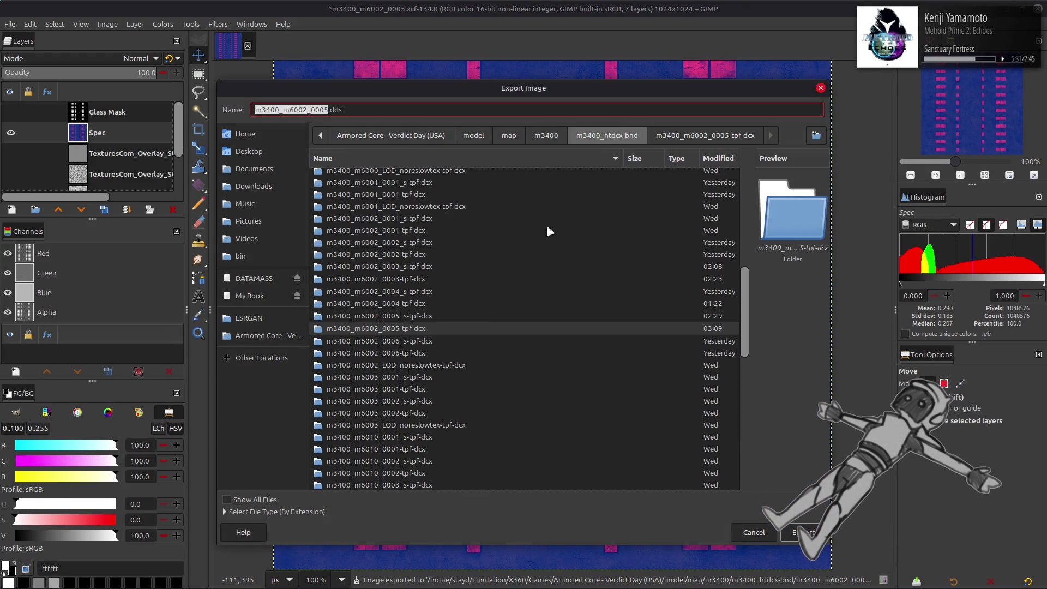
{"action": "double_click", "coordinate": [415, 317]}
{"action": "left_click", "coordinate": [406, 176]}
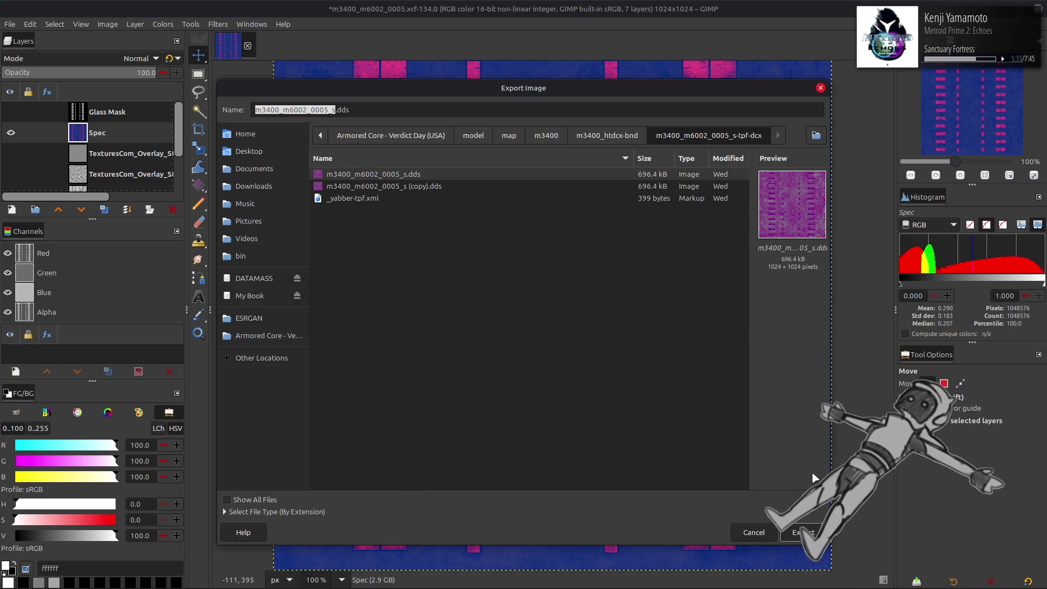
{"action": "left_click", "coordinate": [801, 532]}
{"action": "left_click", "coordinate": [574, 381]}
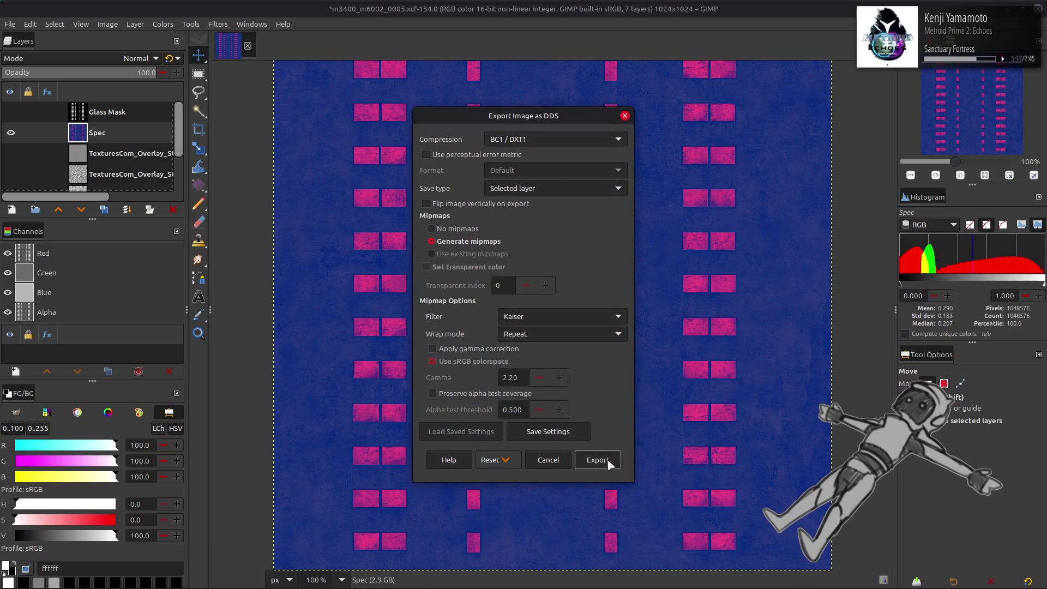
{"action": "left_click", "coordinate": [599, 459]}
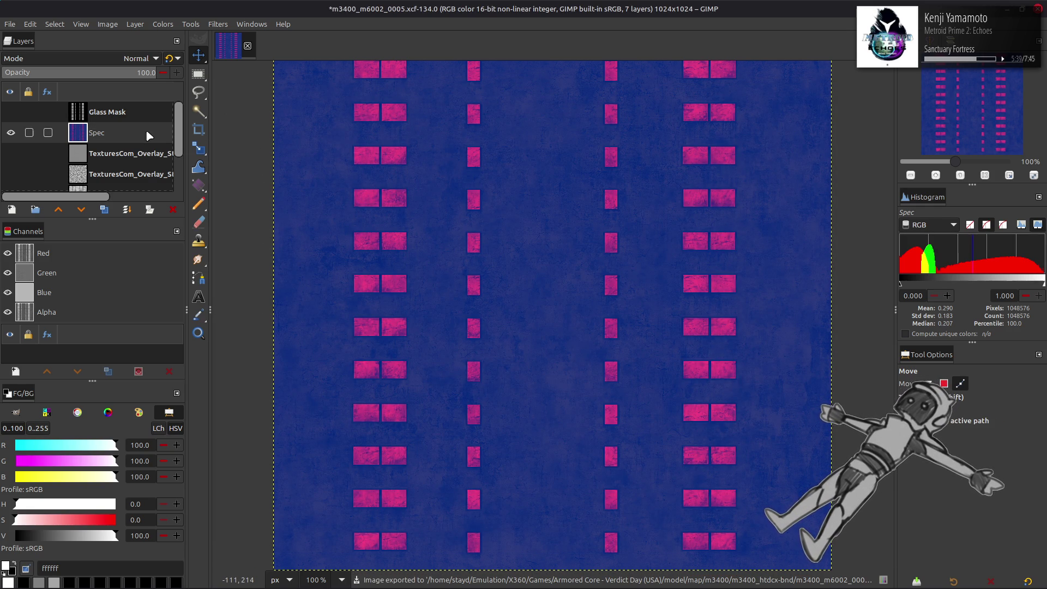
Undo the merge, hide the Spec layers, make Clean visible and active, and save the XCF
{"action": "key", "text": "ctrl+z"}
{"action": "left_click", "coordinate": [11, 132]}
{"action": "left_click", "coordinate": [10, 153]}
{"action": "scroll", "coordinate": [11, 156], "scroll_direction": "down", "scroll_amount": 2}
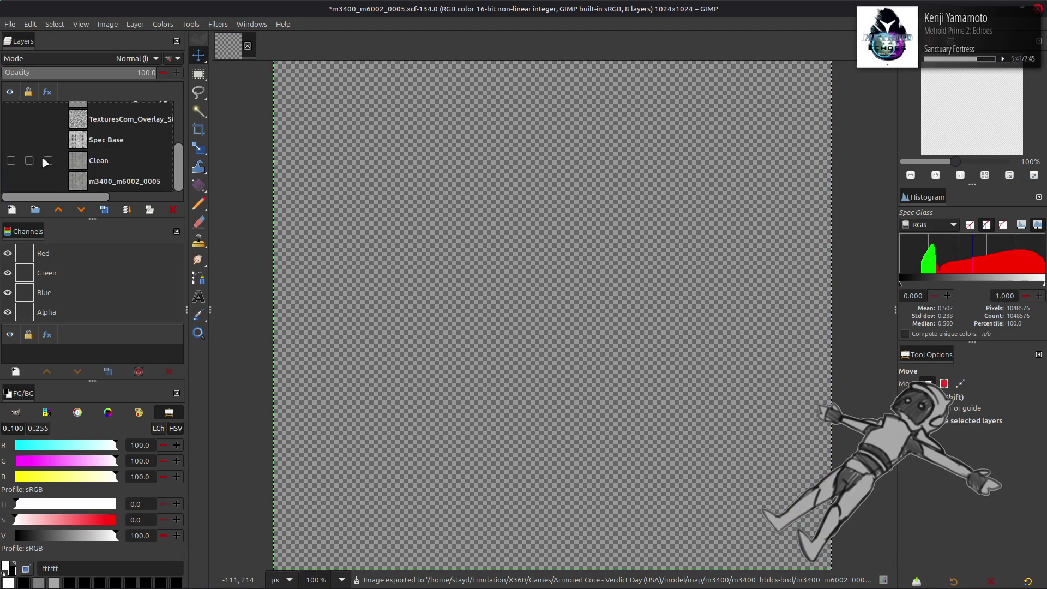
{"action": "left_click", "coordinate": [11, 161]}
{"action": "left_click", "coordinate": [98, 160]}
{"action": "key", "text": "ctrl+s"}
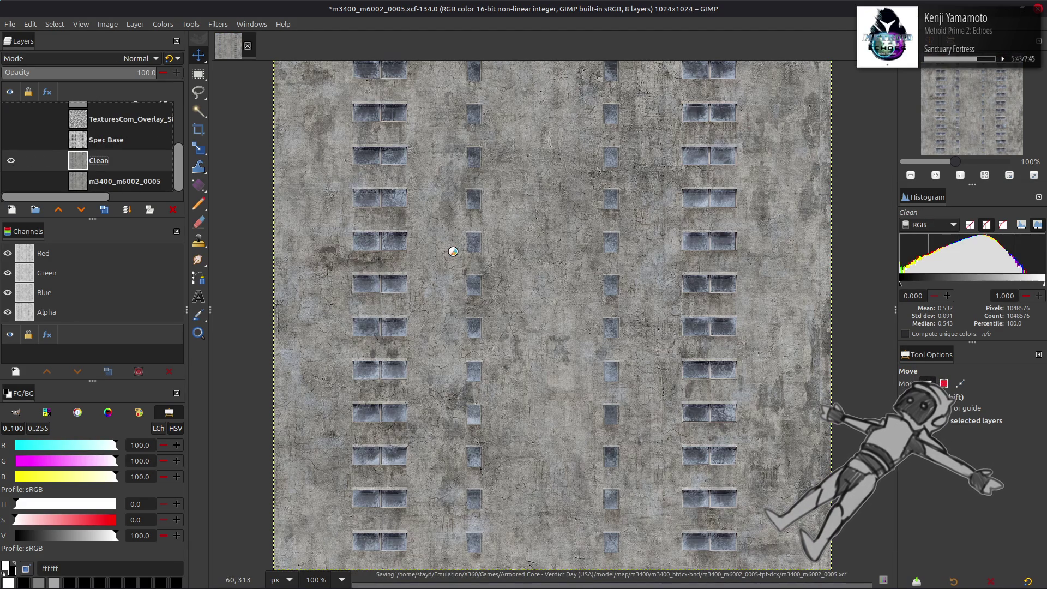
{"action": "key", "text": "alt+Tab"}
{"action": "key", "text": "alt+Tab"}
{"action": "key", "text": "alt+Tab"}
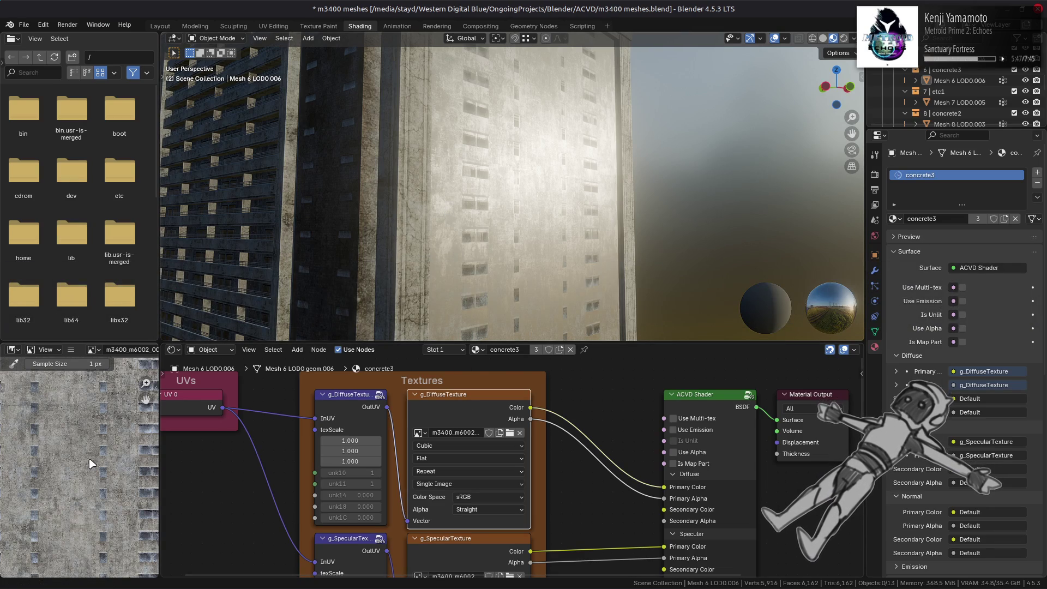
Display g_SpecularTexture in the Image Editor and orbit around the tower to inspect the new textures
{"action": "left_click", "coordinate": [462, 548]}
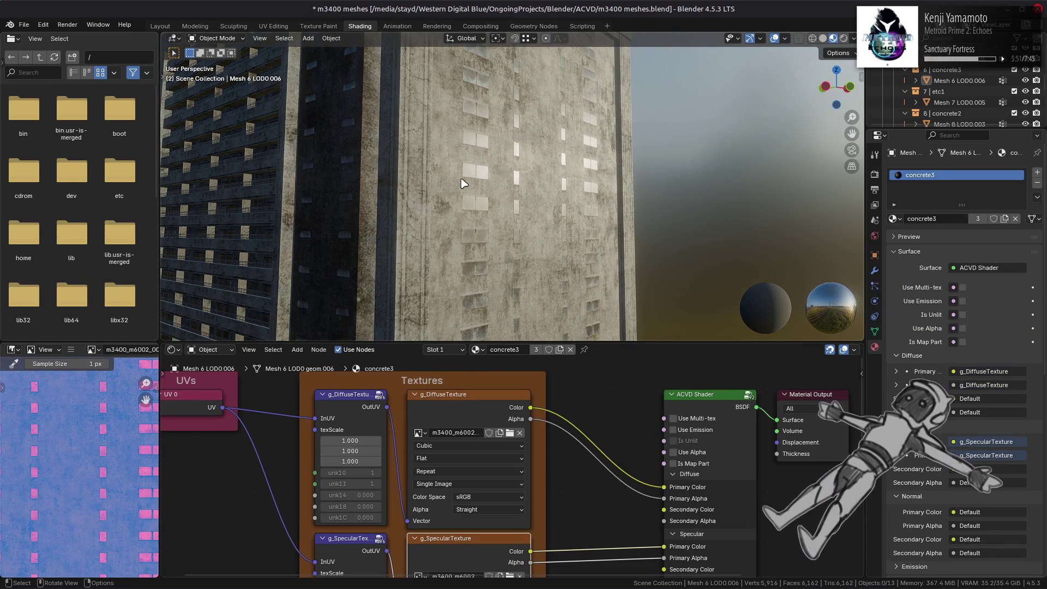
{"action": "mouse_move", "coordinate": [465, 184]}
{"action": "middle_mouse_down"}
{"action": "mouse_move", "coordinate": [470, 211]}
{"action": "mouse_move", "coordinate": [475, 185]}
{"action": "mouse_move", "coordinate": [473, 221]}
{"action": "middle_mouse_up"}
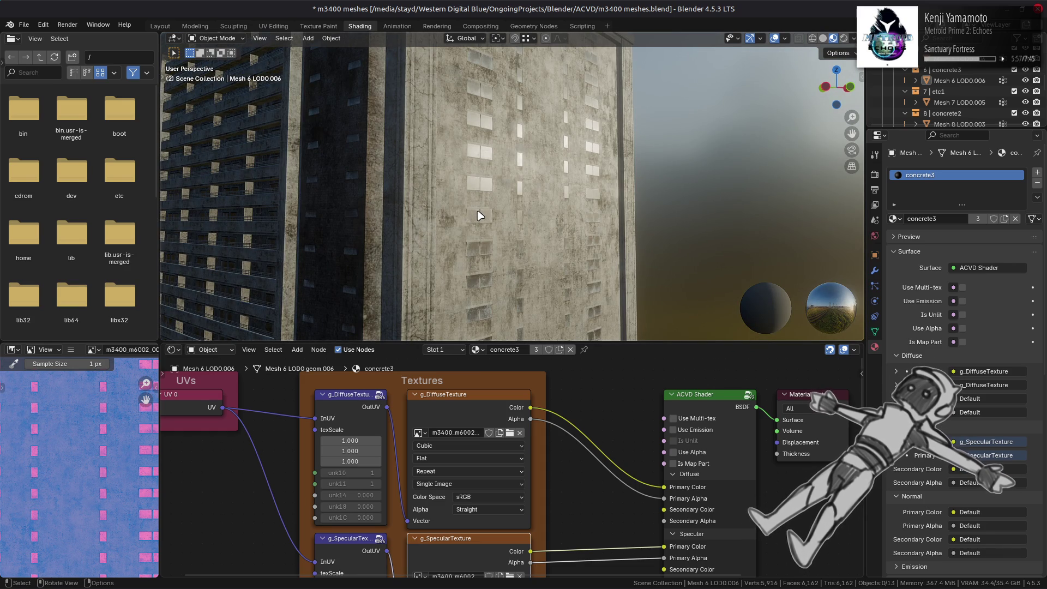
{"action": "mouse_move", "coordinate": [478, 216]}
{"action": "middle_mouse_down"}
{"action": "mouse_move", "coordinate": [464, 231]}
{"action": "mouse_move", "coordinate": [466, 218]}
{"action": "mouse_move", "coordinate": [474, 250]}
{"action": "mouse_move", "coordinate": [510, 234]}
{"action": "mouse_move", "coordinate": [474, 215]}
{"action": "mouse_move", "coordinate": [487, 206]}
{"action": "mouse_move", "coordinate": [505, 227]}
{"action": "mouse_move", "coordinate": [502, 247]}
{"action": "middle_mouse_up"}
{"action": "mouse_move", "coordinate": [494, 109]}
{"action": "middle_mouse_down"}
{"action": "mouse_move", "coordinate": [476, 76]}
{"action": "mouse_move", "coordinate": [496, 242]}
{"action": "middle_mouse_up"}
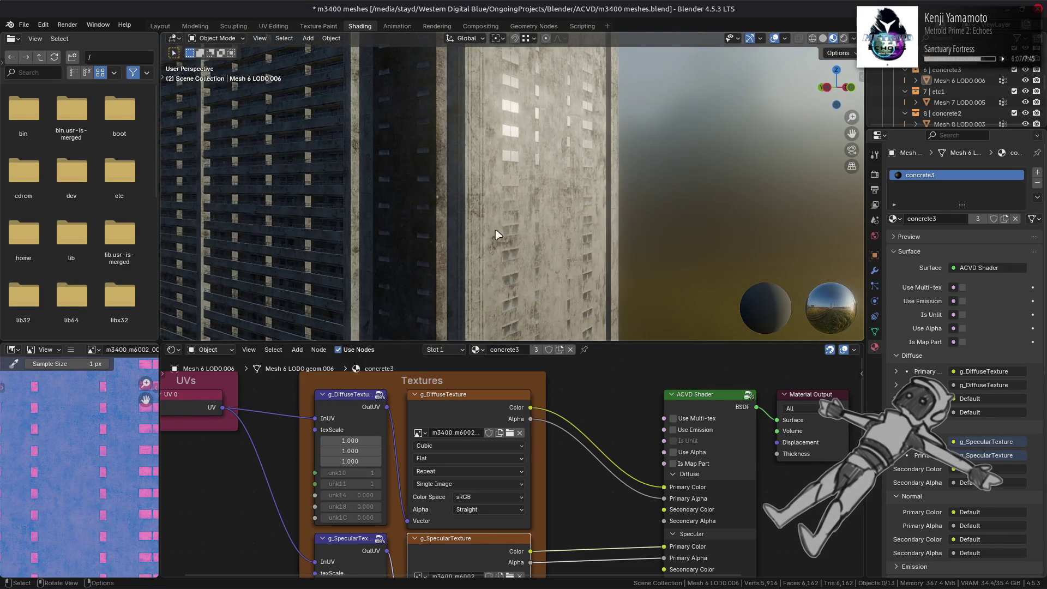
{"action": "mouse_move", "coordinate": [504, 185]}
{"action": "middle_mouse_down"}
{"action": "mouse_move", "coordinate": [502, 236]}
{"action": "mouse_move", "coordinate": [508, 226]}
{"action": "mouse_move", "coordinate": [518, 270]}
{"action": "mouse_move", "coordinate": [530, 208]}
{"action": "middle_mouse_up"}
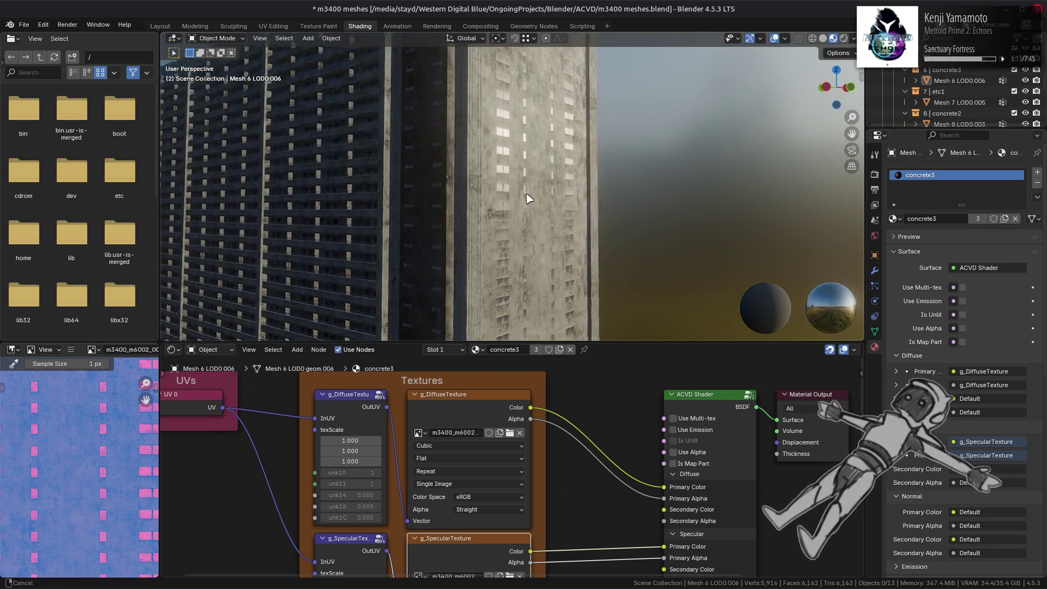
{"action": "mouse_move", "coordinate": [518, 112]}
{"action": "middle_mouse_down"}
{"action": "mouse_move", "coordinate": [526, 229]}
{"action": "mouse_move", "coordinate": [529, 188]}
{"action": "middle_mouse_up"}
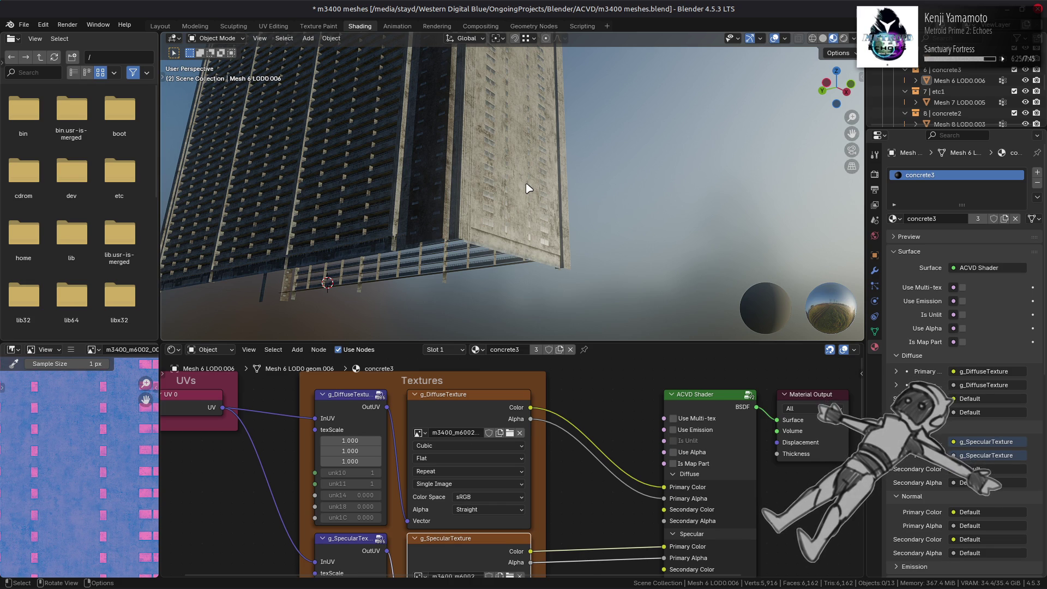
{"action": "mouse_move", "coordinate": [529, 188]}
{"action": "middle_mouse_down"}
{"action": "mouse_move", "coordinate": [524, 88]}
{"action": "mouse_move", "coordinate": [530, 218]}
{"action": "mouse_move", "coordinate": [535, 171]}
{"action": "mouse_move", "coordinate": [538, 194]}
{"action": "middle_mouse_up"}
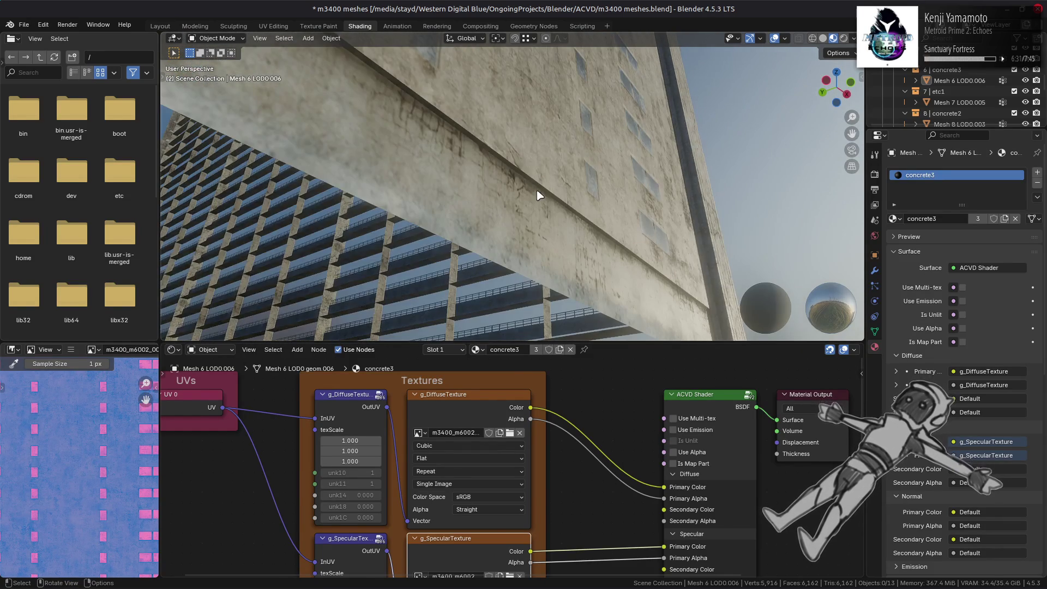
Toggle Edit Mode on the fence and concrete wall meshes and check the building's underside
{"action": "left_click", "coordinate": [537, 198]}
{"action": "key", "text": "Tab"}
{"action": "key", "text": "Tab"}
{"action": "key", "text": "Tab"}
{"action": "key", "text": "alt+q"}
{"action": "key", "text": "Tab"}
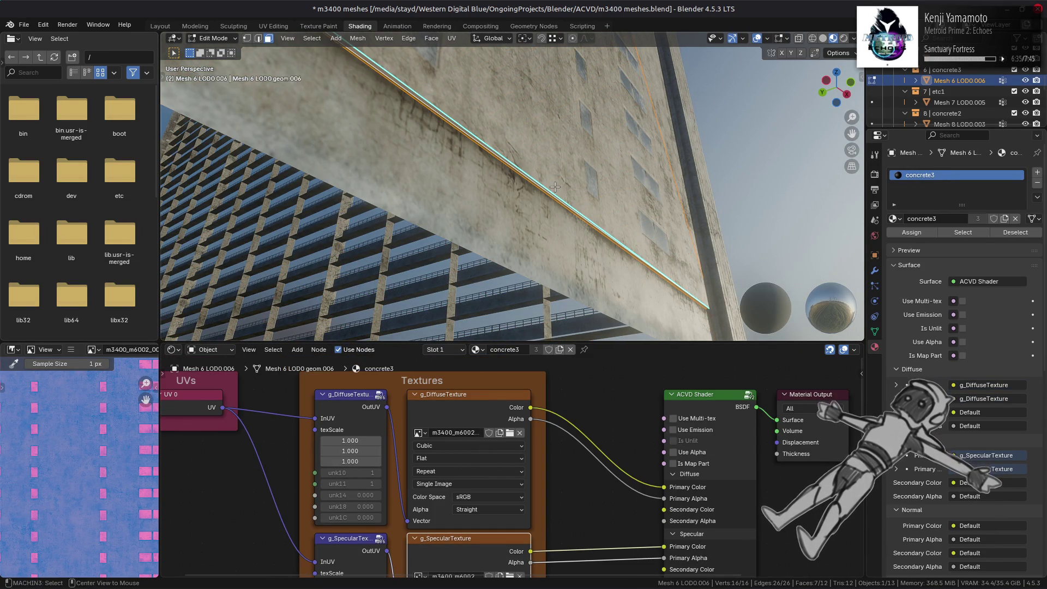
{"action": "middle_click_drag", "start_coordinate": [525, 128], "coordinate": [533, 183]}
Save m3400 meshes.blend and display g_DiffuseTexture in the Image Editor
{"action": "key", "text": "ctrl+s"}
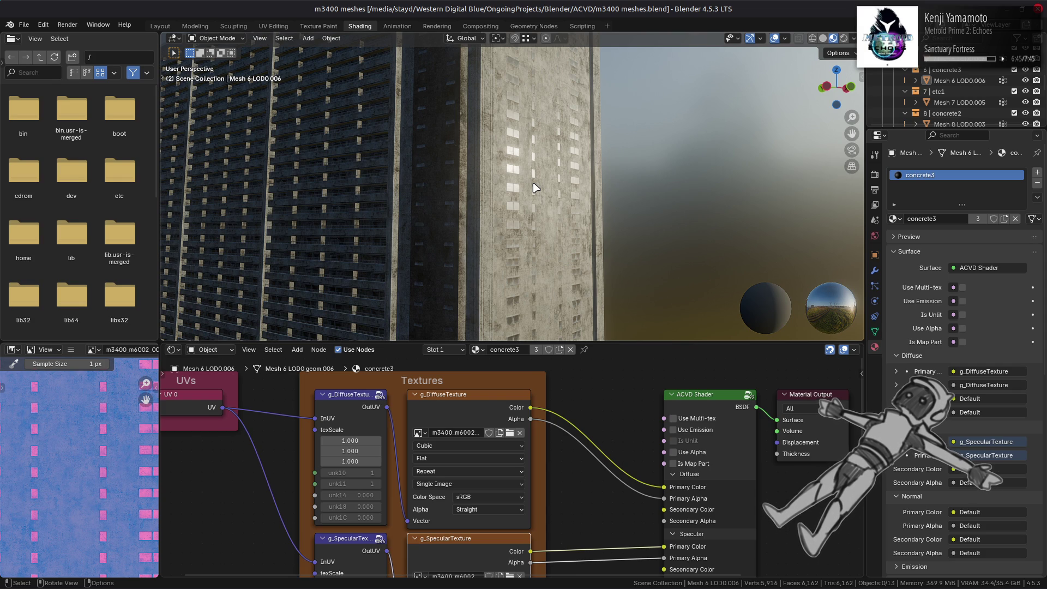
{"action": "key", "text": "ctrl+s"}
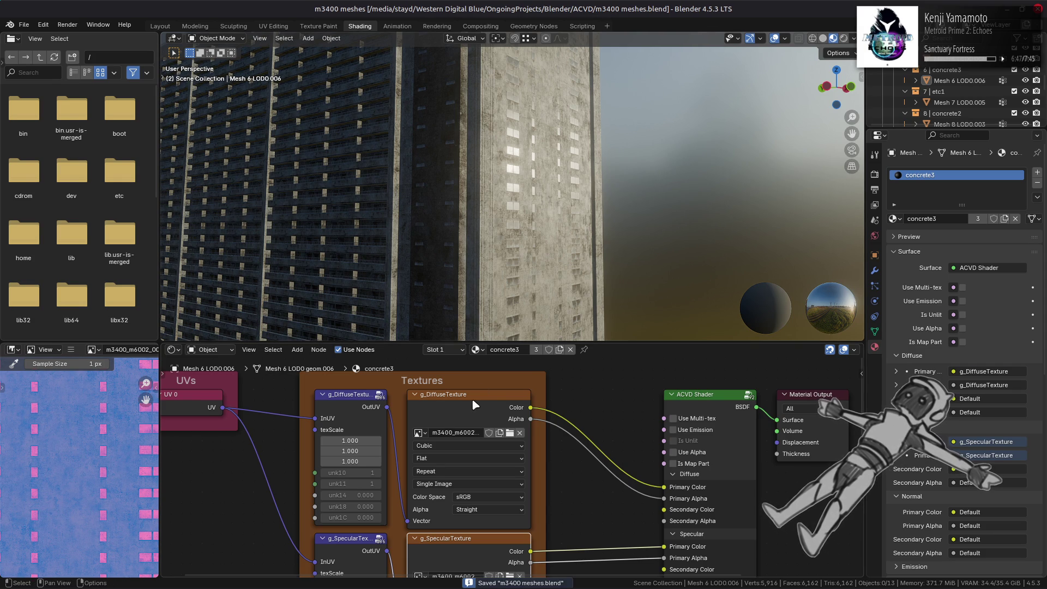
{"action": "left_click", "coordinate": [472, 414]}
{"action": "key", "text": "alt+Tab"}
{"action": "key", "text": "alt+Tab"}
{"action": "key", "text": "alt+Tab"}
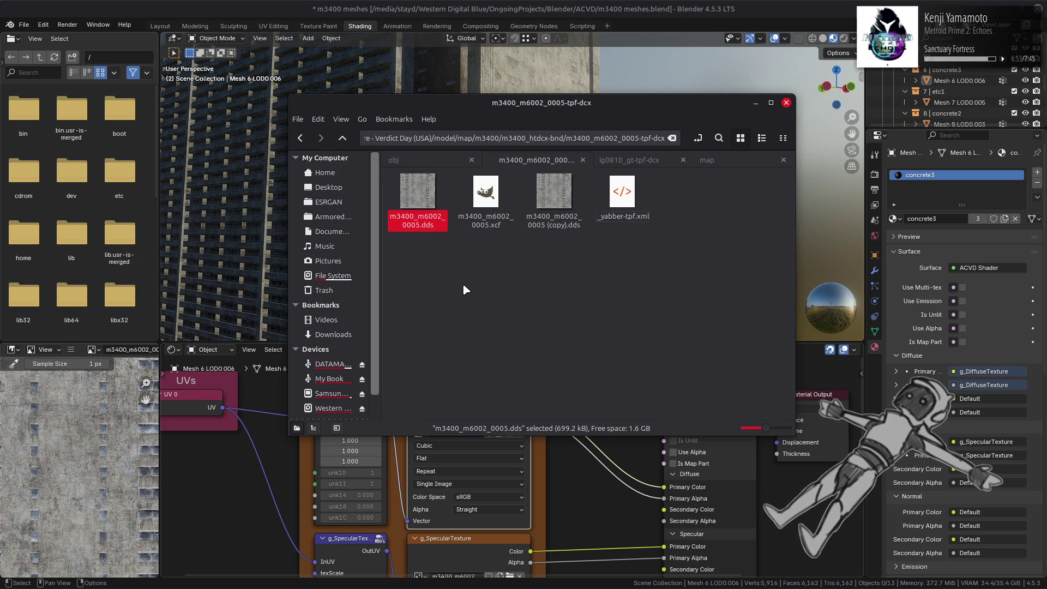
Repack the m3400_m6002_0005_s-tpf-dcx and m3400_m6002_0005-tpf-dcx folders with YabberExtended
{"action": "key", "text": "alt+Up"}
{"action": "left_click", "coordinate": [493, 357]}
{"action": "double_click", "coordinate": [493, 357]}
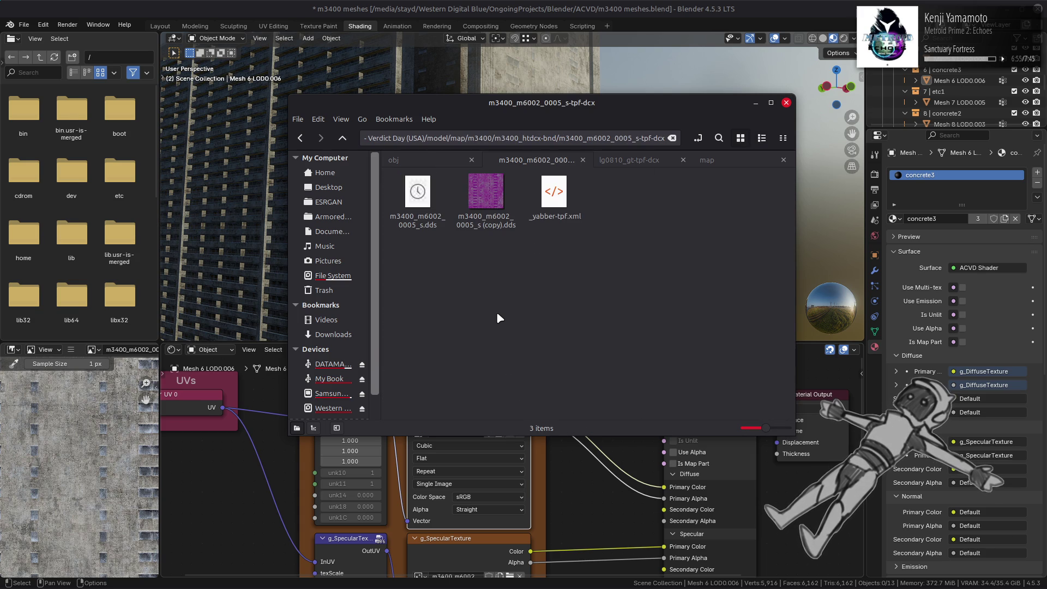
{"action": "key", "text": "alt+Up"}
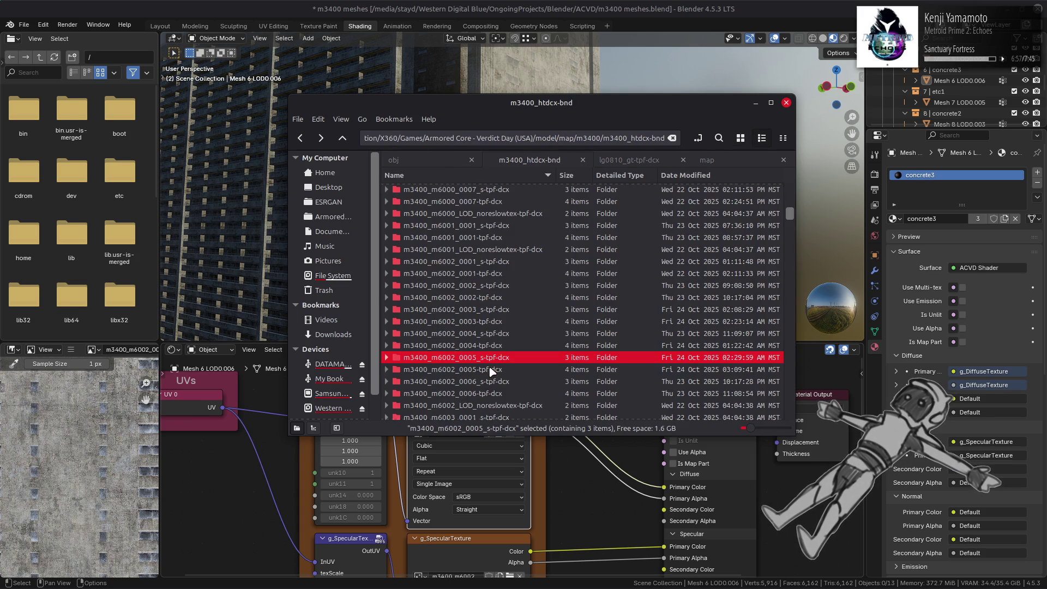
{"action": "left_click", "coordinate": [493, 369], "text": "ctrl"}
{"action": "right_click", "coordinate": [489, 370]}
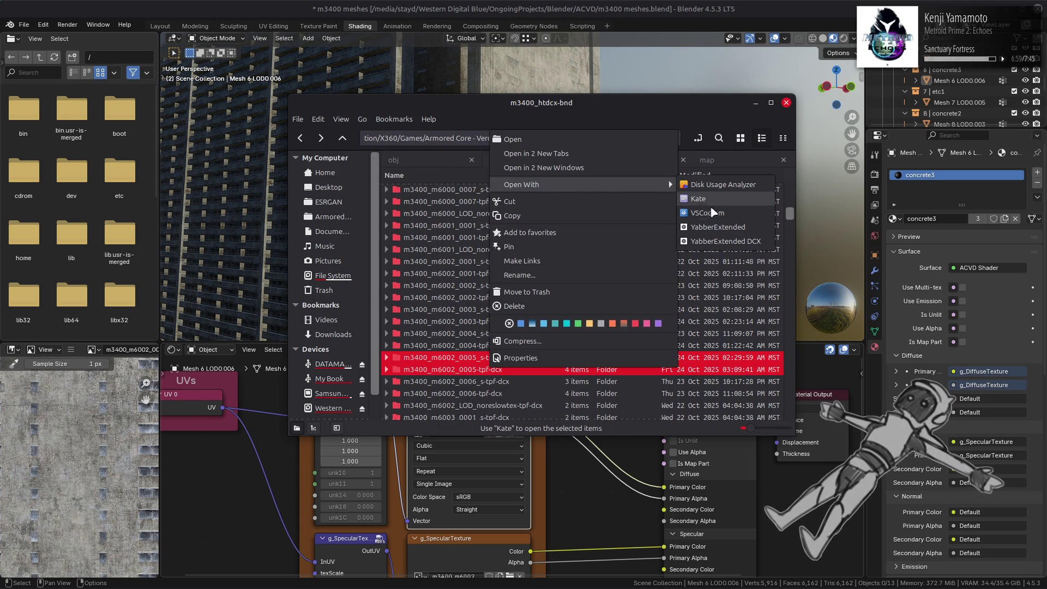
{"action": "left_click", "coordinate": [716, 229]}
Repack the m3400_htdcx-bnd folder with YabberExtended
{"action": "key", "text": "alt+Up"}
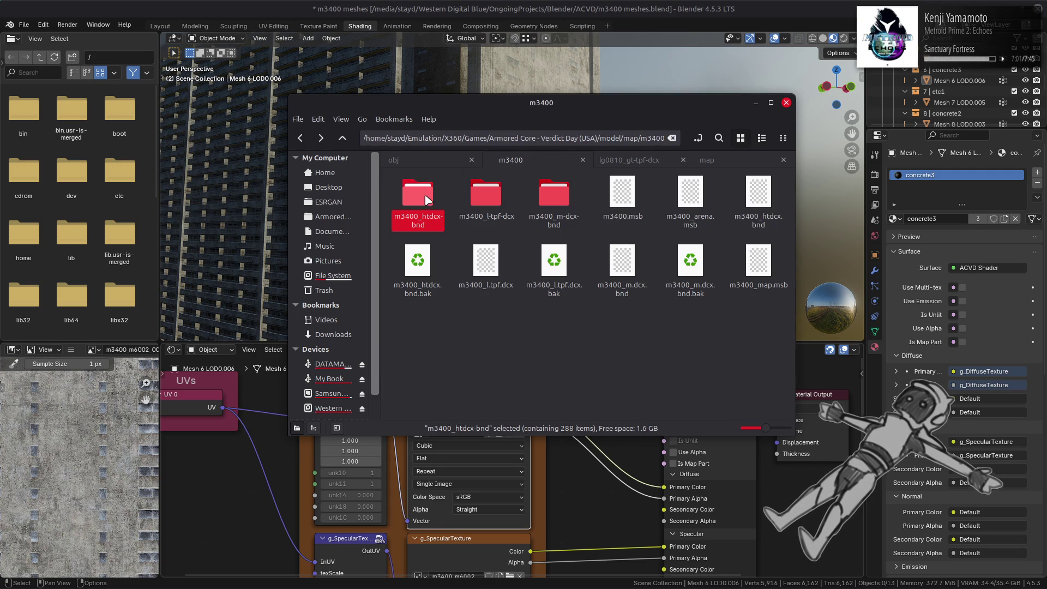
{"action": "right_click", "coordinate": [423, 198]}
{"action": "mouse_move", "coordinate": [496, 250]}
{"action": "left_click", "coordinate": [659, 289]}
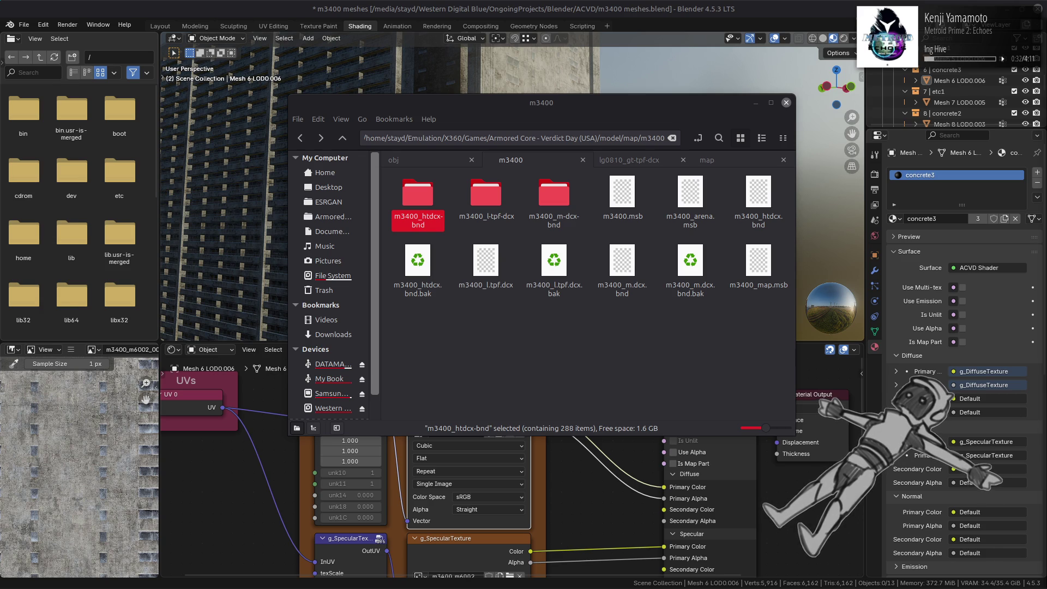
{"action": "left_click", "coordinate": [644, 354]}
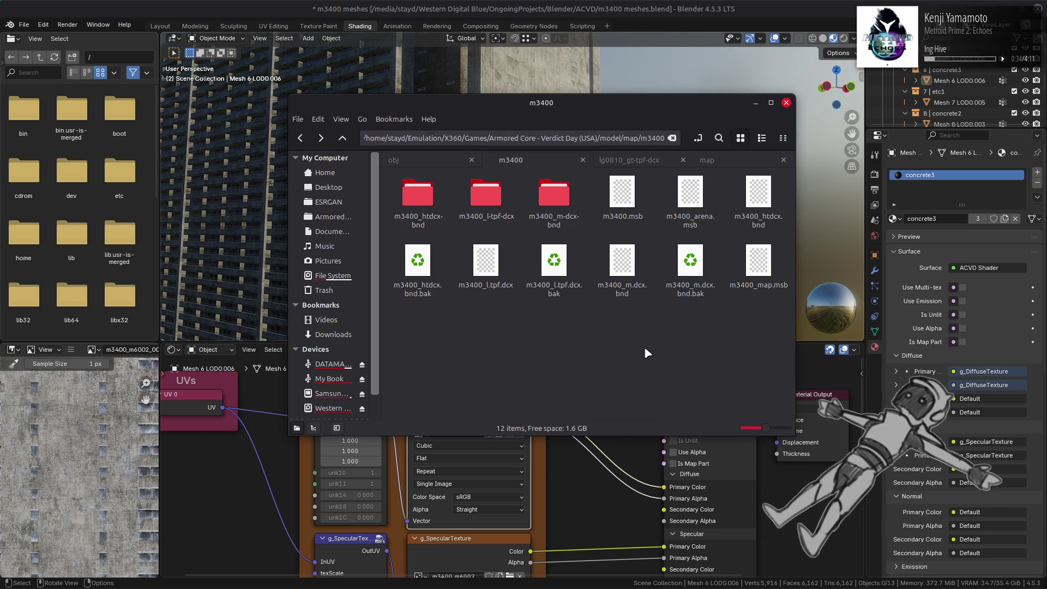
Back in Blender, switch the viewport to Solid shading and save m3400 meshes.blend
{"action": "key", "text": "alt+Tab"}
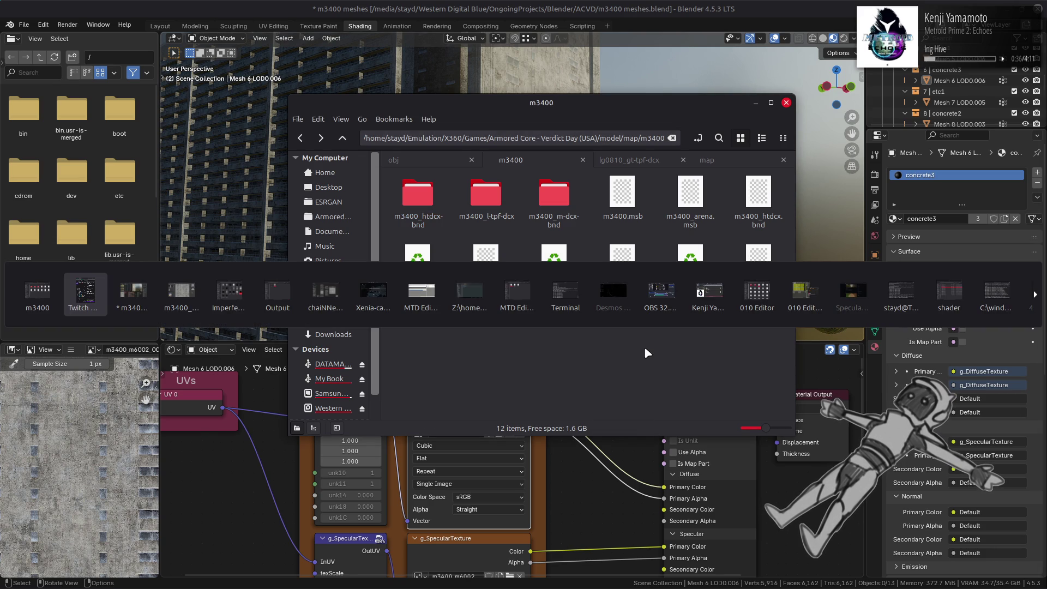
{"action": "key", "text": "alt+Tab"}
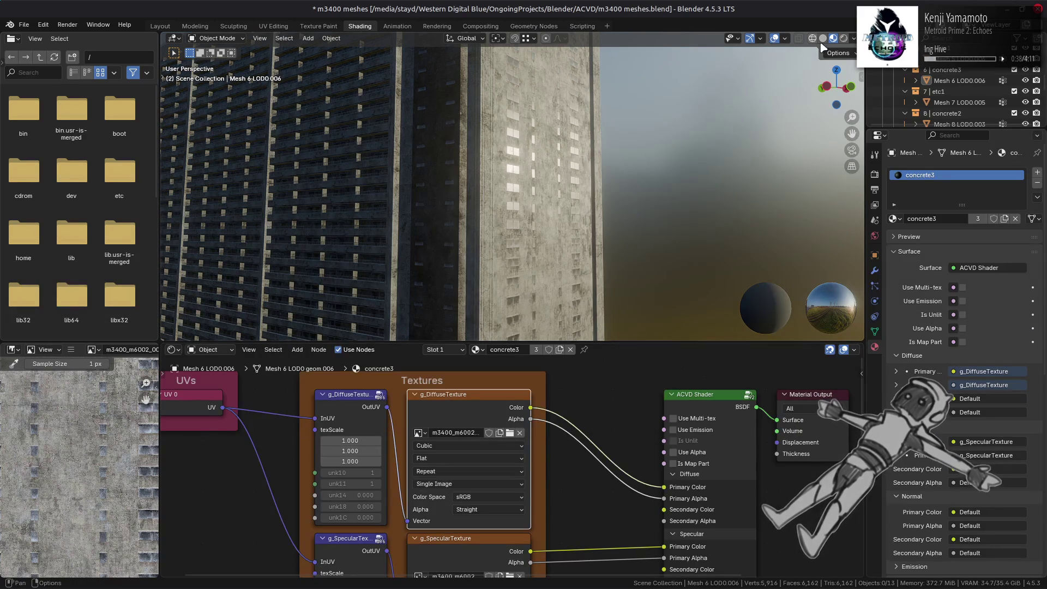
{"action": "left_click", "coordinate": [823, 38]}
{"action": "key", "text": "ctrl+s"}
{"action": "key", "text": "alt+Tab"}
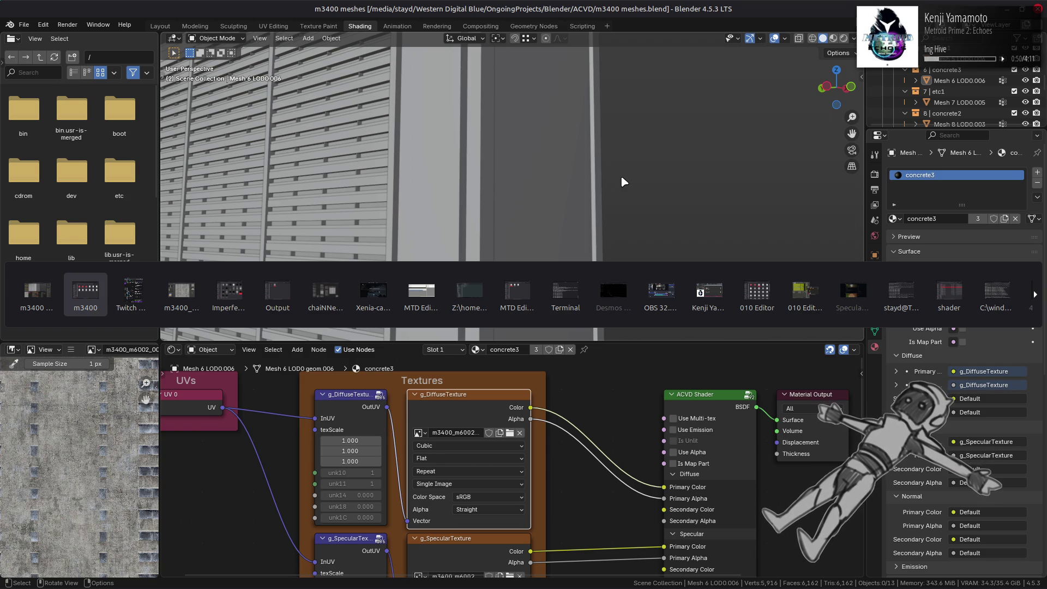
{"action": "key", "text": "Tab"}
{"action": "key", "text": "Tab"}
{"action": "key", "text": "Tab"}
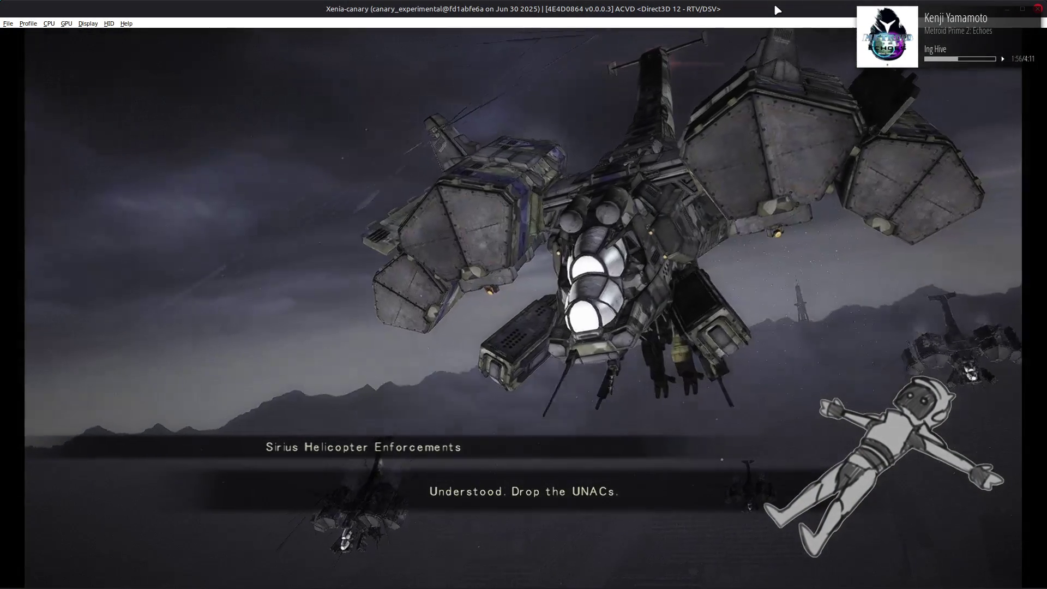
Skip the mission cutscene in Xenia-canary
{"action": "key", "text": "Return"}
{"action": "key", "text": "Return"}
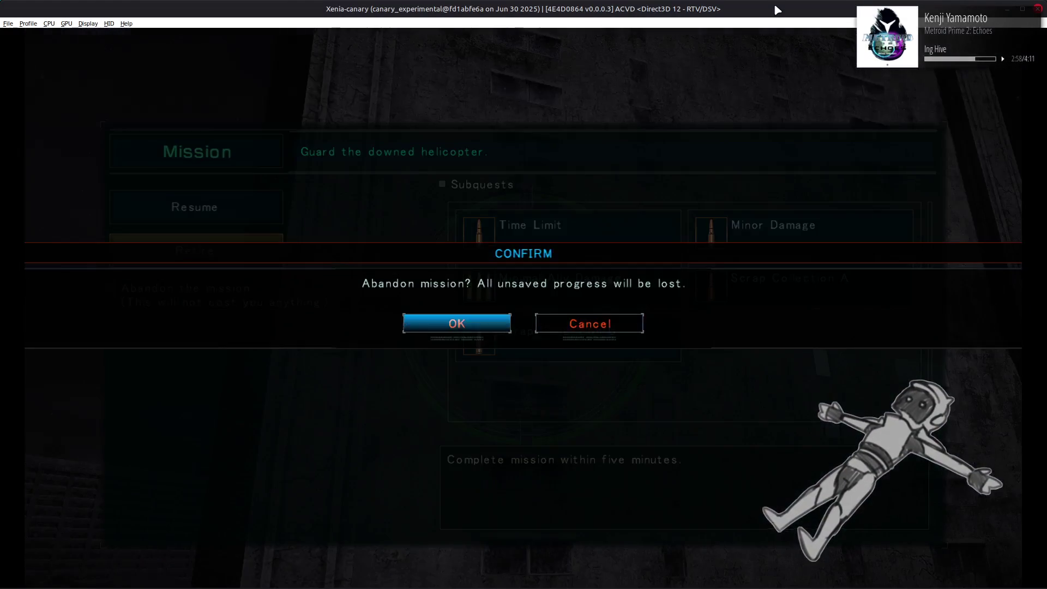
Abandon the Xenia-canary test mission and switch back to Blender
{"action": "key", "text": "alt+Tab"}
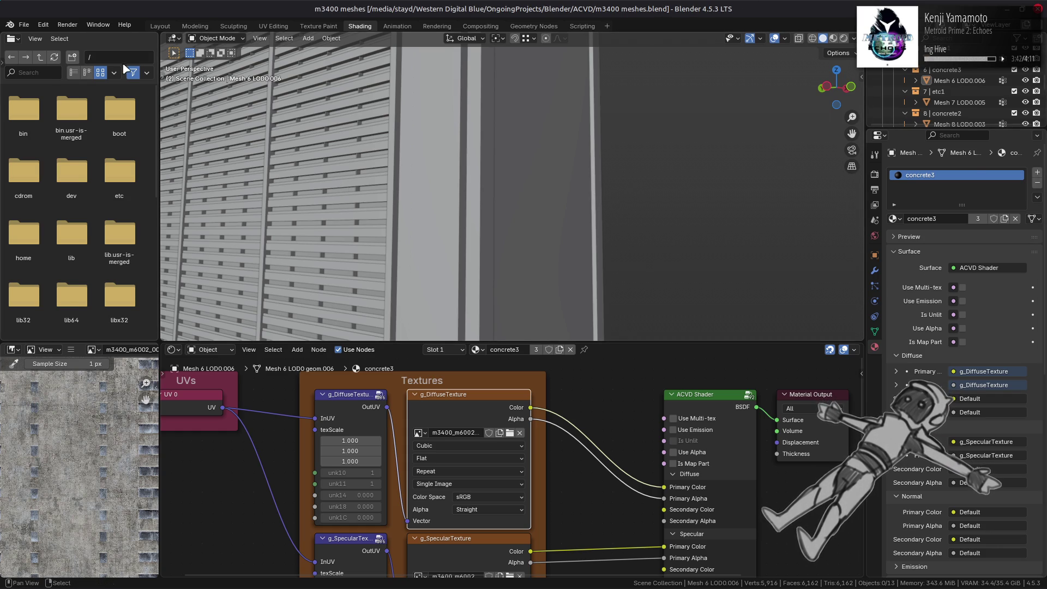
Switch to the Layout workspace and orbit up to view the building
{"action": "left_click", "coordinate": [167, 27]}
{"action": "left_click", "coordinate": [465, 149]}
{"action": "mouse_move", "coordinate": [425, 172]}
{"action": "middle_mouse_down"}
{"action": "mouse_move", "coordinate": [477, 247]}
{"action": "mouse_move", "coordinate": [507, 229]}
{"action": "middle_mouse_up"}
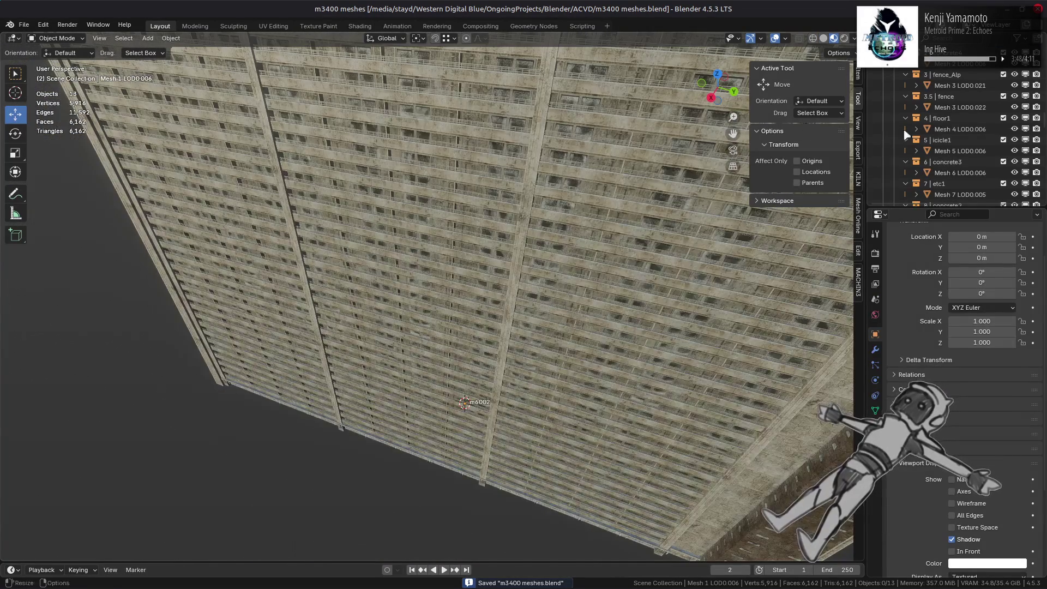
{"action": "scroll", "coordinate": [954, 133], "scroll_direction": "up", "scroll_amount": 5}
Include the m6002_s collection, switch to Solid shading and select Mesh 0.003
{"action": "left_click", "coordinate": [1003, 85]}
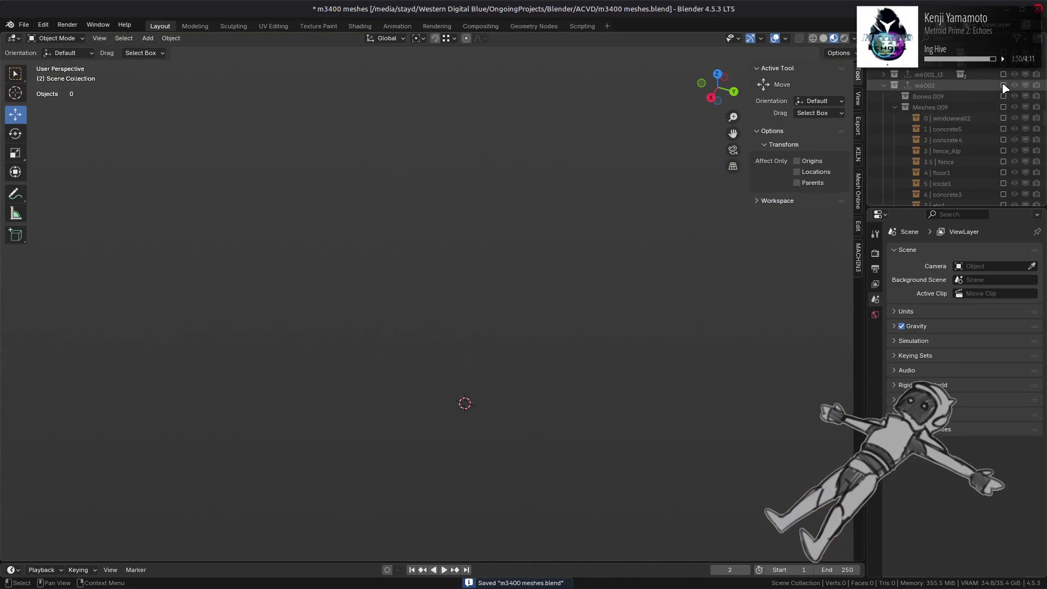
{"action": "left_click", "coordinate": [1003, 85]}
{"action": "scroll", "coordinate": [1003, 87], "scroll_direction": "down", "scroll_amount": 10}
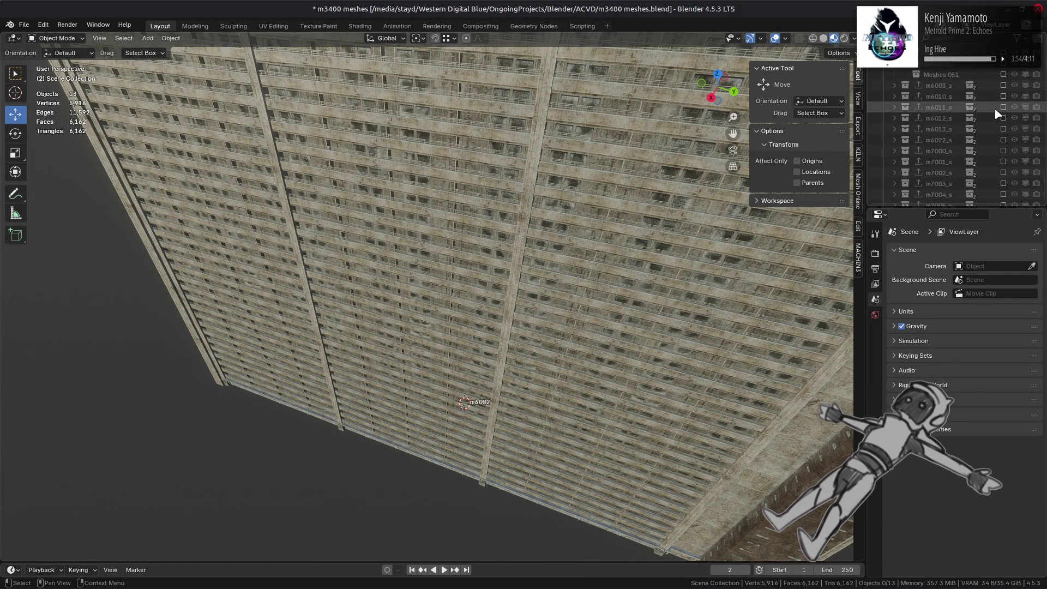
{"action": "scroll", "coordinate": [997, 115], "scroll_direction": "up", "scroll_amount": 3}
{"action": "left_click", "coordinate": [1003, 118]}
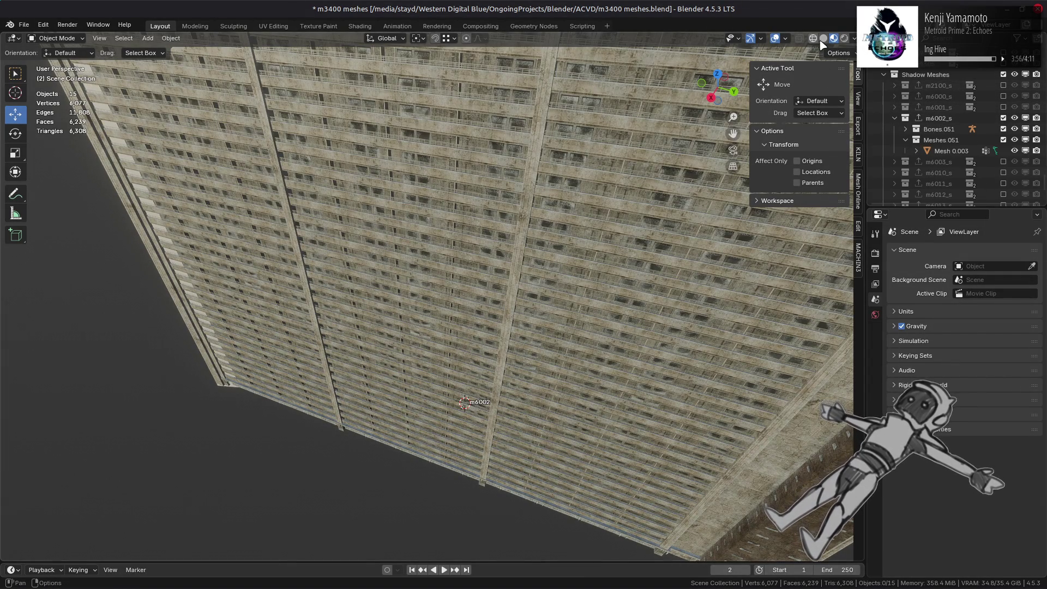
{"action": "left_click", "coordinate": [824, 38]}
{"action": "left_click", "coordinate": [958, 151]}
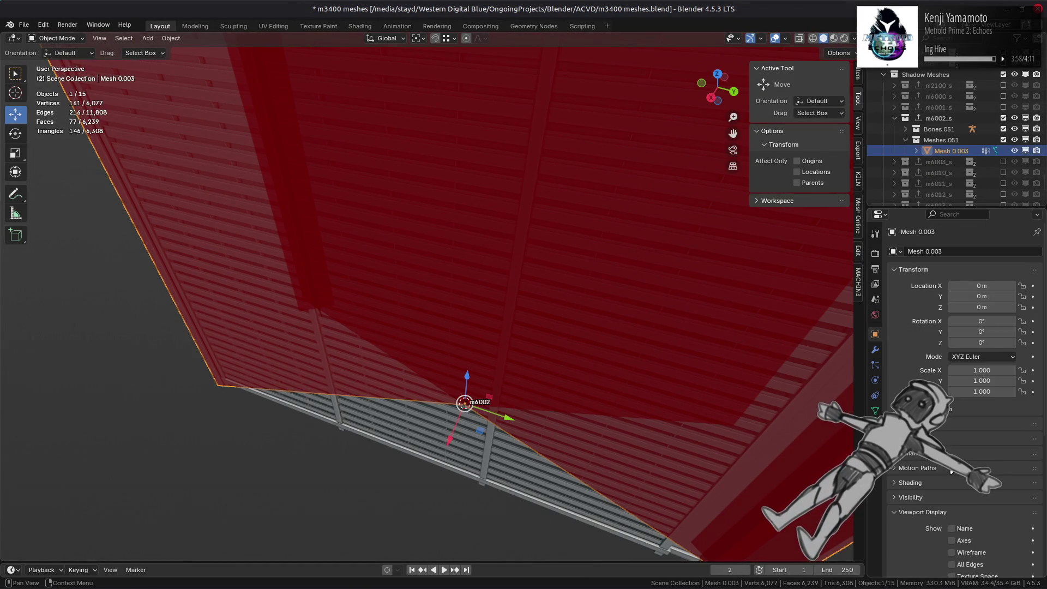
In Edit Mode, duplicate the large shadow face in place and scale it 0.1 along Y
{"action": "mouse_move", "coordinate": [565, 432]}
{"action": "middle_mouse_down"}
{"action": "mouse_move", "coordinate": [629, 385]}
{"action": "mouse_move", "coordinate": [523, 390]}
{"action": "mouse_move", "coordinate": [569, 437]}
{"action": "middle_mouse_up"}
{"action": "key", "text": "Tab"}
{"action": "left_click", "coordinate": [568, 437]}
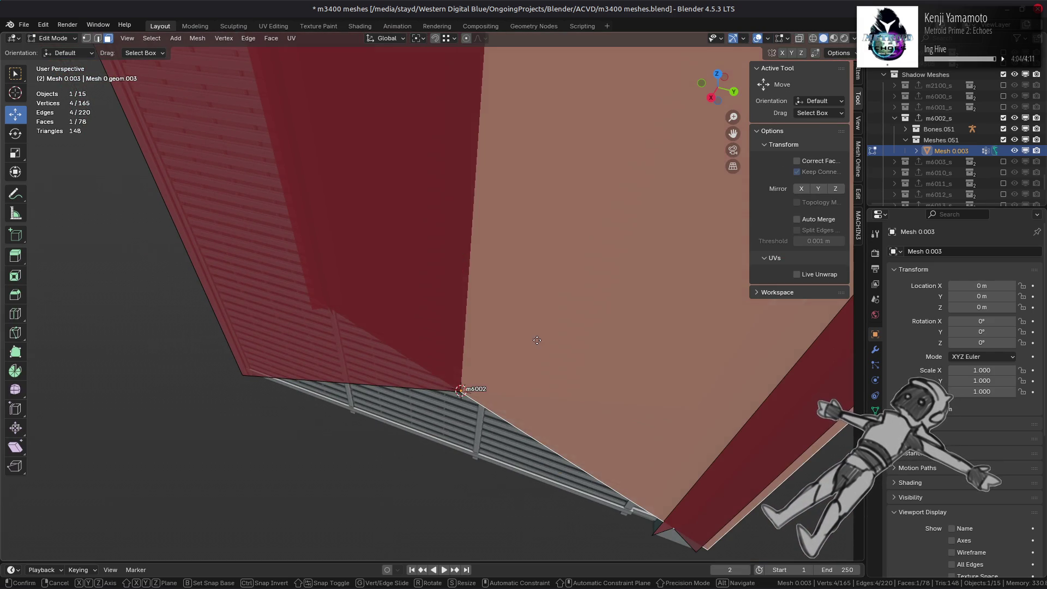
{"action": "key", "text": "shift+d"}
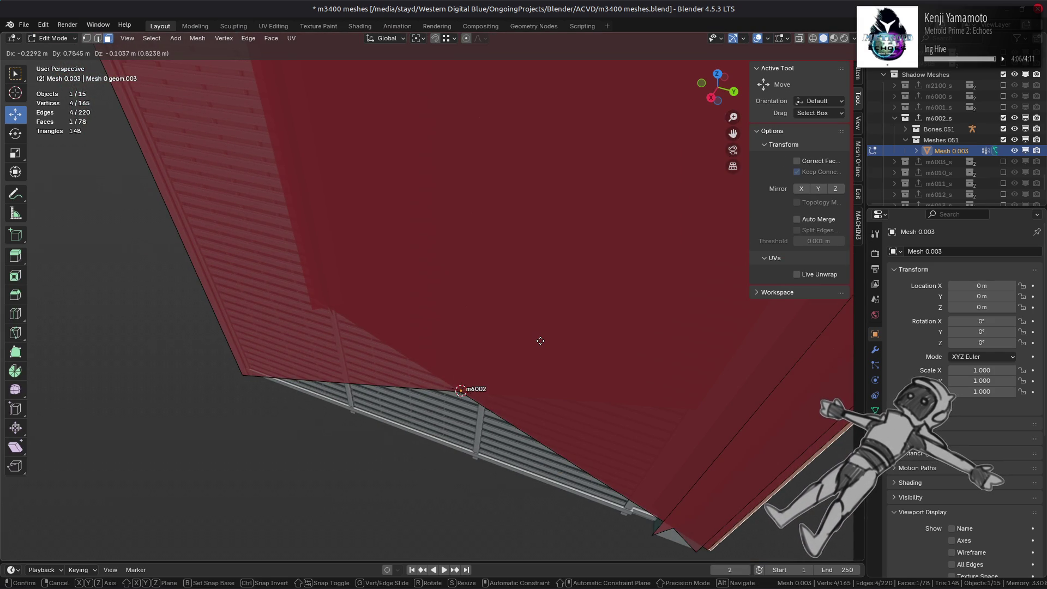
{"action": "key", "text": "Escape"}
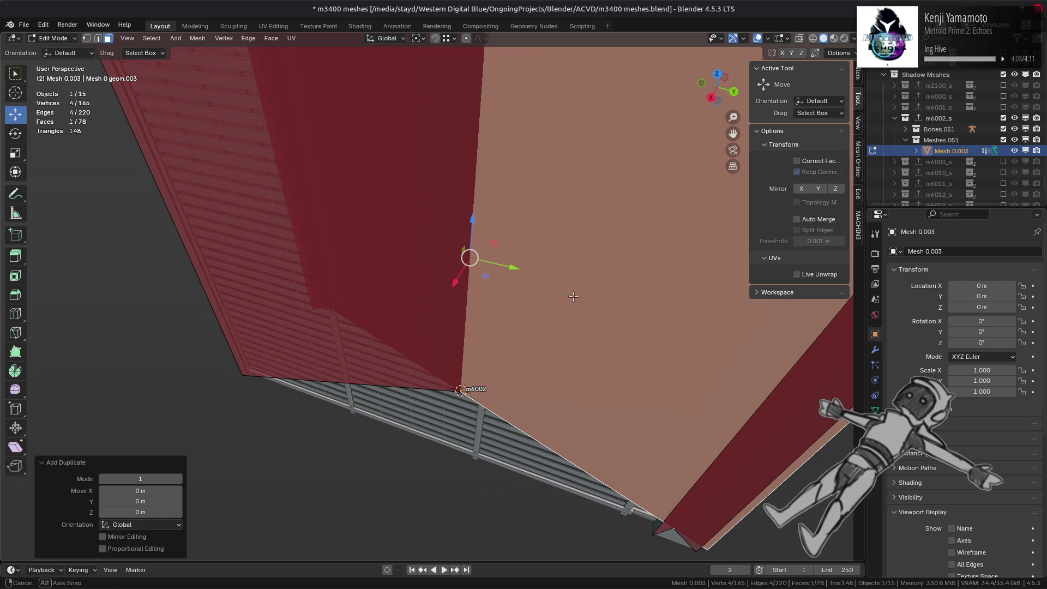
{"action": "middle_click_drag", "start_coordinate": [570, 294], "coordinate": [591, 303]}
{"action": "type", "text": "sy0.1"}
{"action": "key", "text": "Return"}
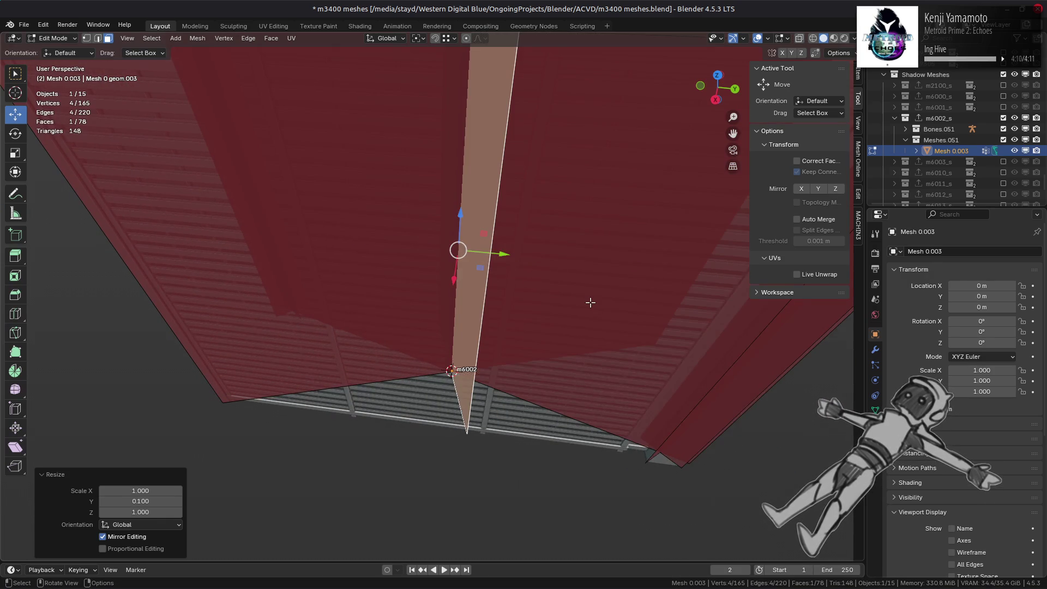
Flip the thin strip's face direction and hide all other geometry
{"action": "scroll", "coordinate": [589, 301], "scroll_direction": "up", "scroll_amount": 3}
{"action": "mouse_move", "coordinate": [551, 279]}
{"action": "middle_mouse_down"}
{"action": "mouse_move", "coordinate": [551, 345]}
{"action": "mouse_move", "coordinate": [511, 362]}
{"action": "middle_mouse_up"}
{"action": "key", "text": "q"}
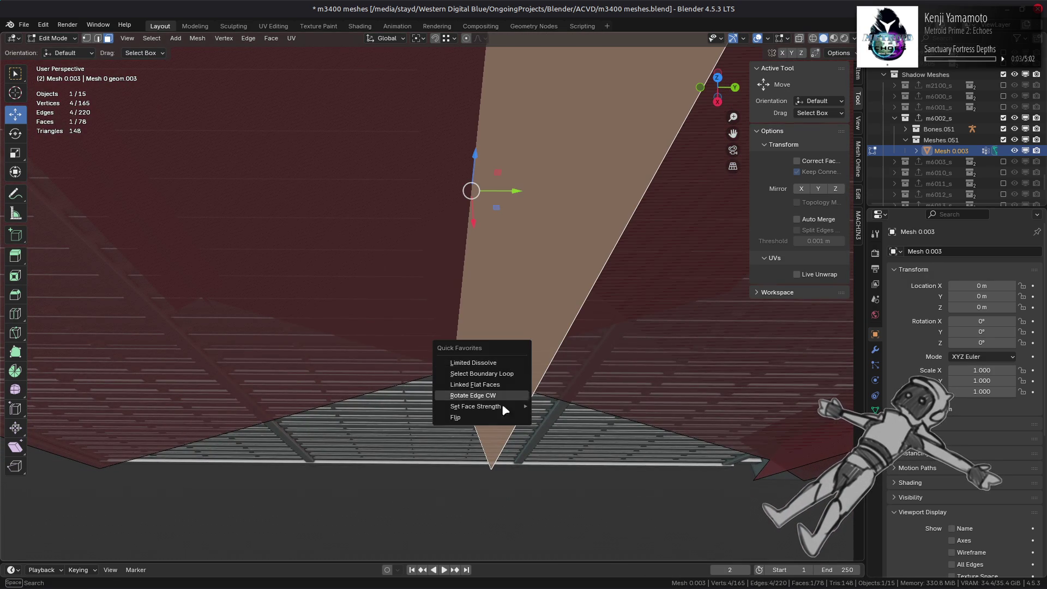
{"action": "left_click", "coordinate": [507, 417]}
{"action": "mouse_move", "coordinate": [507, 418]}
{"action": "middle_mouse_down"}
{"action": "mouse_move", "coordinate": [491, 273]}
{"action": "mouse_move", "coordinate": [537, 217]}
{"action": "mouse_move", "coordinate": [463, 276]}
{"action": "mouse_move", "coordinate": [493, 152]}
{"action": "mouse_move", "coordinate": [475, 233]}
{"action": "middle_mouse_up"}
{"action": "key", "text": "shift+h"}
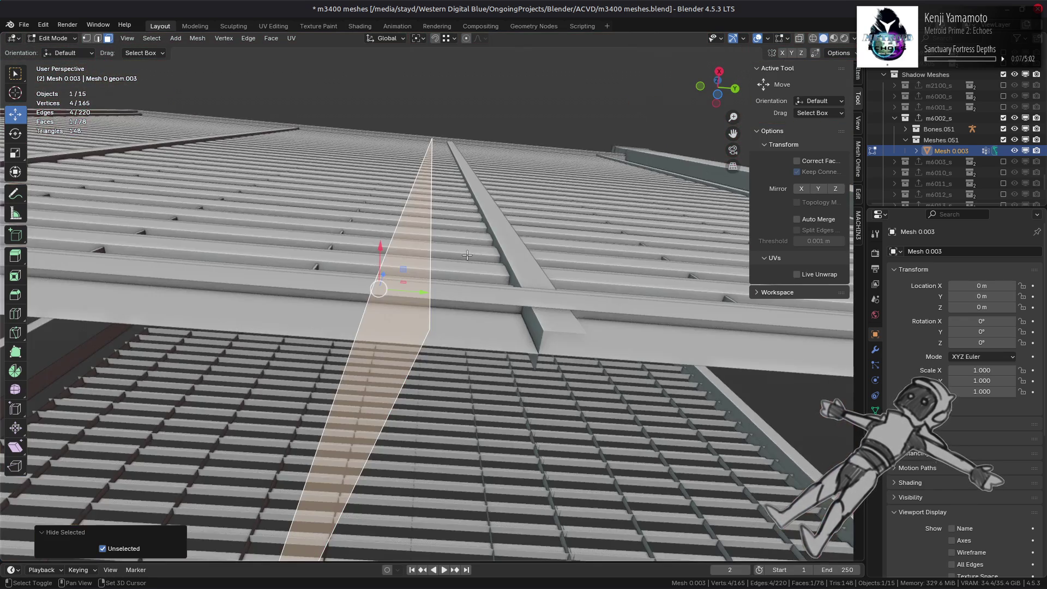
Move the strip onto the louver rib and slide its left edge along the facade
{"action": "scroll", "coordinate": [458, 268], "scroll_direction": "up", "scroll_amount": 3}
{"action": "mouse_move", "coordinate": [405, 253]}
{"action": "left_mouse_down"}
{"action": "mouse_move", "coordinate": [557, 362]}
{"action": "mouse_move", "coordinate": [636, 451]}
{"action": "mouse_move", "coordinate": [599, 428]}
{"action": "mouse_move", "coordinate": [622, 411]}
{"action": "left_mouse_up"}
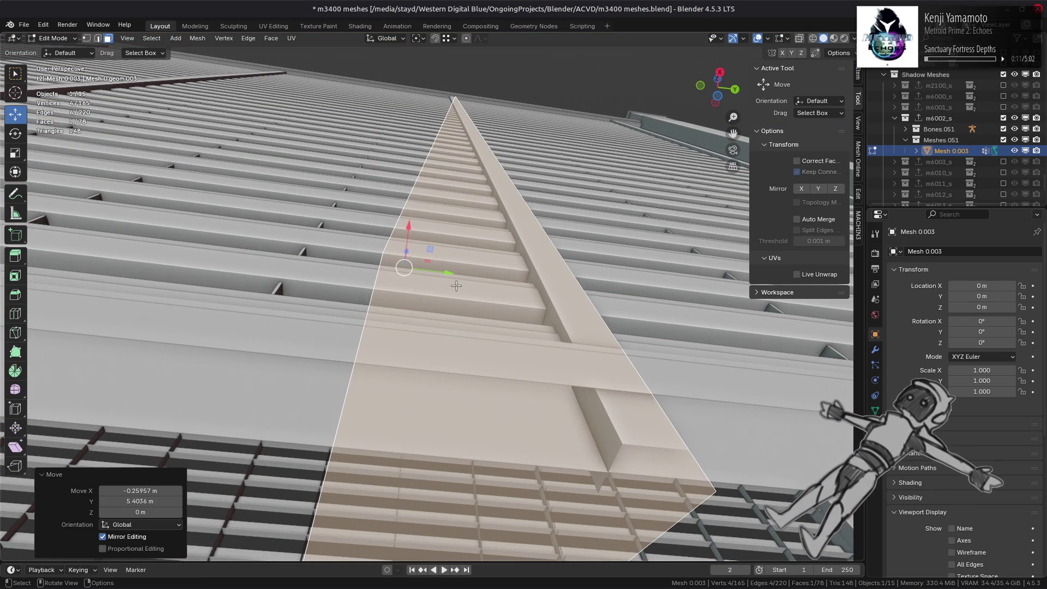
{"action": "scroll", "coordinate": [456, 286], "scroll_direction": "down", "scroll_amount": 3}
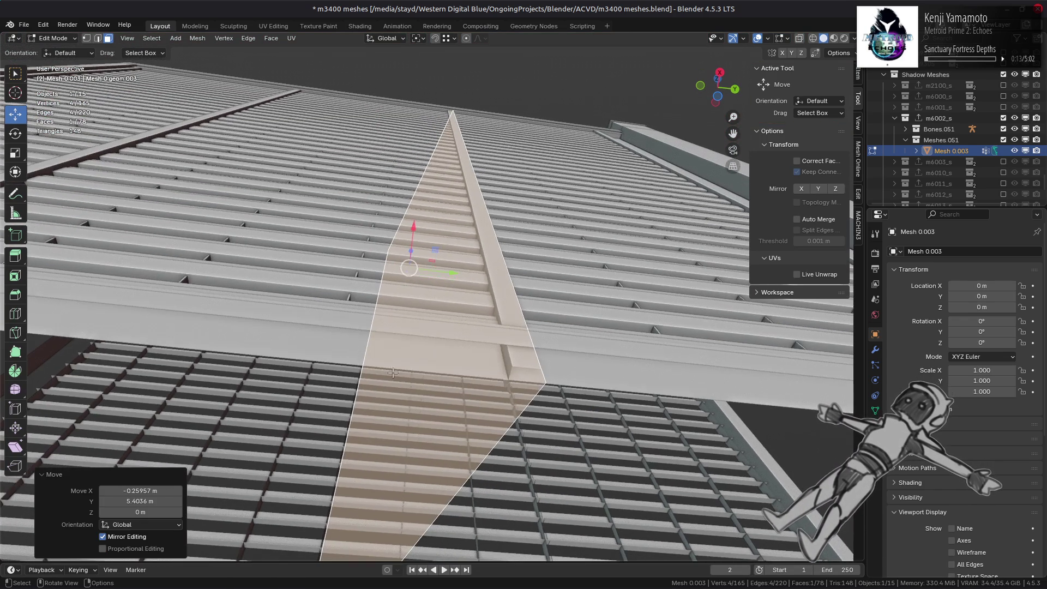
{"action": "key", "text": "2"}
{"action": "left_click", "coordinate": [358, 386]}
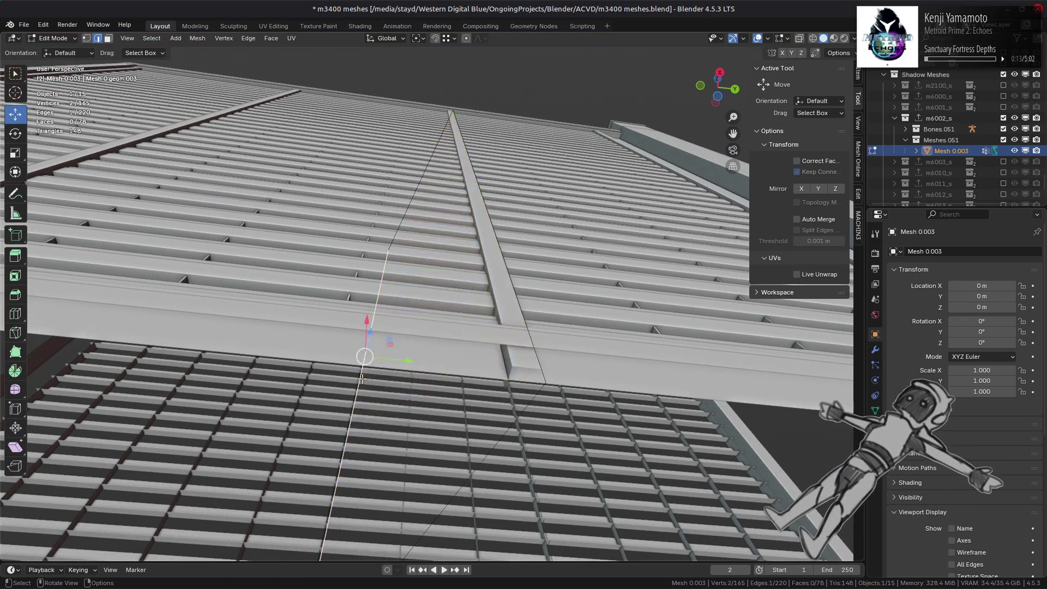
{"action": "mouse_move", "coordinate": [410, 357]}
{"action": "left_mouse_down"}
{"action": "mouse_move", "coordinate": [526, 366]}
{"action": "mouse_move", "coordinate": [517, 362]}
{"action": "left_mouse_up"}
Slide the strip's edge 1.5 m along Y onto the roof support
{"action": "mouse_move", "coordinate": [518, 362]}
{"action": "middle_mouse_down"}
{"action": "mouse_move", "coordinate": [418, 359]}
{"action": "mouse_move", "coordinate": [458, 384]}
{"action": "mouse_move", "coordinate": [534, 402]}
{"action": "middle_mouse_up"}
{"action": "mouse_move", "coordinate": [462, 356]}
{"action": "middle_mouse_down"}
{"action": "mouse_move", "coordinate": [499, 454]}
{"action": "mouse_move", "coordinate": [561, 355]}
{"action": "mouse_move", "coordinate": [500, 341]}
{"action": "middle_mouse_up"}
{"action": "left_click_drag", "start_coordinate": [413, 391], "coordinate": [525, 324]}
{"action": "left_click_drag", "start_coordinate": [501, 234], "coordinate": [509, 267]}
{"action": "left_click_drag", "start_coordinate": [524, 324], "coordinate": [523, 324]}
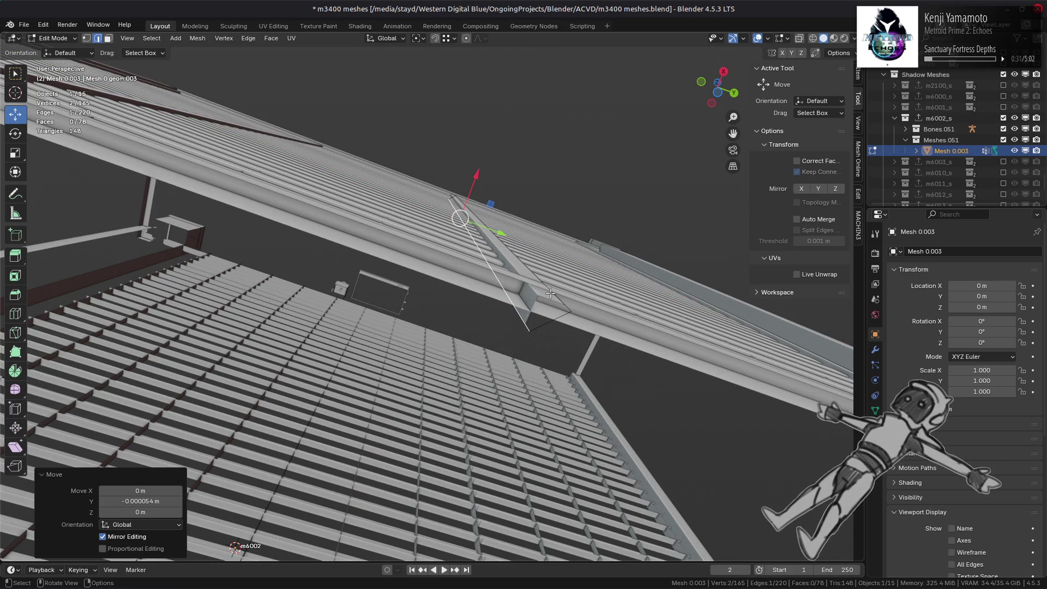
{"action": "left_click_drag", "start_coordinate": [486, 206], "coordinate": [519, 300]}
{"action": "middle_click_drag", "start_coordinate": [519, 300], "coordinate": [447, 166]}
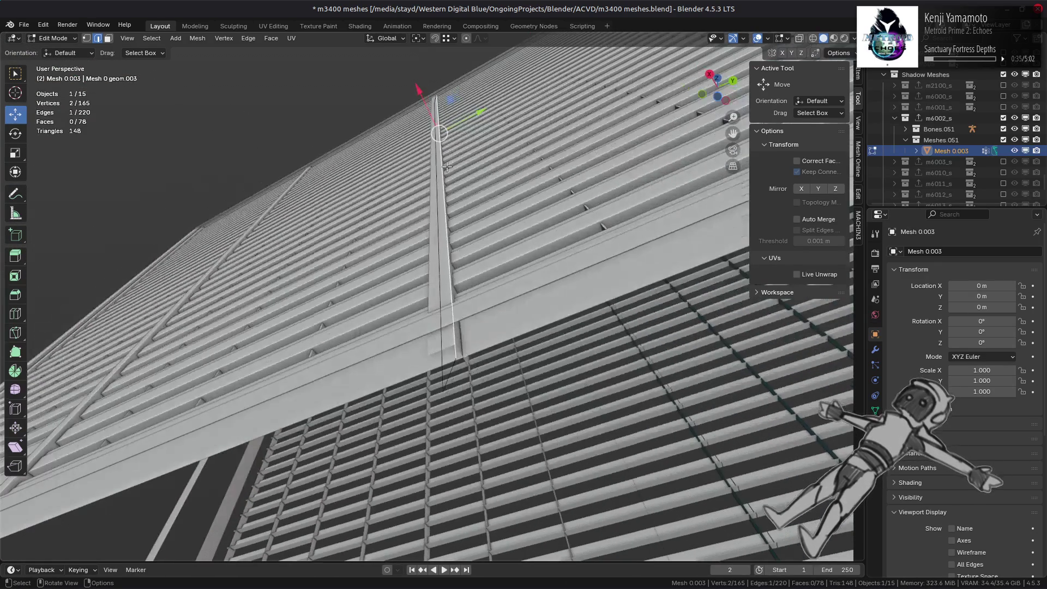
{"action": "mouse_move", "coordinate": [454, 103]}
{"action": "left_mouse_down"}
{"action": "mouse_move", "coordinate": [434, 106]}
{"action": "mouse_move", "coordinate": [437, 133]}
{"action": "left_mouse_up"}
{"action": "mouse_move", "coordinate": [437, 133]}
{"action": "middle_mouse_down"}
{"action": "mouse_move", "coordinate": [443, 266]}
{"action": "mouse_move", "coordinate": [477, 317]}
{"action": "mouse_move", "coordinate": [472, 346]}
{"action": "mouse_move", "coordinate": [463, 232]}
{"action": "middle_mouse_up"}
{"action": "left_click_drag", "start_coordinate": [504, 182], "coordinate": [524, 300]}
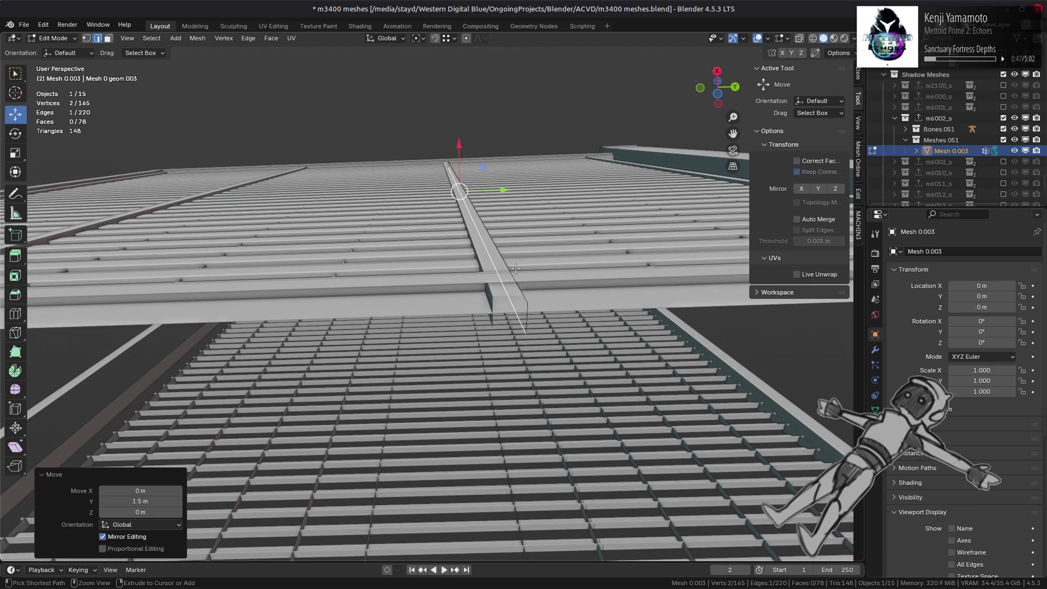
Move the edge along X, finally setting it to -2 m
{"action": "key", "text": "g"}
{"action": "key", "text": "x"}
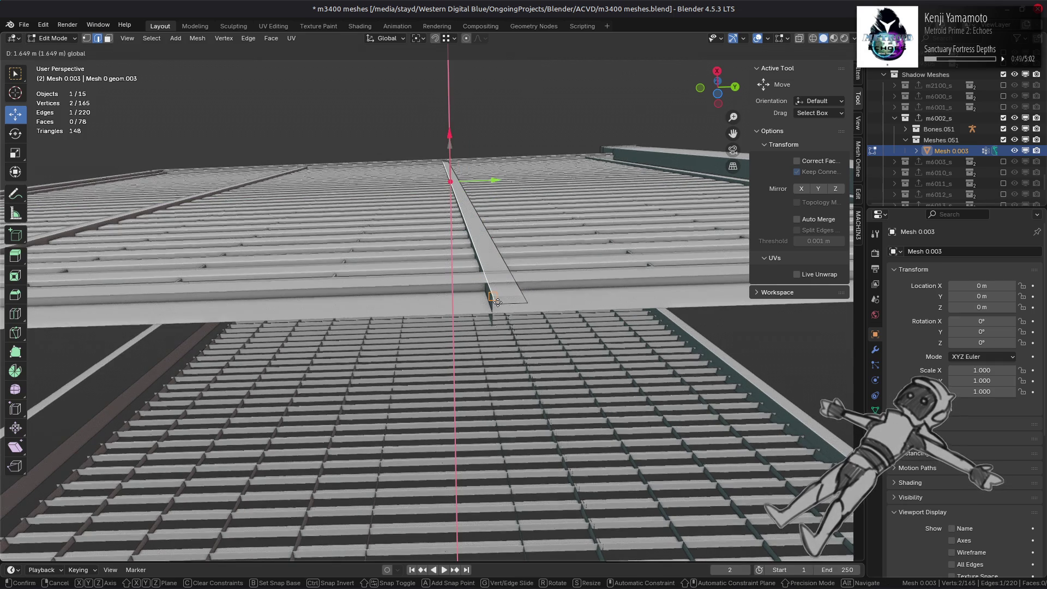
{"action": "left_click", "coordinate": [498, 303]}
{"action": "middle_click_drag", "start_coordinate": [464, 235], "coordinate": [513, 225]}
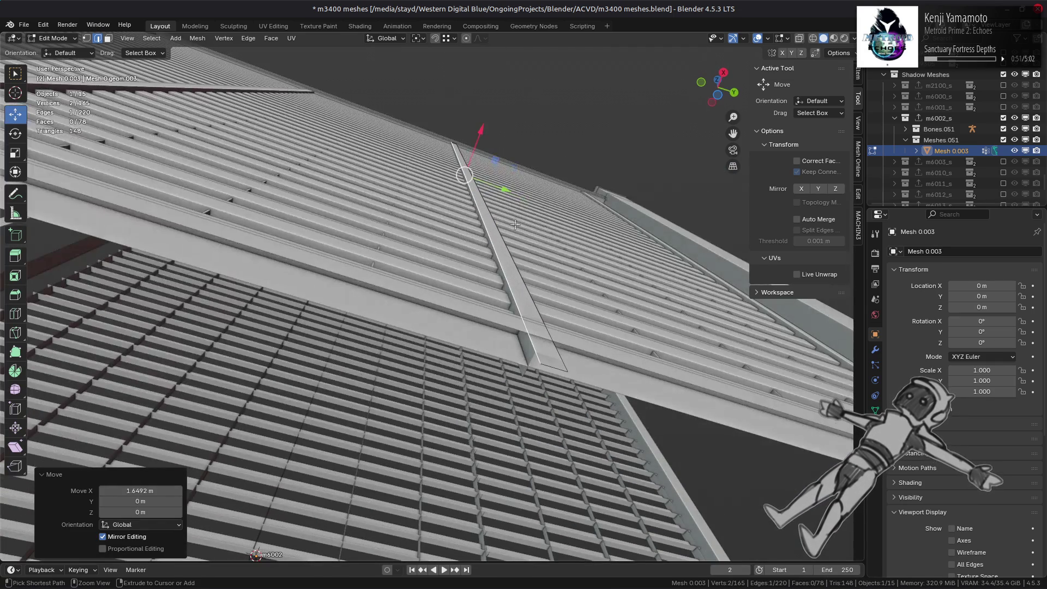
{"action": "left_click_drag", "start_coordinate": [483, 138], "coordinate": [480, 145]}
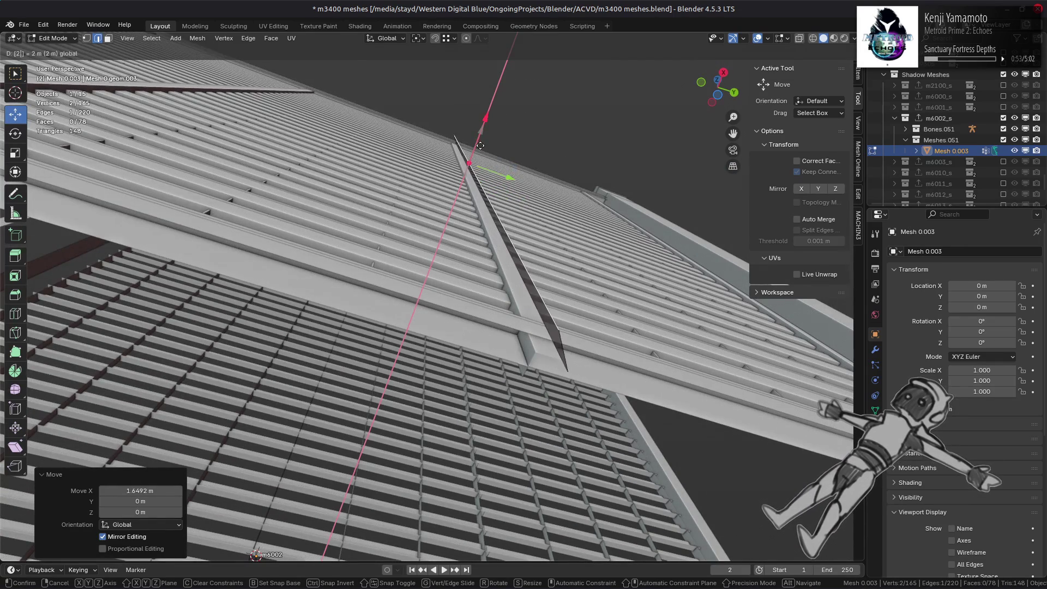
{"action": "type", "text": "-"}
{"action": "key", "text": "Return"}
Duplicate the strip face in place and mirror the copy across Y
{"action": "key", "text": "3"}
{"action": "left_click", "coordinate": [509, 287]}
{"action": "middle_click_drag", "start_coordinate": [508, 286], "coordinate": [452, 267]}
{"action": "key", "text": "shift+d"}
{"action": "right_click", "coordinate": [450, 266]}
{"action": "key", "text": "s"}
{"action": "key", "text": "y"}
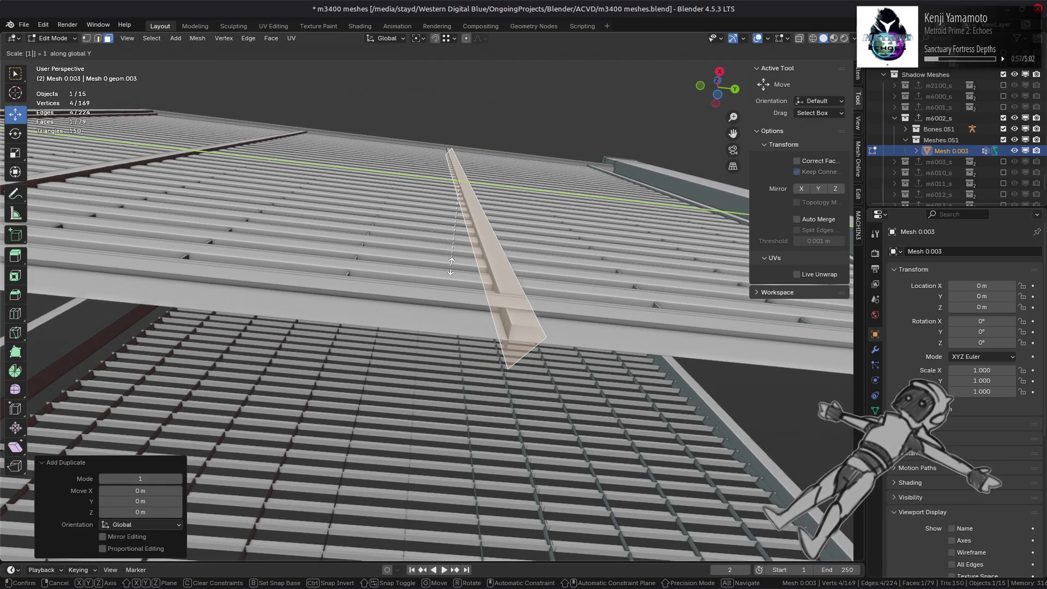
{"action": "key", "text": "Return"}
Flip the mirrored copy's normals, slide it within the horizontal plane, and deselect all
{"action": "middle_click_drag", "start_coordinate": [451, 265], "coordinate": [404, 256]}
{"action": "key", "text": "alt+n"}
{"action": "left_click", "coordinate": [398, 260]}
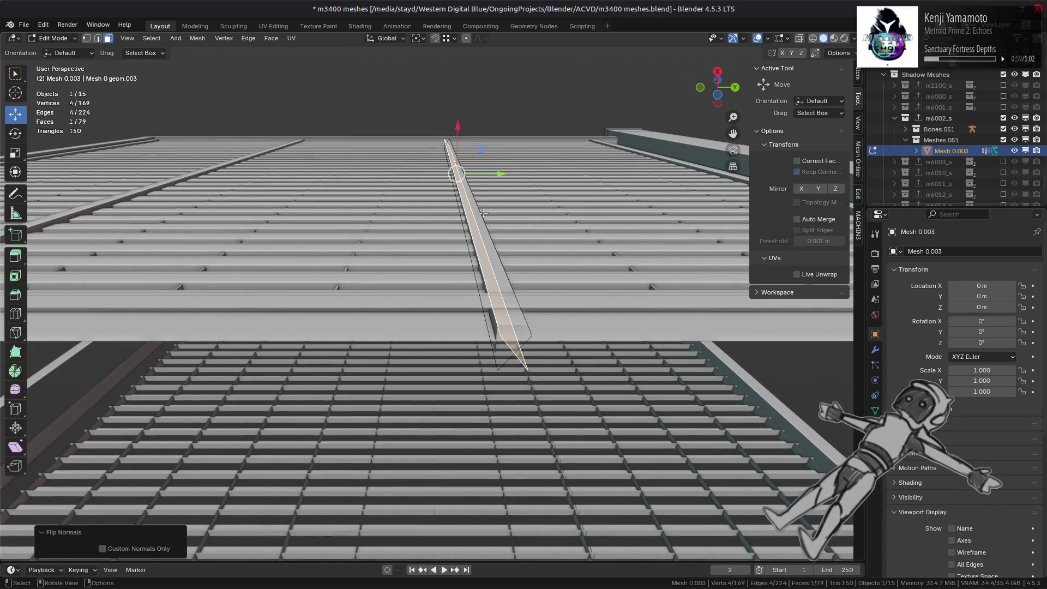
{"action": "mouse_move", "coordinate": [481, 150]}
{"action": "left_mouse_down"}
{"action": "mouse_move", "coordinate": [487, 321]}
{"action": "mouse_move", "coordinate": [498, 327]}
{"action": "left_mouse_up"}
{"action": "mouse_move", "coordinate": [498, 327]}
{"action": "middle_mouse_down"}
{"action": "mouse_move", "coordinate": [460, 272]}
{"action": "mouse_move", "coordinate": [436, 141]}
{"action": "mouse_move", "coordinate": [426, 305]}
{"action": "mouse_move", "coordinate": [343, 311]}
{"action": "mouse_move", "coordinate": [478, 255]}
{"action": "mouse_move", "coordinate": [535, 317]}
{"action": "middle_mouse_up"}
{"action": "key", "text": "alt+a"}
Duplicate the strip -40 m along Y onto the next support and nudge it in Y
{"action": "left_click", "coordinate": [555, 339]}
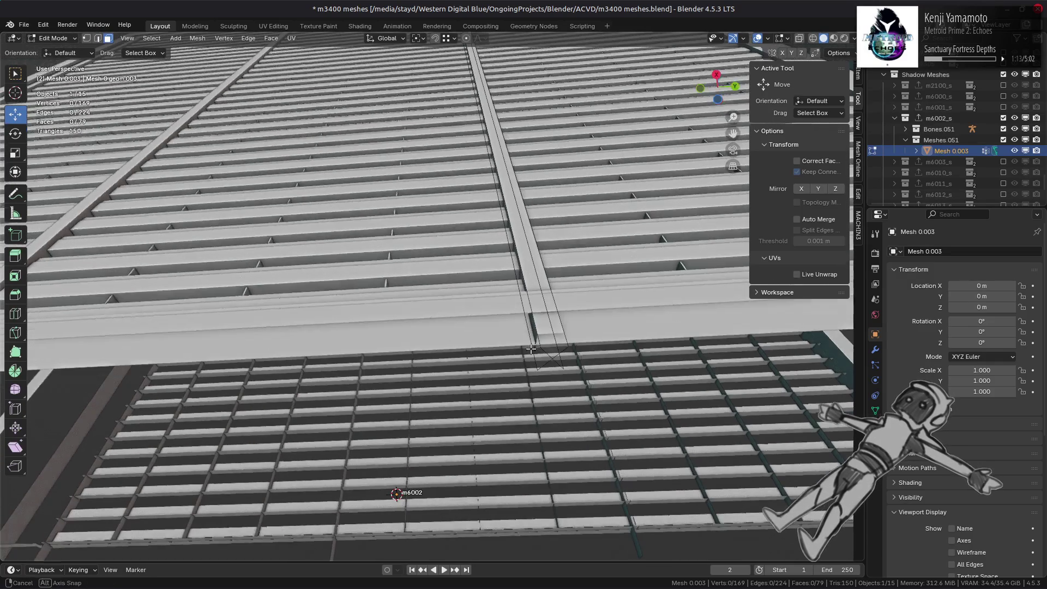
{"action": "middle_click_drag", "start_coordinate": [370, 218], "coordinate": [462, 237]}
{"action": "key", "text": "shift+d"}
{"action": "key", "text": "y"}
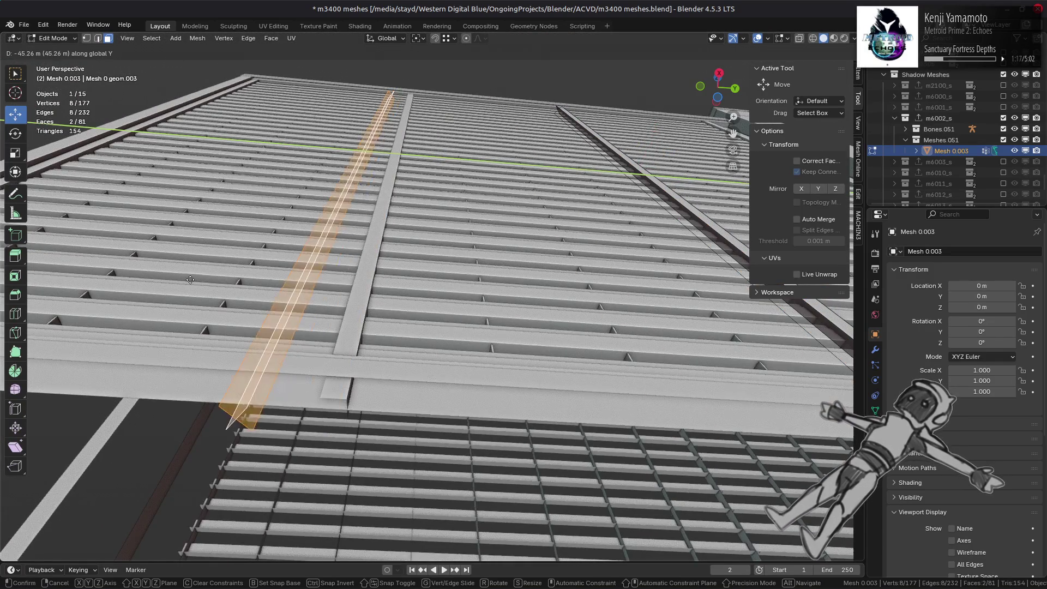
{"action": "left_click", "coordinate": [261, 249]}
{"action": "key", "text": "g"}
{"action": "key", "text": "y"}
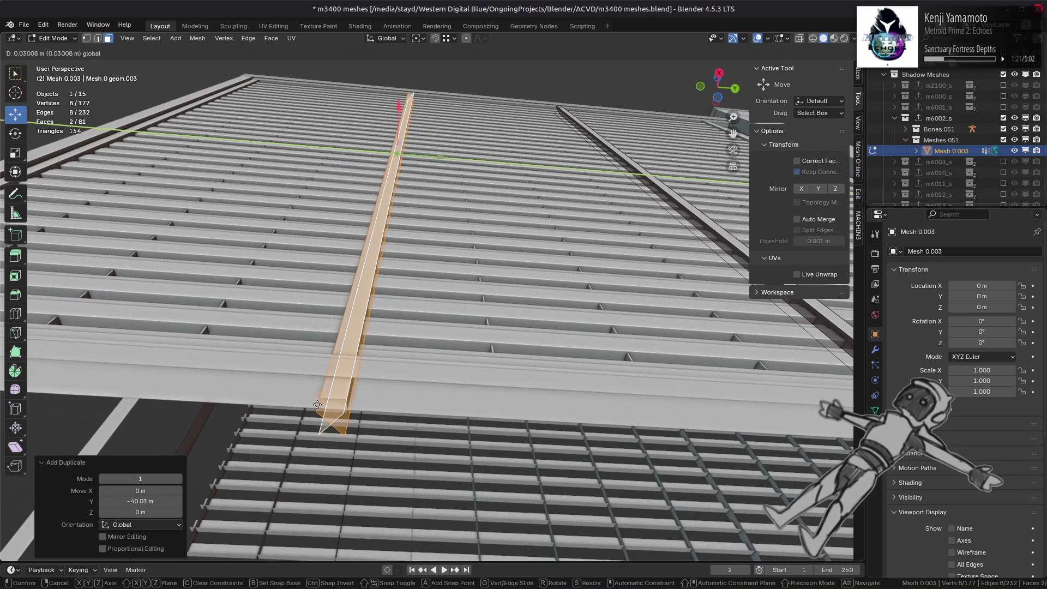
{"action": "left_click", "coordinate": [317, 401]}
Check the copied strip's placement and view the louvers from the front
{"action": "mouse_move", "coordinate": [317, 401]}
{"action": "middle_mouse_down"}
{"action": "mouse_move", "coordinate": [417, 298]}
{"action": "mouse_move", "coordinate": [393, 306]}
{"action": "middle_mouse_up"}
{"action": "key", "text": "g"}
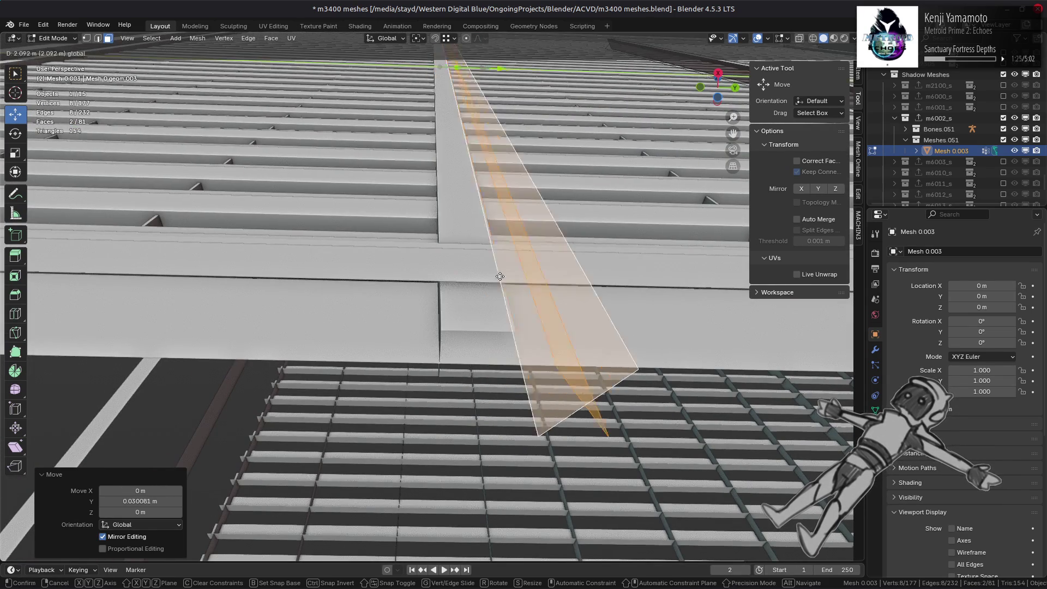
{"action": "left_click", "coordinate": [480, 274]}
{"action": "mouse_move", "coordinate": [480, 274]}
{"action": "middle_mouse_down"}
{"action": "mouse_move", "coordinate": [573, 263]}
{"action": "mouse_move", "coordinate": [493, 300]}
{"action": "middle_mouse_up"}
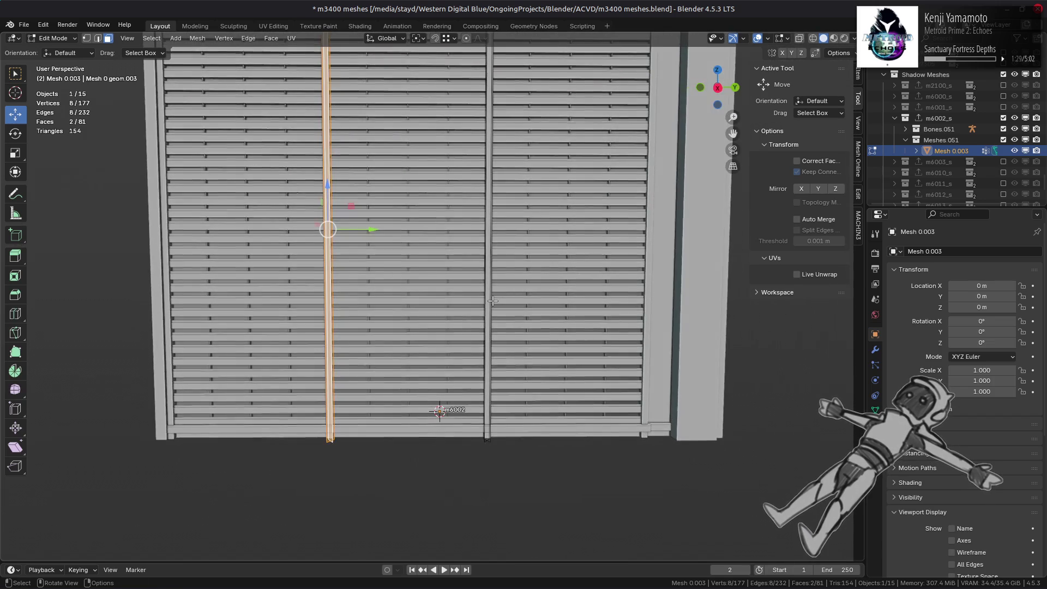
{"action": "mouse_move", "coordinate": [588, 283]}
{"action": "middle_mouse_down"}
{"action": "mouse_move", "coordinate": [429, 337]}
{"action": "mouse_move", "coordinate": [477, 340]}
{"action": "mouse_move", "coordinate": [511, 316]}
{"action": "mouse_move", "coordinate": [348, 240]}
{"action": "middle_mouse_up"}
Duplicate both strips and rotate the copies 180° around Z
{"action": "key", "text": "shift+d"}
{"action": "key", "text": "Escape"}
{"action": "key", "text": "r"}
{"action": "key", "text": "z"}
{"action": "key", "text": "1"}
{"action": "key", "text": "Return"}
{"action": "scroll", "coordinate": [493, 316], "scroll_direction": "up", "scroll_amount": 5}
{"action": "left_click_drag", "start_coordinate": [376, 208], "coordinate": [499, 258]}
{"action": "mouse_move", "coordinate": [499, 258]}
{"action": "middle_mouse_down"}
{"action": "mouse_move", "coordinate": [396, 207]}
{"action": "mouse_move", "coordinate": [455, 242]}
{"action": "middle_mouse_up"}
Move the rotated copies 16.131 m along Y and along X onto the opposite facade's supports
{"action": "key", "text": "g"}
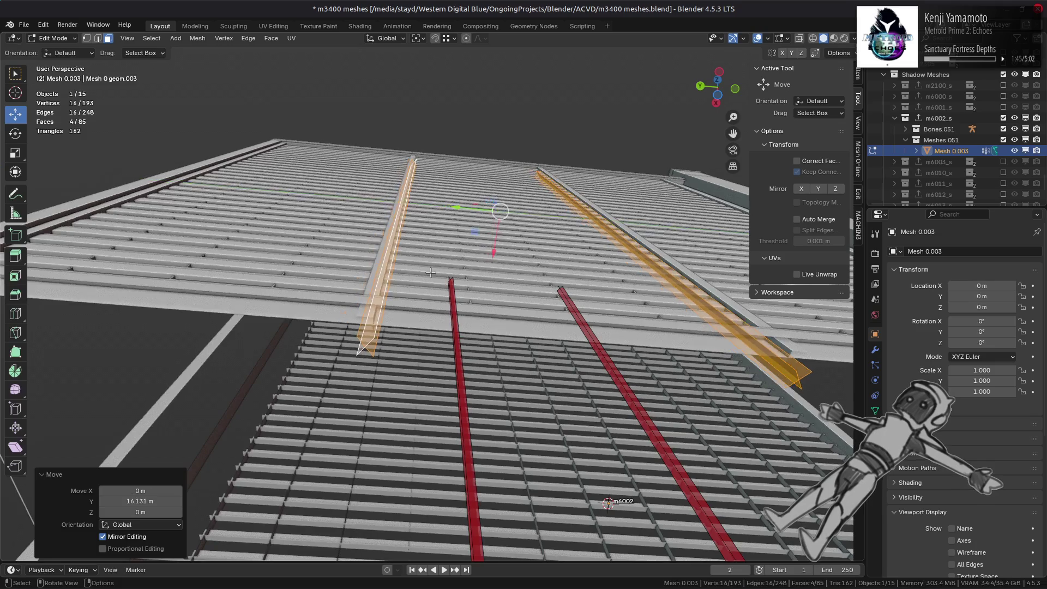
{"action": "left_click", "coordinate": [488, 239]}
{"action": "scroll", "coordinate": [493, 237], "scroll_direction": "up", "scroll_amount": 3}
{"action": "mouse_move", "coordinate": [515, 222]}
{"action": "left_mouse_down"}
{"action": "mouse_move", "coordinate": [545, 262]}
{"action": "mouse_move", "coordinate": [194, 359]}
{"action": "left_mouse_up"}
{"action": "left_click_drag", "start_coordinate": [487, 162], "coordinate": [203, 359]}
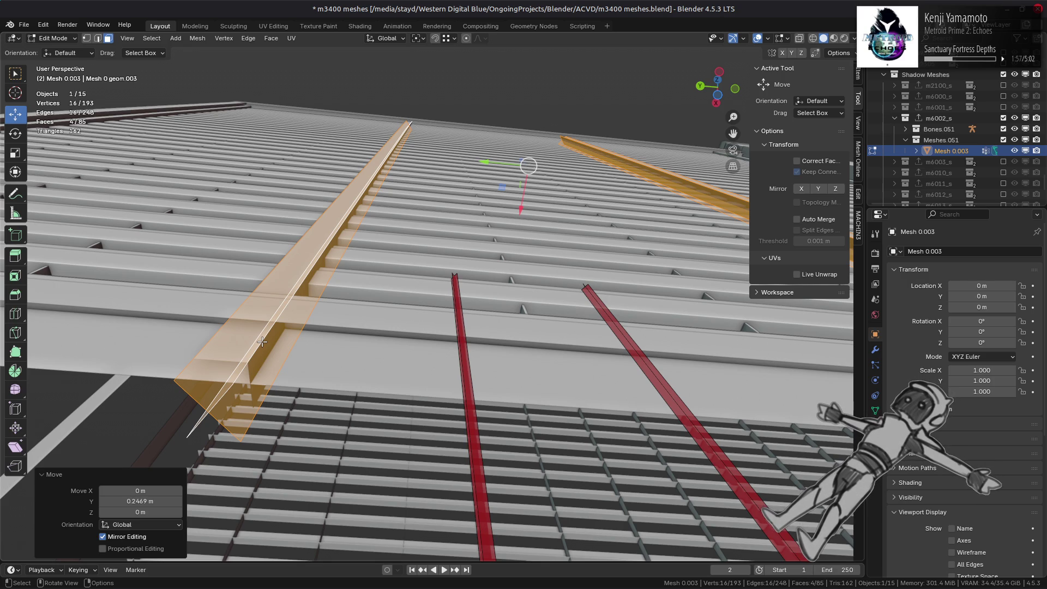
{"action": "scroll", "coordinate": [553, 285], "scroll_direction": "down", "scroll_amount": 5}
{"action": "middle_click_drag", "start_coordinate": [534, 297], "coordinate": [417, 391], "text": "shift"}
Adjust one copied strip 0.2469 m in Y along its support, then deselect everything
{"action": "left_click", "coordinate": [414, 387]}
{"action": "left_click", "coordinate": [414, 387], "text": "shift"}
{"action": "key", "text": "g"}
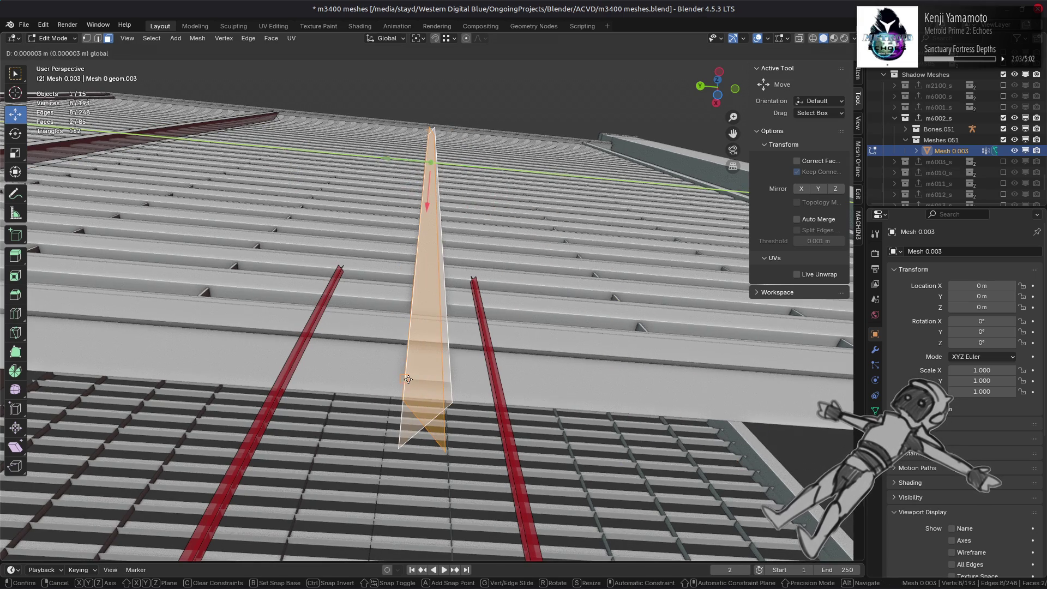
{"action": "left_click", "coordinate": [406, 382]}
{"action": "scroll", "coordinate": [379, 303], "scroll_direction": "down", "scroll_amount": 4}
{"action": "middle_click_drag", "start_coordinate": [379, 304], "coordinate": [521, 326]}
{"action": "key", "text": "alt+a"}
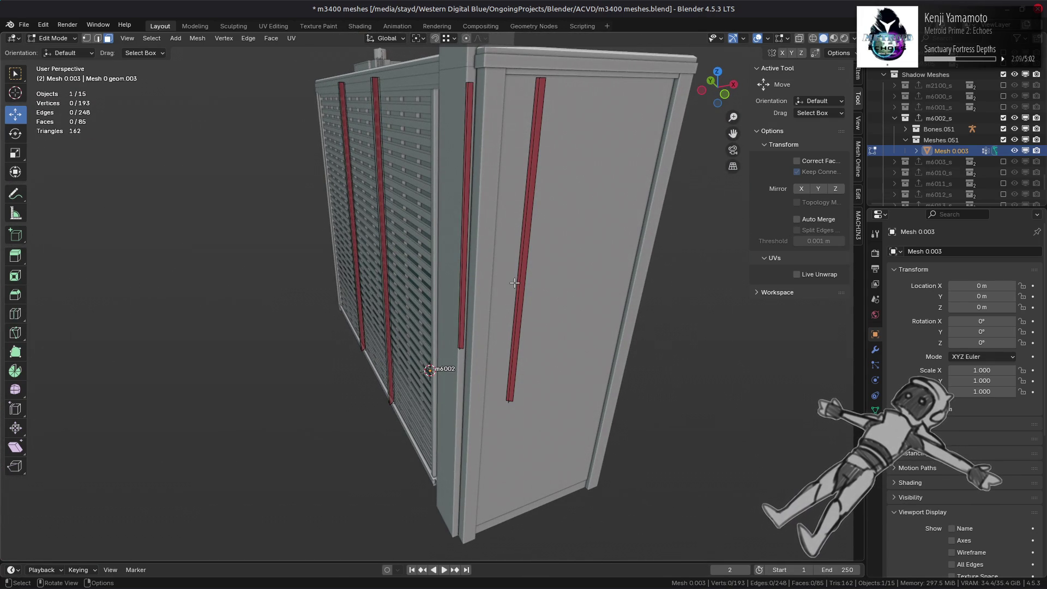
Reveal the shadow geometry, duplicate the top face 13.157 m down along Z, and hide the rest
{"action": "key", "text": "alt+h"}
{"action": "mouse_move", "coordinate": [514, 283]}
{"action": "middle_mouse_down"}
{"action": "mouse_move", "coordinate": [554, 316]}
{"action": "mouse_move", "coordinate": [436, 313]}
{"action": "mouse_move", "coordinate": [397, 329]}
{"action": "mouse_move", "coordinate": [409, 311]}
{"action": "mouse_move", "coordinate": [441, 318]}
{"action": "mouse_move", "coordinate": [398, 311]}
{"action": "mouse_move", "coordinate": [533, 276]}
{"action": "mouse_move", "coordinate": [476, 335]}
{"action": "mouse_move", "coordinate": [447, 331]}
{"action": "mouse_move", "coordinate": [498, 292]}
{"action": "mouse_move", "coordinate": [546, 291]}
{"action": "middle_mouse_up"}
{"action": "key", "text": "alt+a"}
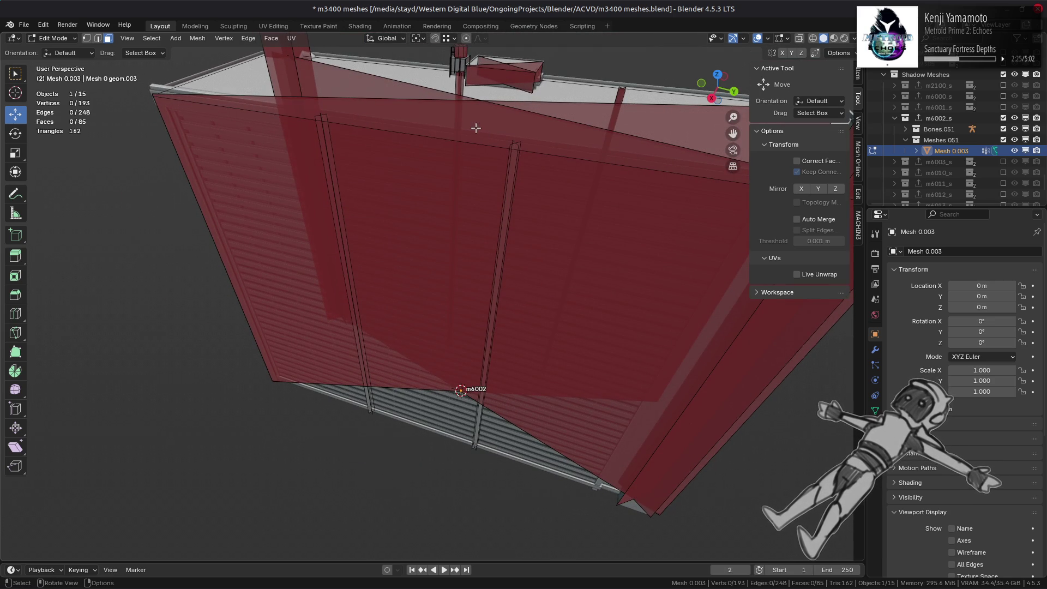
{"action": "left_click", "coordinate": [308, 90]}
{"action": "key", "text": "shift+d"}
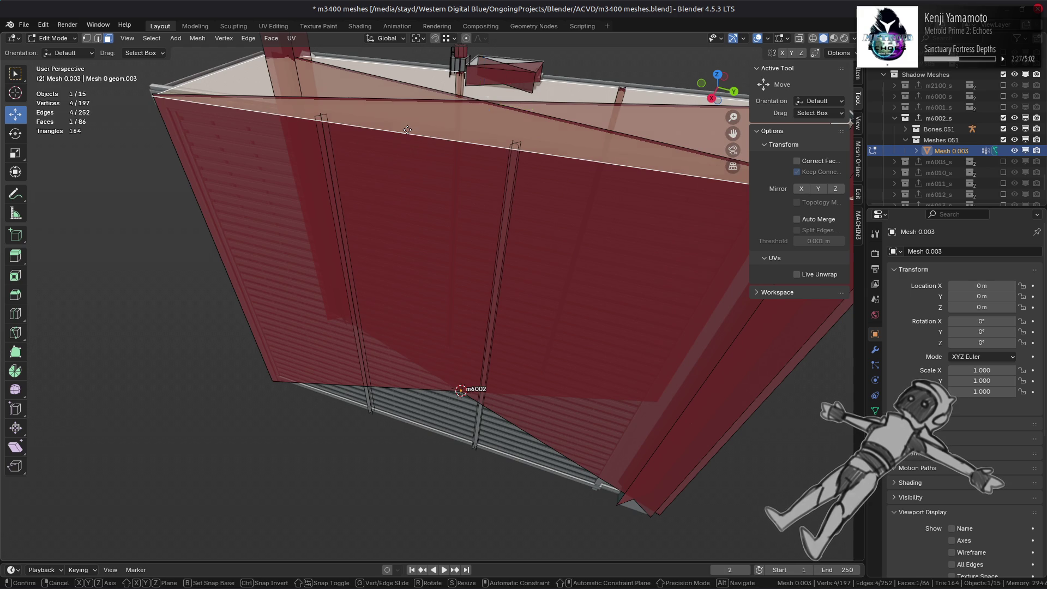
{"action": "key", "text": "z"}
{"action": "left_click", "coordinate": [417, 195]}
{"action": "key", "text": "shift+h"}
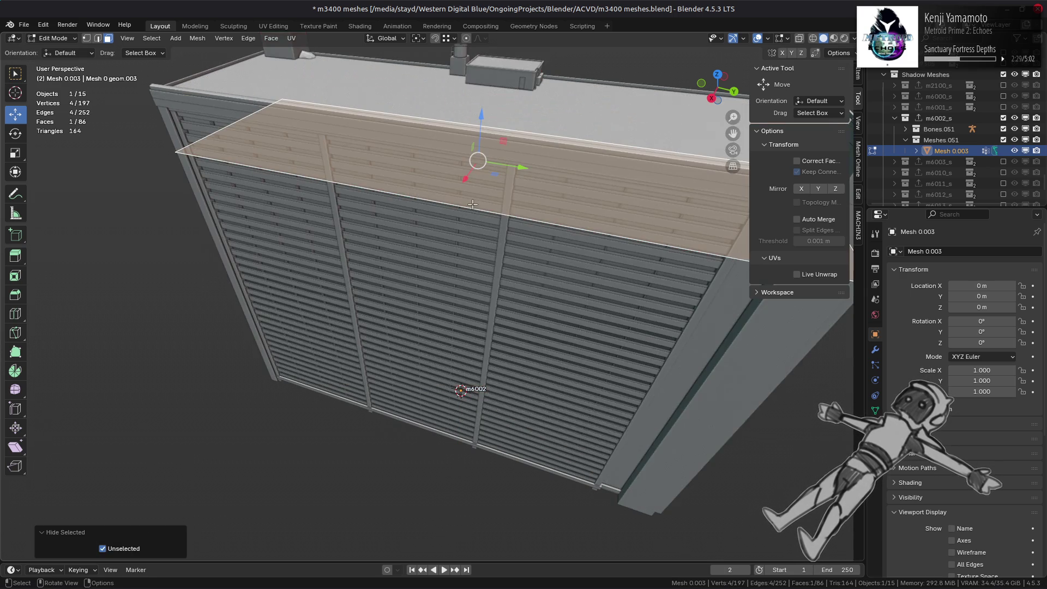
Raise the new face along Z to line up with the upper louvers
{"action": "mouse_move", "coordinate": [416, 194]}
{"action": "middle_mouse_down"}
{"action": "mouse_move", "coordinate": [429, 154]}
{"action": "mouse_move", "coordinate": [425, 265]}
{"action": "middle_mouse_up"}
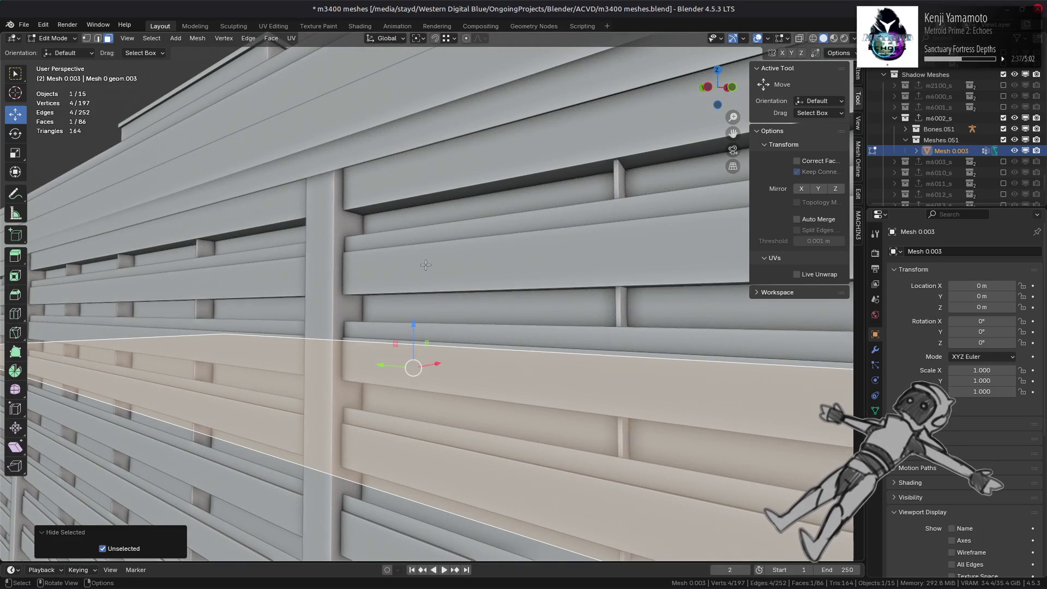
{"action": "mouse_move", "coordinate": [421, 313]}
{"action": "left_mouse_down"}
{"action": "mouse_move", "coordinate": [335, 212]}
{"action": "mouse_move", "coordinate": [362, 224]}
{"action": "left_mouse_up"}
{"action": "middle_click_drag", "start_coordinate": [362, 224], "coordinate": [362, 226]}
{"action": "middle_click_drag", "start_coordinate": [359, 227], "coordinate": [358, 205]}
{"action": "left_click", "coordinate": [448, 39]}
{"action": "middle_click_drag", "start_coordinate": [431, 229], "coordinate": [442, 253]}
{"action": "left_click_drag", "start_coordinate": [412, 211], "coordinate": [396, 126]}
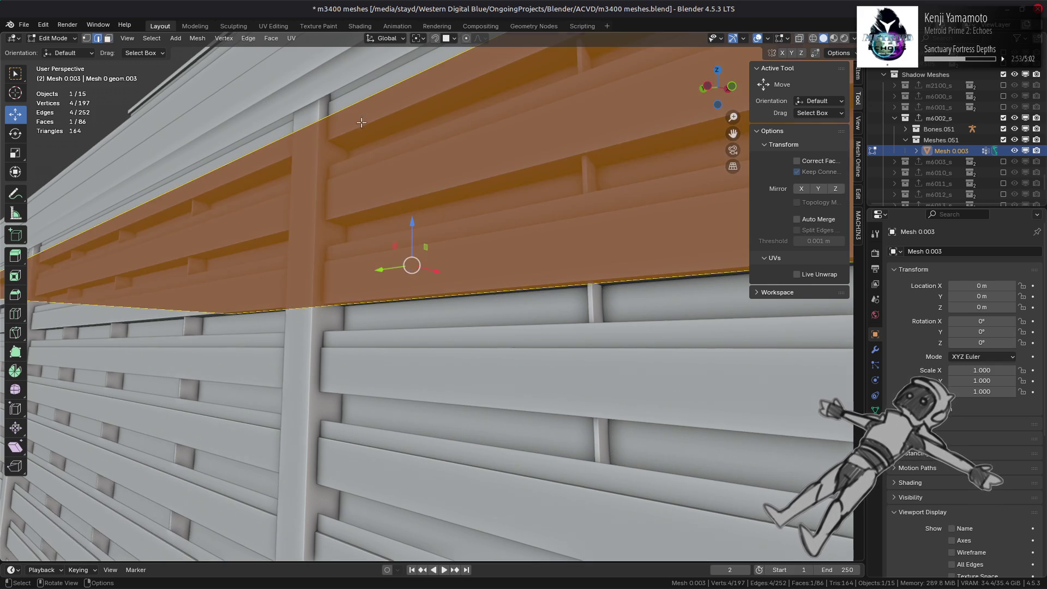
Slide the face's edges along X by 1.1169 m and -1.0935 m
{"action": "key", "text": "2"}
{"action": "left_click", "coordinate": [211, 190]}
{"action": "left_click_drag", "start_coordinate": [198, 208], "coordinate": [343, 118]}
{"action": "left_click", "coordinate": [356, 116]}
{"action": "mouse_move", "coordinate": [355, 116]}
{"action": "middle_mouse_down"}
{"action": "mouse_move", "coordinate": [372, 217]}
{"action": "mouse_move", "coordinate": [463, 233]}
{"action": "middle_mouse_up"}
{"action": "key", "text": "alt+a"}
{"action": "key", "text": "a"}
{"action": "key", "text": "alt+a"}
{"action": "left_click_drag", "start_coordinate": [581, 275], "coordinate": [438, 243]}
{"action": "mouse_move", "coordinate": [437, 243]}
{"action": "middle_mouse_down"}
{"action": "mouse_move", "coordinate": [317, 250]}
{"action": "mouse_move", "coordinate": [689, 252]}
{"action": "mouse_move", "coordinate": [509, 241]}
{"action": "mouse_move", "coordinate": [516, 233]}
{"action": "mouse_move", "coordinate": [536, 264]}
{"action": "middle_mouse_up"}
Stretch the face by moving its side edge 0.75 m along Y
{"action": "left_click", "coordinate": [582, 255]}
{"action": "left_click_drag", "start_coordinate": [528, 246], "coordinate": [504, 288]}
{"action": "mouse_move", "coordinate": [505, 288]}
{"action": "middle_mouse_down"}
{"action": "mouse_move", "coordinate": [416, 286]}
{"action": "mouse_move", "coordinate": [571, 239]}
{"action": "mouse_move", "coordinate": [553, 237]}
{"action": "mouse_move", "coordinate": [559, 224]}
{"action": "middle_mouse_up"}
{"action": "left_click_drag", "start_coordinate": [585, 222], "coordinate": [488, 281]}
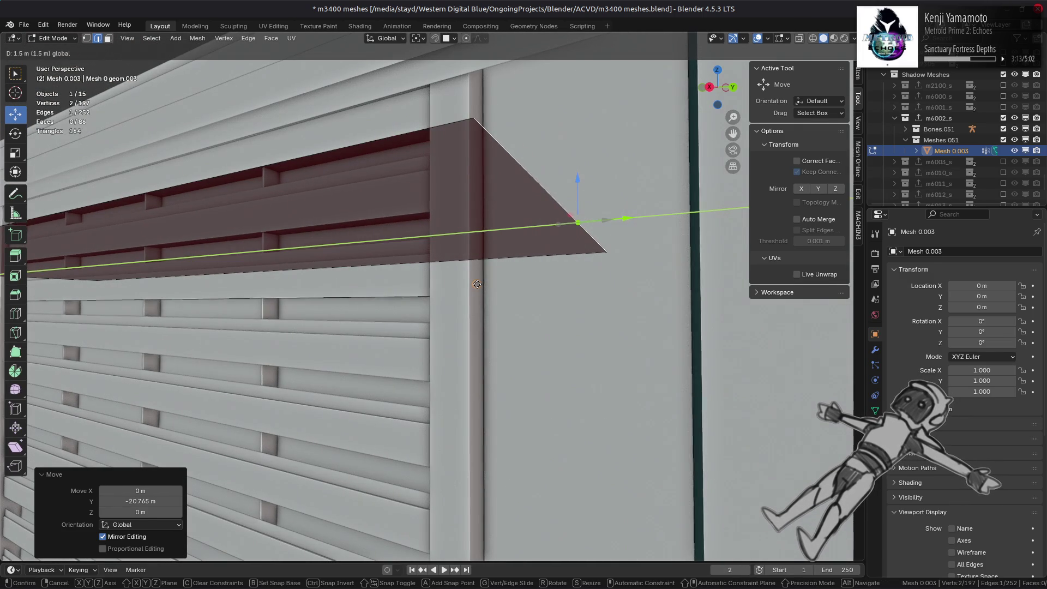
{"action": "key", "text": "Return"}
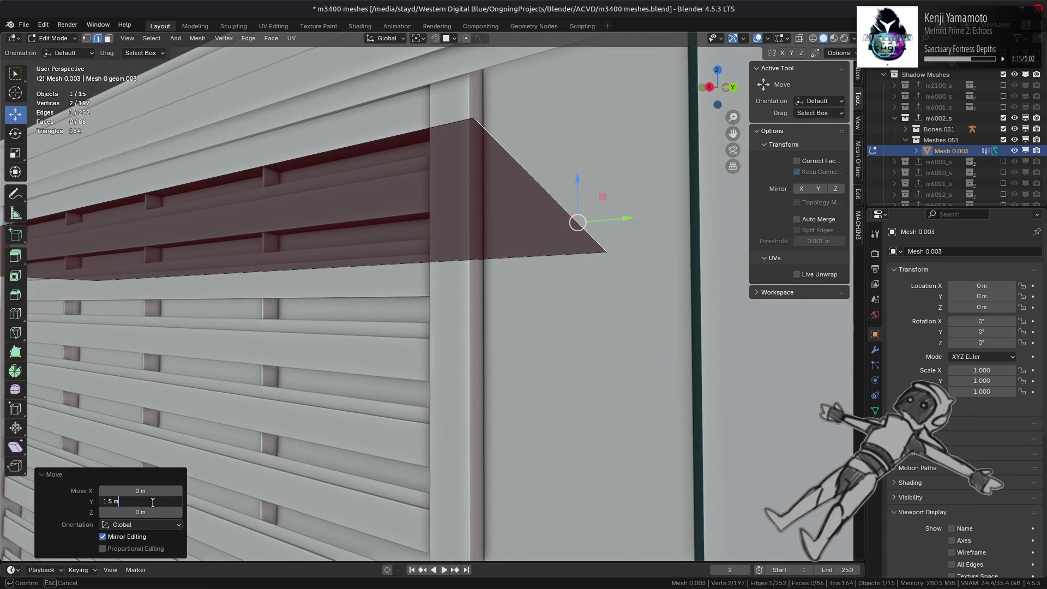
{"action": "mouse_move", "coordinate": [321, 266]}
{"action": "middle_mouse_down"}
{"action": "mouse_move", "coordinate": [345, 235]}
{"action": "mouse_move", "coordinate": [408, 254]}
{"action": "middle_mouse_up"}
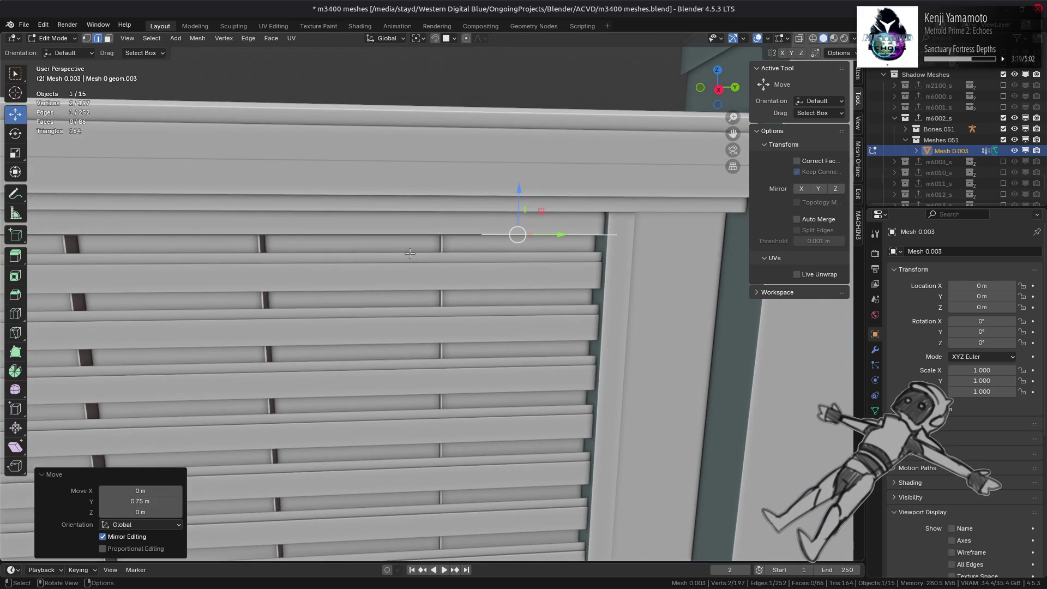
{"action": "scroll", "coordinate": [411, 253], "scroll_direction": "down", "scroll_amount": 6}
{"action": "middle_click_drag", "start_coordinate": [410, 253], "coordinate": [477, 263]}
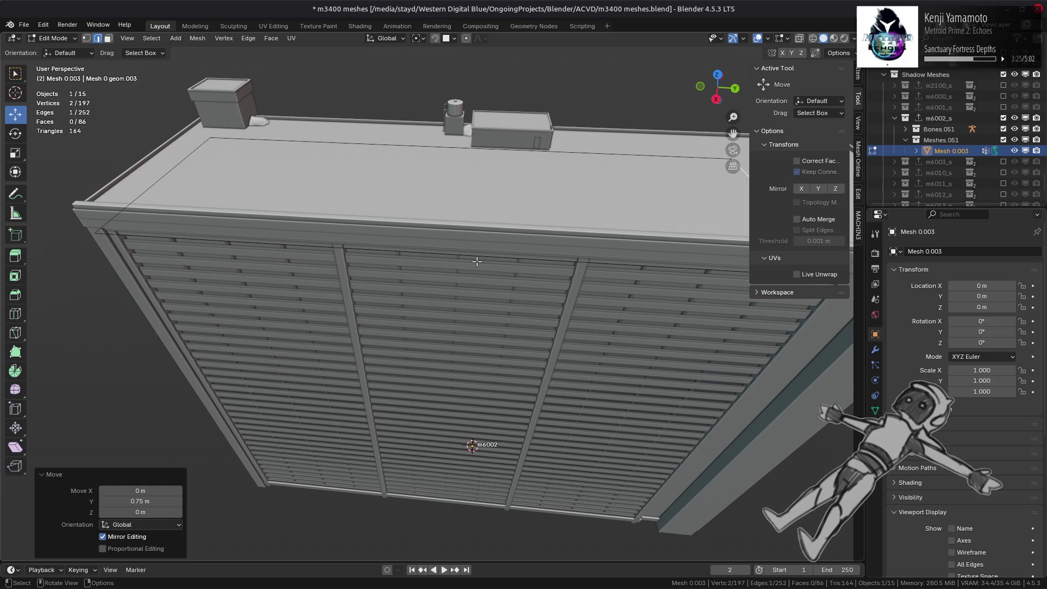
Reveal all hidden shadow geometry and centre the view on a pillar face
{"action": "key", "text": "alt+h"}
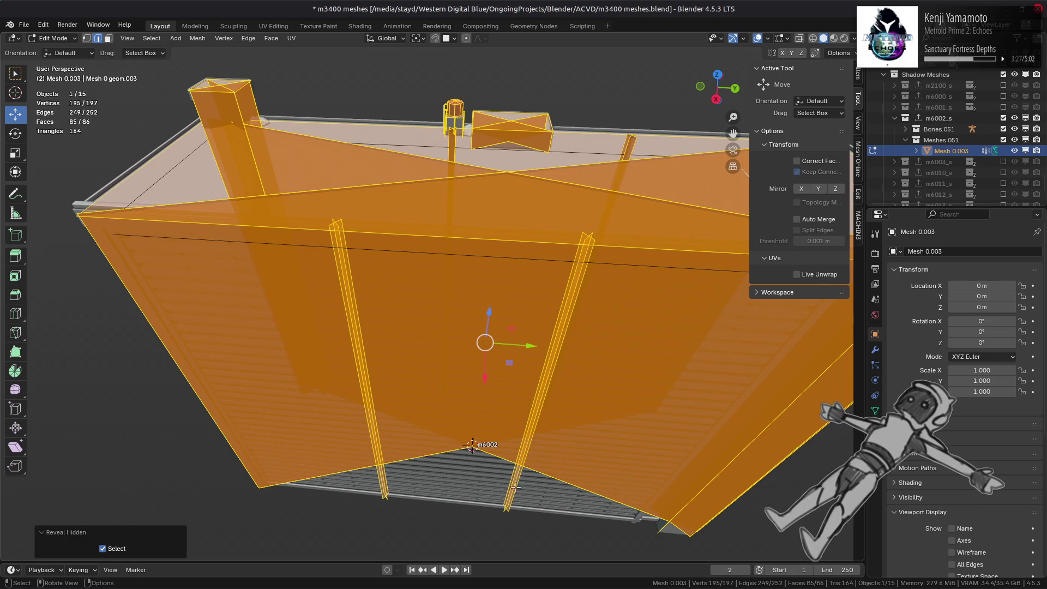
{"action": "left_click", "coordinate": [516, 486]}
{"action": "key", "text": "KP_Decimal"}
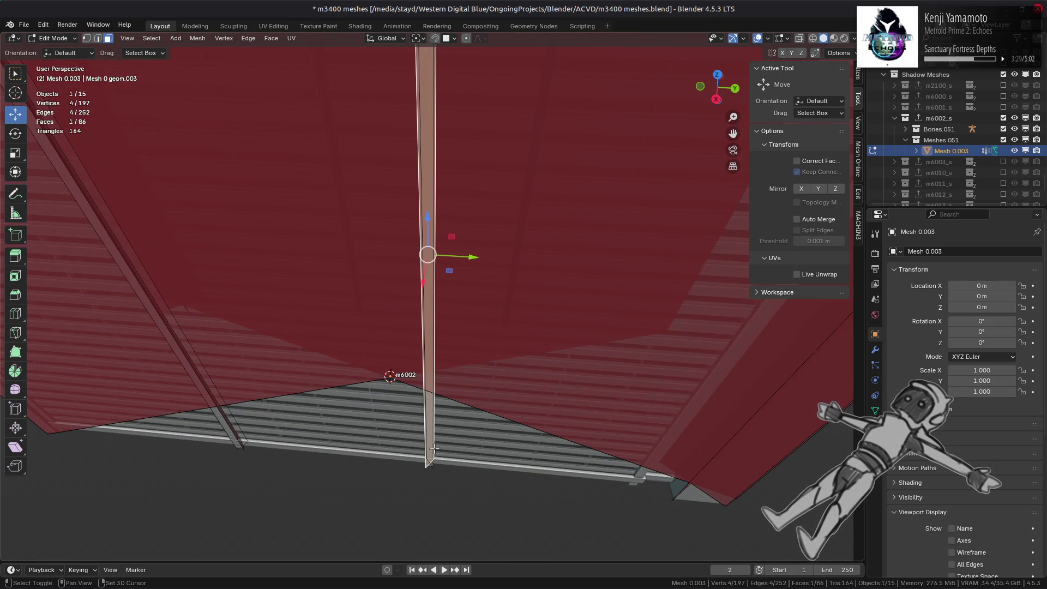
Isolate the two pillar faces and place a duplicate of them along Y
{"action": "left_click", "coordinate": [432, 451], "text": "shift"}
{"action": "mouse_move", "coordinate": [432, 452]}
{"action": "middle_mouse_down"}
{"action": "mouse_move", "coordinate": [551, 424]}
{"action": "mouse_move", "coordinate": [624, 350]}
{"action": "mouse_move", "coordinate": [315, 222]}
{"action": "middle_mouse_up"}
{"action": "key", "text": "shift+h"}
{"action": "mouse_move", "coordinate": [393, 259]}
{"action": "middle_mouse_down"}
{"action": "mouse_move", "coordinate": [371, 290]}
{"action": "mouse_move", "coordinate": [382, 284]}
{"action": "middle_mouse_up"}
{"action": "key", "text": "shift+d"}
{"action": "key", "text": "y"}
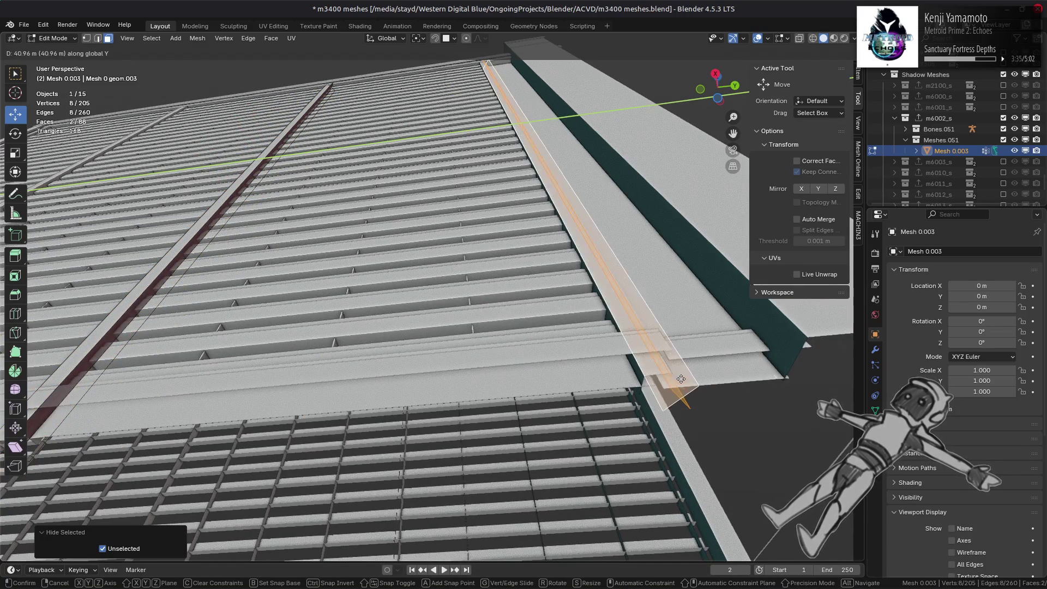
{"action": "left_click", "coordinate": [641, 371]}
Switch snapping to increments and slide the duplicated faces further along Y
{"action": "left_click", "coordinate": [446, 42]}
{"action": "left_click", "coordinate": [415, 109]}
{"action": "mouse_move", "coordinate": [548, 119]}
{"action": "left_mouse_down"}
{"action": "mouse_move", "coordinate": [644, 349]}
{"action": "mouse_move", "coordinate": [658, 376]}
{"action": "mouse_move", "coordinate": [679, 376]}
{"action": "mouse_move", "coordinate": [677, 367]}
{"action": "mouse_move", "coordinate": [675, 375]}
{"action": "left_mouse_up"}
{"action": "mouse_move", "coordinate": [675, 375]}
{"action": "middle_mouse_down"}
{"action": "mouse_move", "coordinate": [395, 273]}
{"action": "mouse_move", "coordinate": [477, 217]}
{"action": "mouse_move", "coordinate": [506, 264]}
{"action": "middle_mouse_up"}
Duplicate a single strip face and place the copy along Y
{"action": "key", "text": "alt+a"}
{"action": "left_click", "coordinate": [547, 293]}
{"action": "key", "text": "shift+d"}
{"action": "middle_click_drag", "start_coordinate": [547, 293], "coordinate": [542, 247], "text": "alt"}
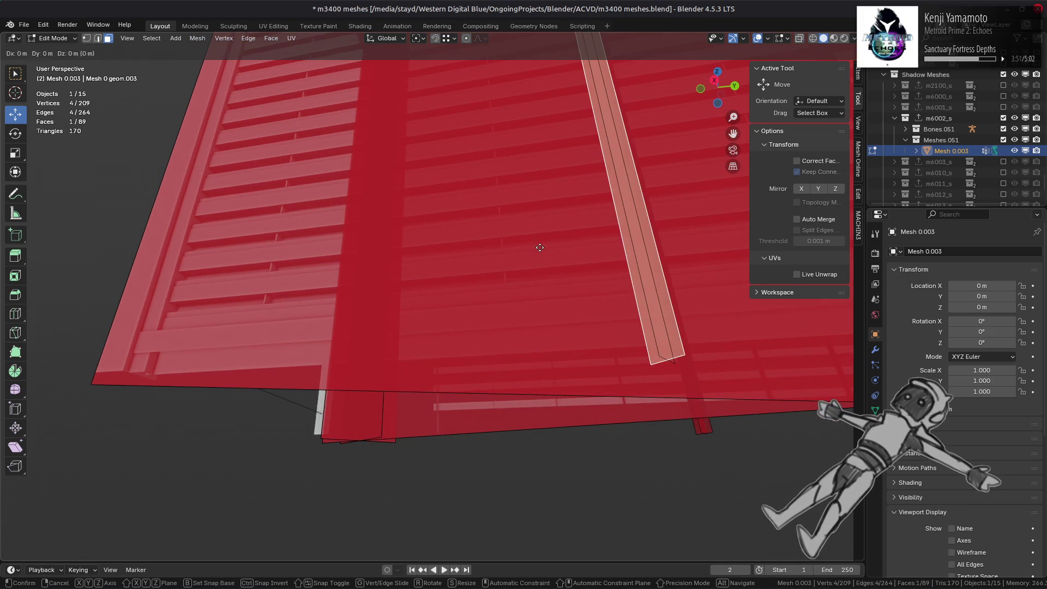
{"action": "key", "text": "y"}
{"action": "left_click", "coordinate": [217, 279]}
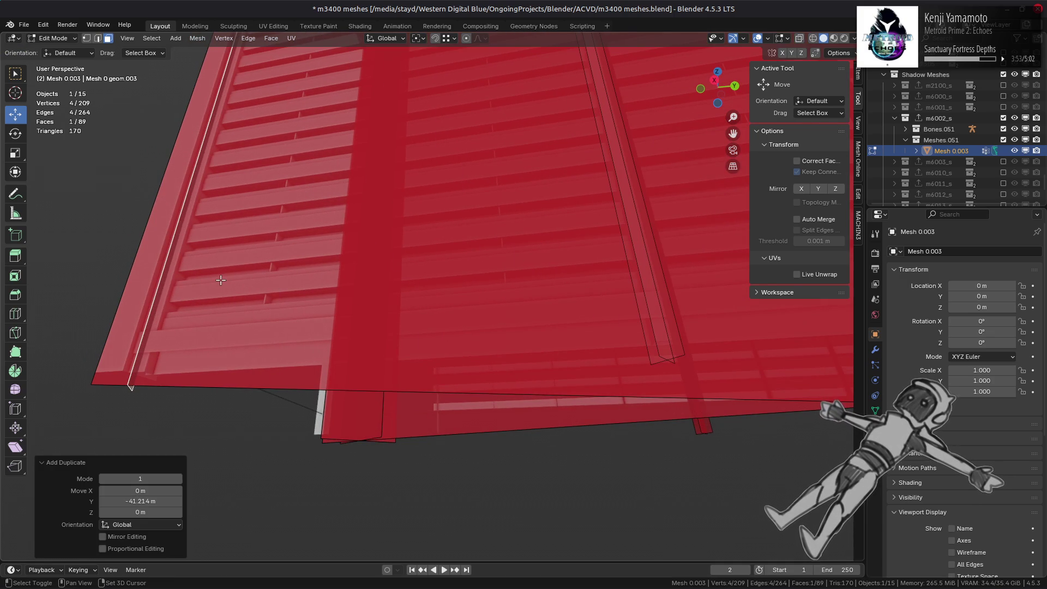
Isolate the copied face and move it along Y onto the roof edge
{"action": "key", "text": "shift+h"}
{"action": "mouse_move", "coordinate": [217, 279]}
{"action": "middle_mouse_down"}
{"action": "mouse_move", "coordinate": [398, 228]}
{"action": "mouse_move", "coordinate": [364, 442]}
{"action": "middle_mouse_up"}
{"action": "key", "text": "g"}
{"action": "key", "text": "y"}
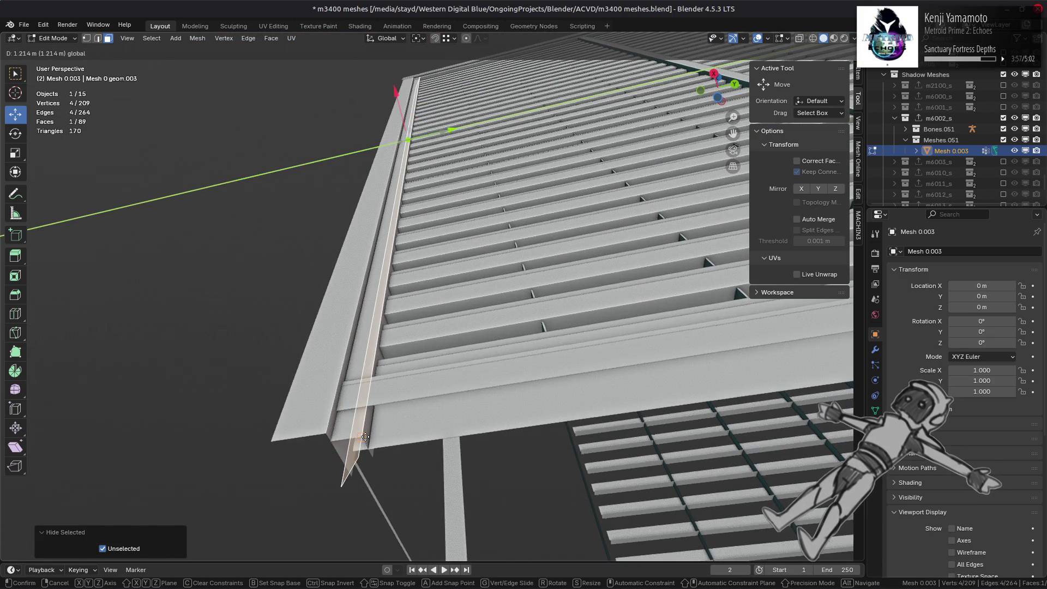
{"action": "left_click", "coordinate": [365, 426]}
{"action": "key", "text": "alt+a"}
{"action": "mouse_move", "coordinate": [412, 246]}
{"action": "middle_mouse_down"}
{"action": "mouse_move", "coordinate": [574, 344]}
{"action": "mouse_move", "coordinate": [382, 349]}
{"action": "mouse_move", "coordinate": [467, 338]}
{"action": "middle_mouse_up"}
Reveal all geometry, isolate another strip and duplicate it along Y to the right edge
{"action": "key", "text": "alt+h"}
{"action": "mouse_move", "coordinate": [553, 350]}
{"action": "middle_mouse_down"}
{"action": "mouse_move", "coordinate": [327, 252]}
{"action": "mouse_move", "coordinate": [340, 296]}
{"action": "middle_mouse_up"}
{"action": "key", "text": "alt+a"}
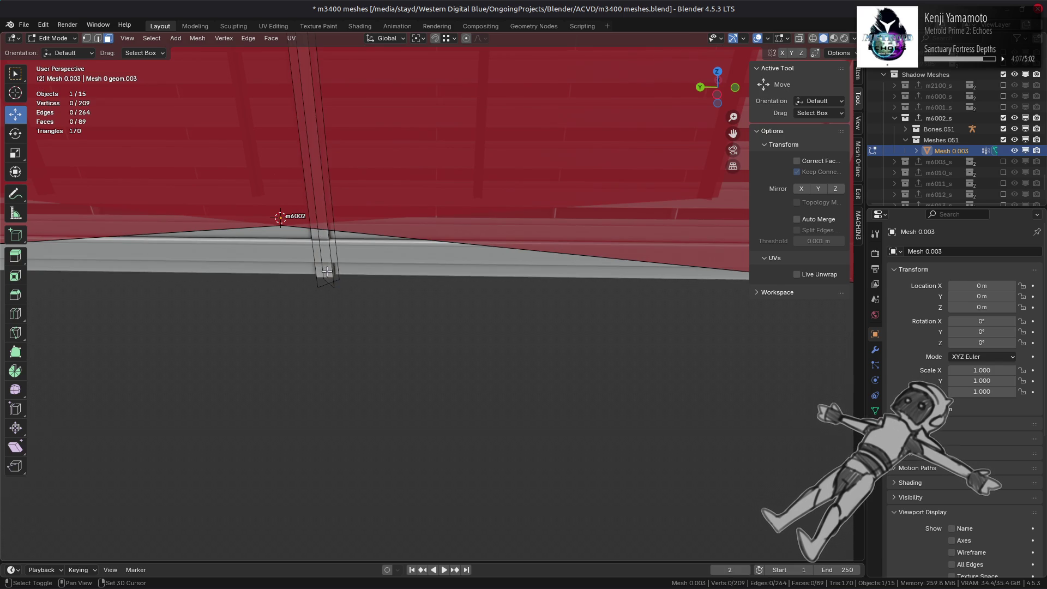
{"action": "left_click", "coordinate": [322, 277], "text": "shift"}
{"action": "key", "text": "shift+h"}
{"action": "middle_click_drag", "start_coordinate": [321, 277], "coordinate": [416, 304]}
{"action": "key", "text": "shift+d"}
{"action": "key", "text": "y"}
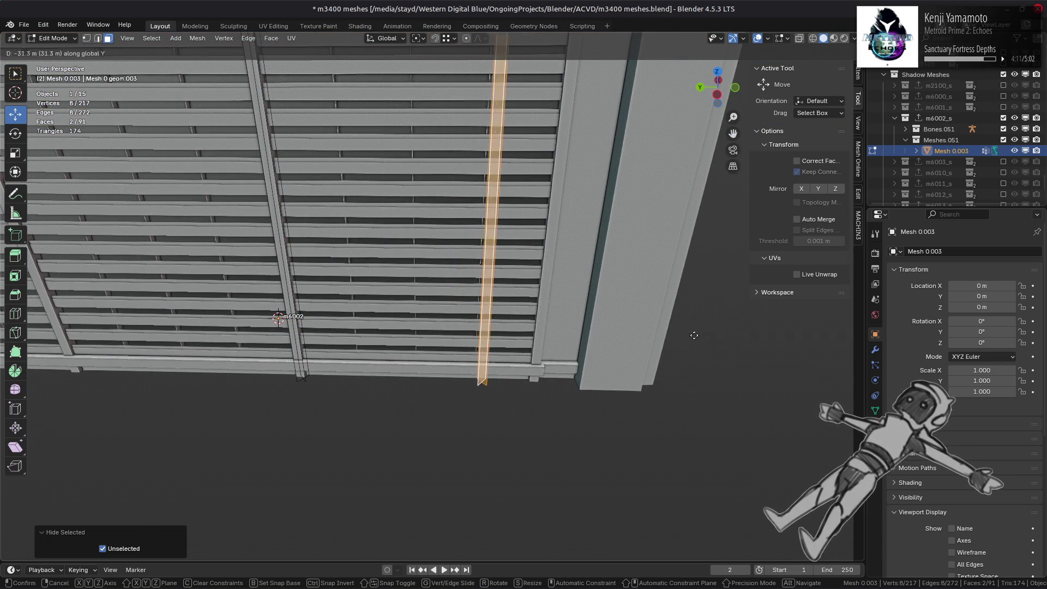
{"action": "left_click", "coordinate": [691, 316]}
Nudge the duplicated strip a small offset along Y
{"action": "middle_click_drag", "start_coordinate": [691, 316], "coordinate": [522, 136]}
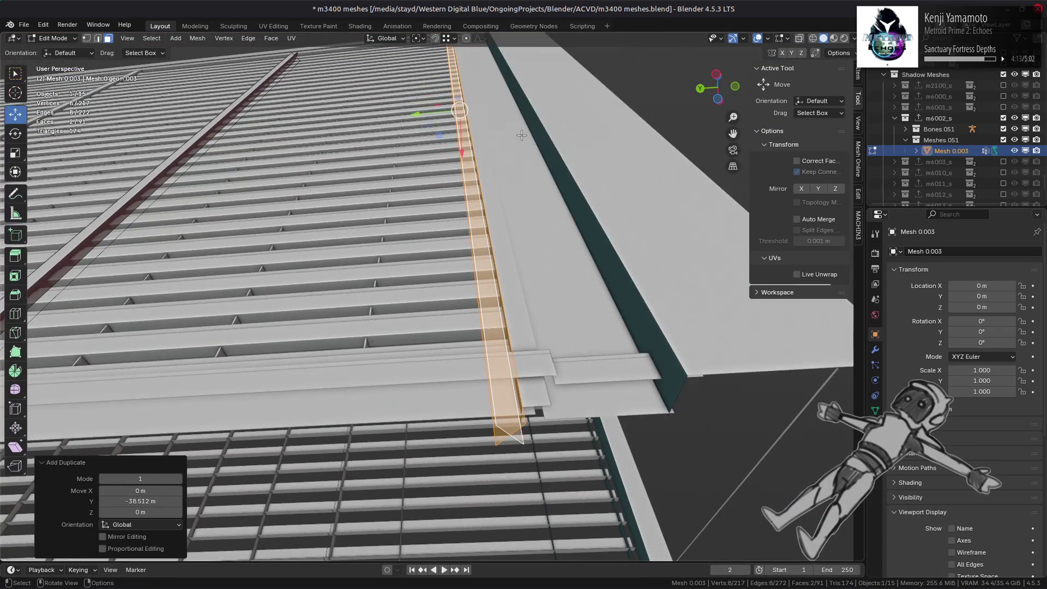
{"action": "key", "text": "g"}
{"action": "key", "text": "y"}
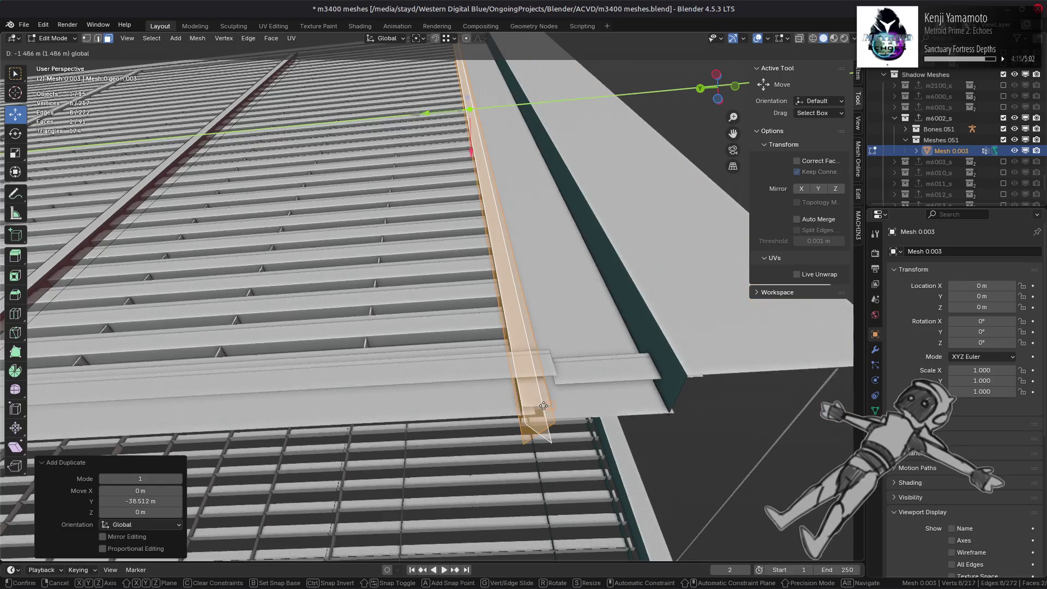
{"action": "left_click", "coordinate": [544, 406]}
{"action": "scroll", "coordinate": [545, 406], "scroll_direction": "down", "scroll_amount": 3}
{"action": "middle_click_drag", "start_coordinate": [544, 406], "coordinate": [381, 283]}
Duplicate the strip again along Y to the left side and slide it onto the beam
{"action": "key", "text": "shift+d"}
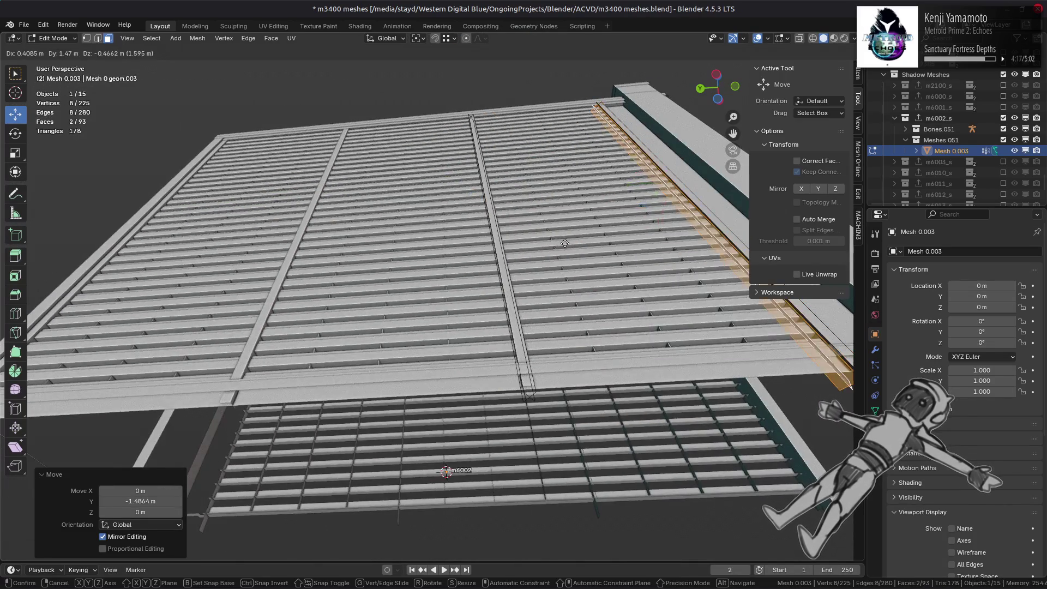
{"action": "key", "text": "y"}
{"action": "left_click", "coordinate": [12, 327]}
{"action": "middle_click_drag", "start_coordinate": [172, 294], "coordinate": [273, 163]}
{"action": "scroll", "coordinate": [287, 131], "scroll_direction": "up", "scroll_amount": 5}
{"action": "left_click_drag", "start_coordinate": [303, 91], "coordinate": [370, 376]}
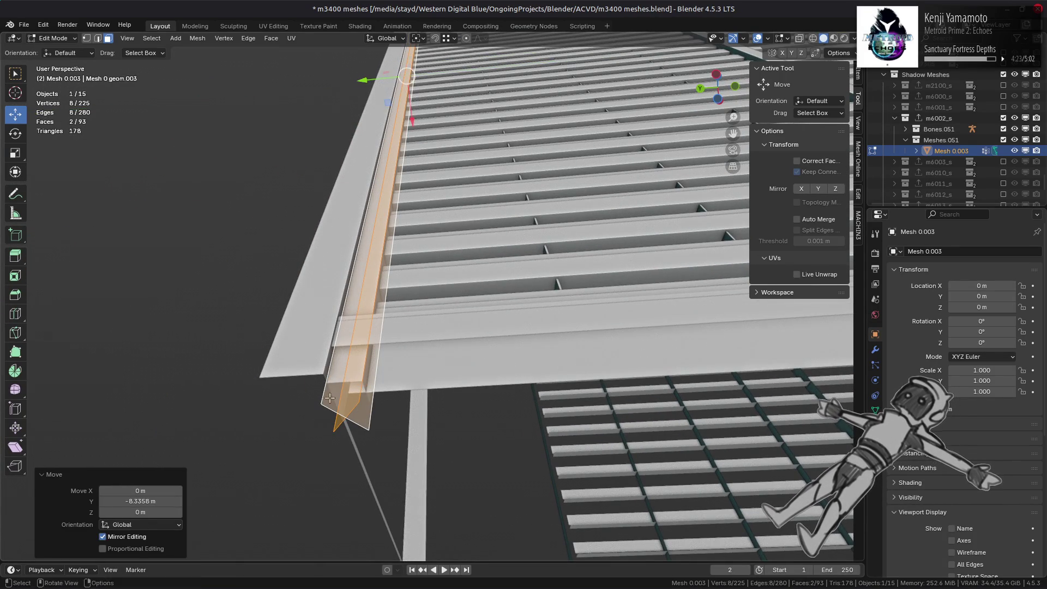
Delete the extra face from the duplicated strip
{"action": "left_click", "coordinate": [337, 399]}
{"action": "right_click", "coordinate": [460, 400]}
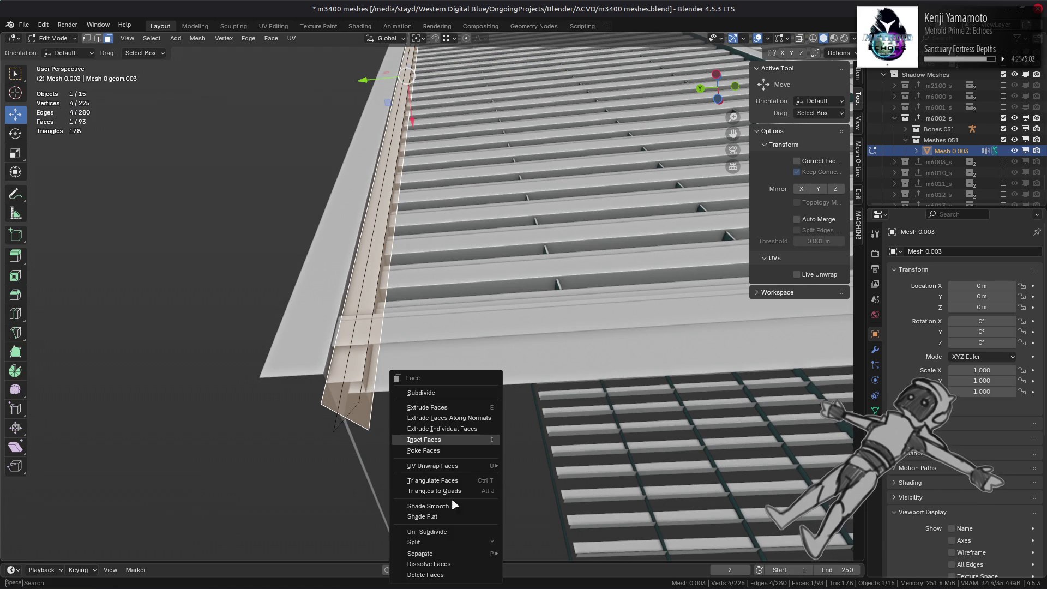
{"action": "left_click", "coordinate": [426, 575]}
Reveal all hidden geometry, inspect the red mesh and select a side face
{"action": "key", "text": "alt+h"}
{"action": "mouse_move", "coordinate": [491, 327]}
{"action": "middle_mouse_down"}
{"action": "mouse_move", "coordinate": [494, 350]}
{"action": "mouse_move", "coordinate": [488, 254]}
{"action": "middle_mouse_up"}
{"action": "scroll", "coordinate": [489, 254], "scroll_direction": "down", "scroll_amount": 5}
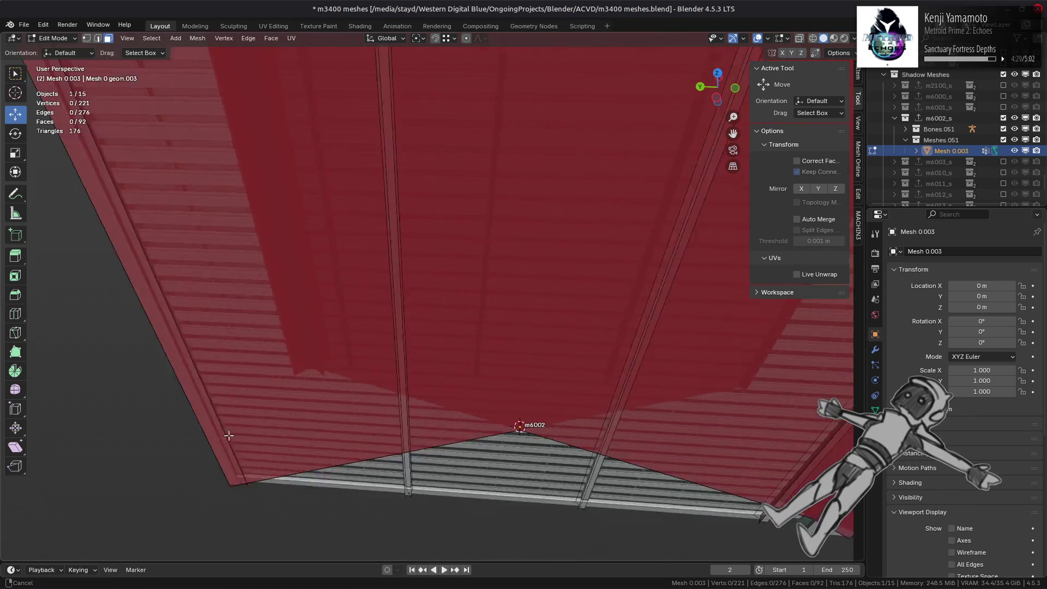
{"action": "mouse_move", "coordinate": [436, 255]}
{"action": "middle_mouse_down"}
{"action": "mouse_move", "coordinate": [395, 271]}
{"action": "mouse_move", "coordinate": [461, 295]}
{"action": "mouse_move", "coordinate": [386, 263]}
{"action": "mouse_move", "coordinate": [388, 271]}
{"action": "mouse_move", "coordinate": [527, 282]}
{"action": "mouse_move", "coordinate": [437, 278]}
{"action": "mouse_move", "coordinate": [480, 264]}
{"action": "mouse_move", "coordinate": [444, 273]}
{"action": "mouse_move", "coordinate": [567, 299]}
{"action": "mouse_move", "coordinate": [524, 300]}
{"action": "middle_mouse_up"}
{"action": "scroll", "coordinate": [445, 292], "scroll_direction": "up", "scroll_amount": 3}
{"action": "left_click", "coordinate": [545, 303]}
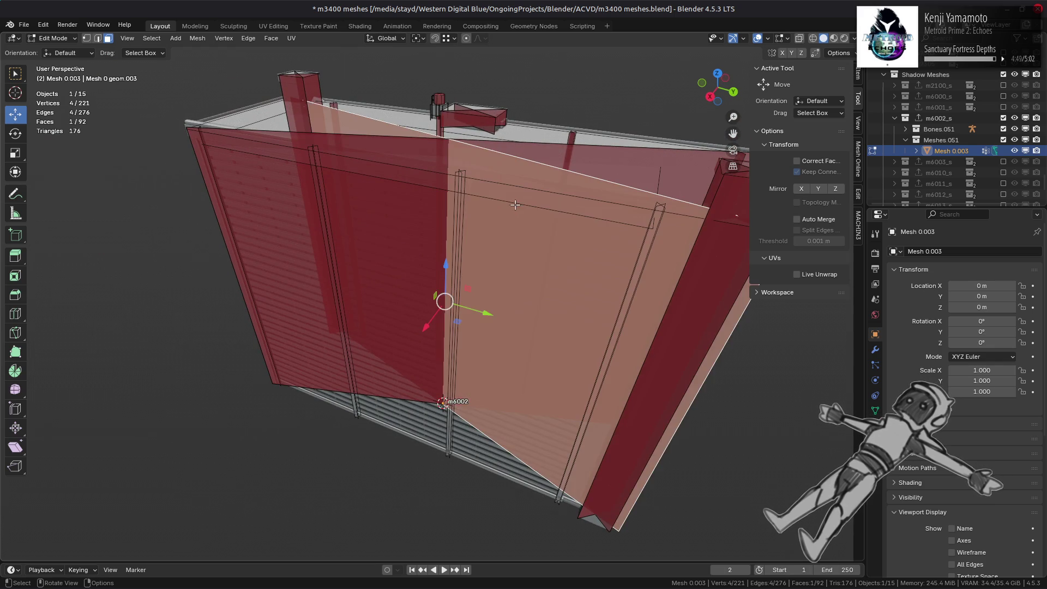
Isolate the top strip and move its long edge -0.75 m along Y
{"action": "left_click", "coordinate": [525, 203]}
{"action": "key", "text": "shift+h"}
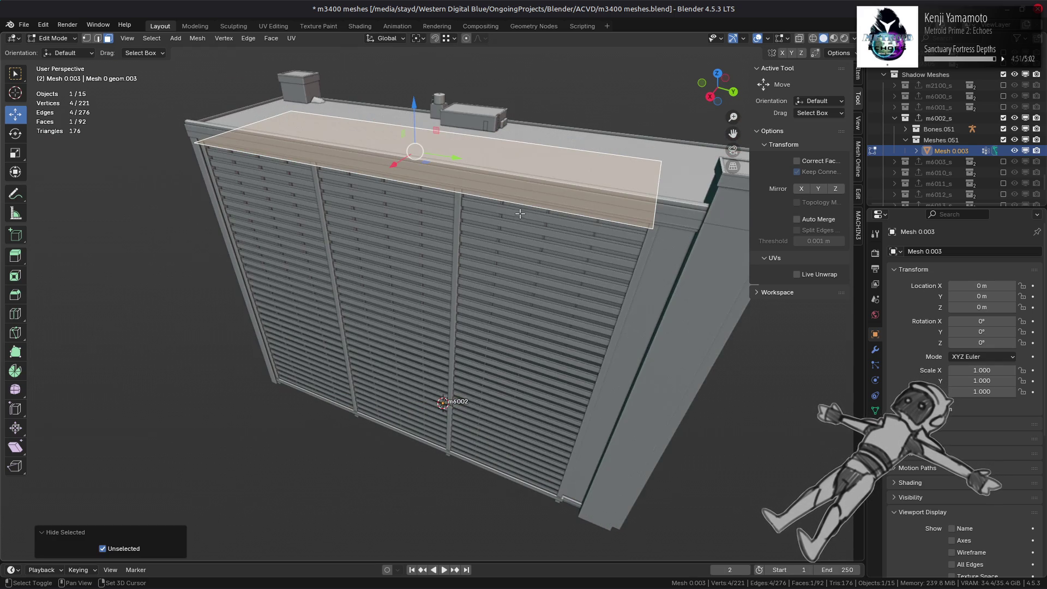
{"action": "scroll", "coordinate": [411, 184], "scroll_direction": "up", "scroll_amount": 6}
{"action": "mouse_move", "coordinate": [411, 184]}
{"action": "middle_mouse_down"}
{"action": "mouse_move", "coordinate": [534, 236]}
{"action": "mouse_move", "coordinate": [476, 227]}
{"action": "mouse_move", "coordinate": [504, 217]}
{"action": "mouse_move", "coordinate": [453, 132]}
{"action": "mouse_move", "coordinate": [451, 169]}
{"action": "middle_mouse_up"}
{"action": "key", "text": "2"}
{"action": "mouse_move", "coordinate": [455, 224]}
{"action": "left_mouse_down"}
{"action": "mouse_move", "coordinate": [382, 228]}
{"action": "mouse_move", "coordinate": [465, 226]}
{"action": "mouse_move", "coordinate": [469, 253]}
{"action": "mouse_move", "coordinate": [467, 235]}
{"action": "left_mouse_up"}
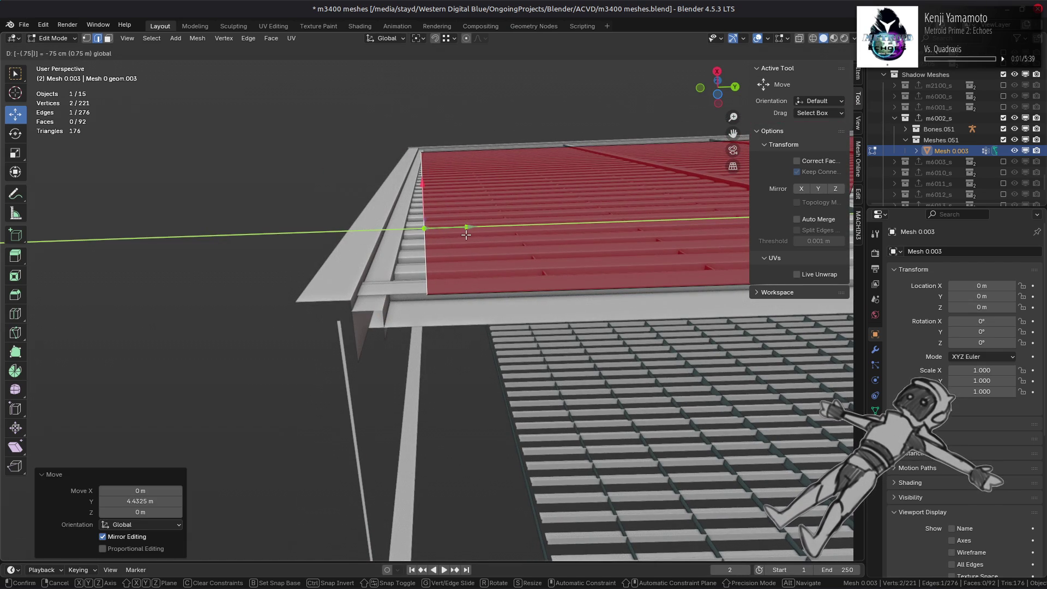
{"action": "key", "text": "Return"}
Return to face selection and select the roof face
{"action": "middle_click_drag", "start_coordinate": [467, 235], "coordinate": [472, 245]}
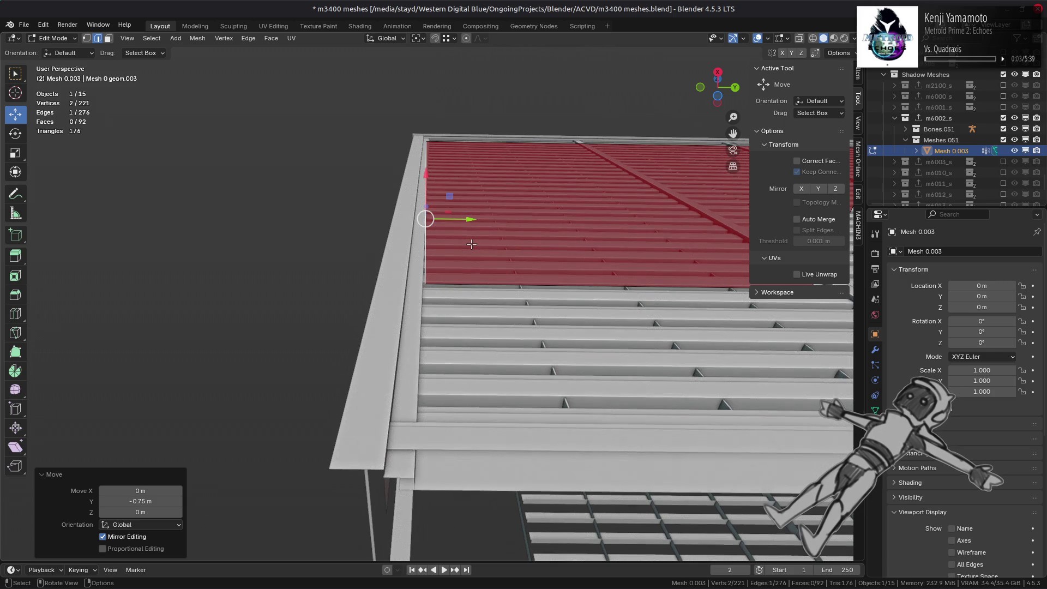
{"action": "key", "text": "3"}
{"action": "left_click", "coordinate": [527, 223]}
{"action": "middle_click_drag", "start_coordinate": [545, 209], "coordinate": [459, 310]}
{"action": "middle_click_drag", "start_coordinate": [630, 139], "coordinate": [497, 114]}
{"action": "left_click", "coordinate": [452, 38]}
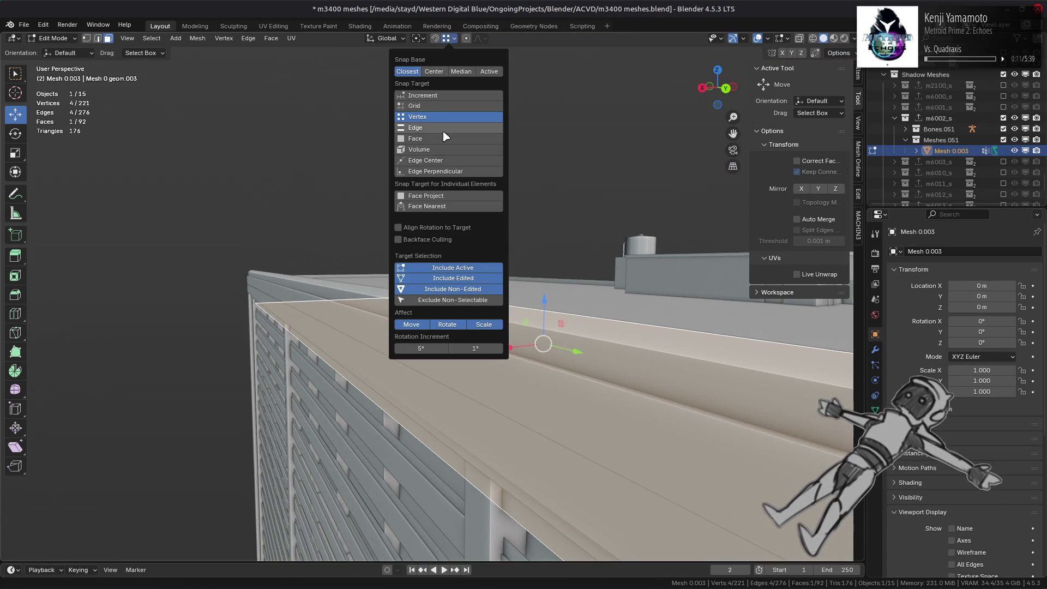
Lift the top roof face 0.1 m along Z with the gizmo
{"action": "middle_click_drag", "start_coordinate": [444, 142], "coordinate": [507, 166]}
{"action": "left_click_drag", "start_coordinate": [581, 200], "coordinate": [529, 144]}
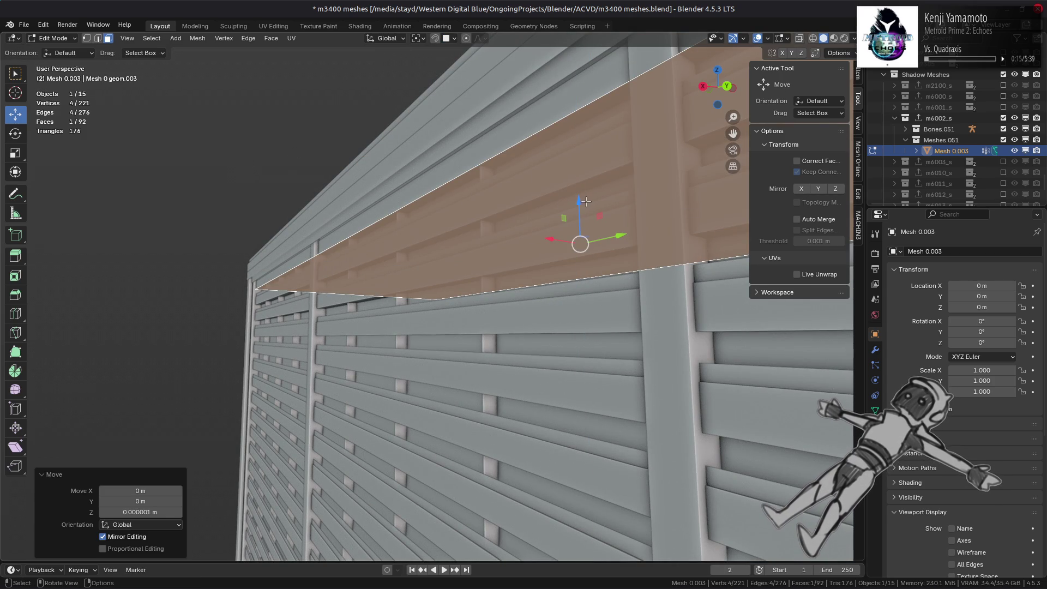
{"action": "left_click_drag", "start_coordinate": [580, 202], "coordinate": [579, 196]}
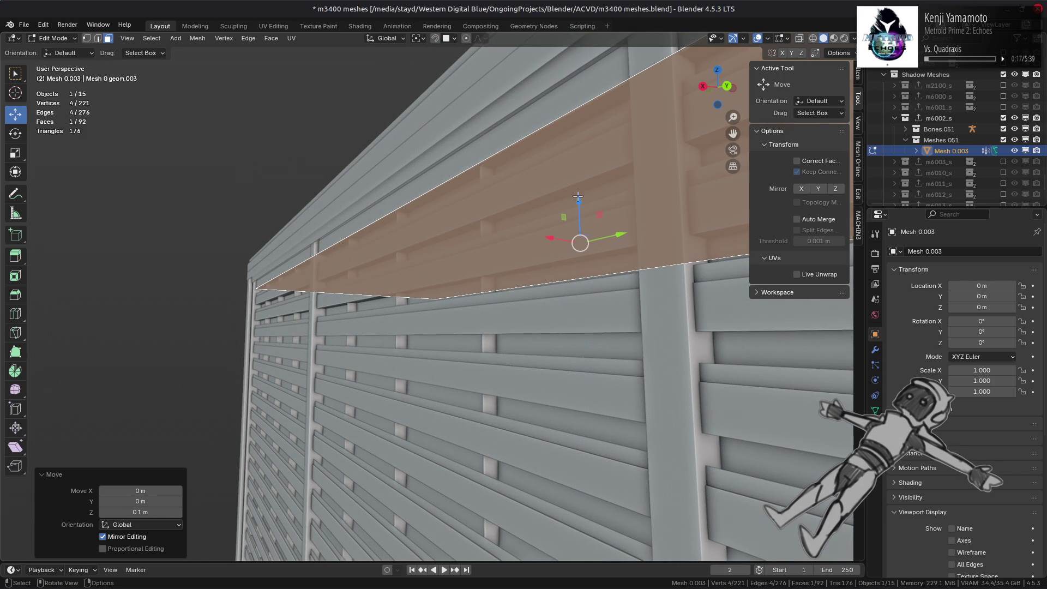
{"action": "key", "text": "alt+a"}
Reselect the top face, then in edge mode select its back top edge
{"action": "middle_click_drag", "start_coordinate": [466, 172], "coordinate": [468, 170]}
{"action": "left_click", "coordinate": [485, 224]}
{"action": "scroll", "coordinate": [484, 224], "scroll_direction": "down", "scroll_amount": 5}
{"action": "middle_click_drag", "start_coordinate": [485, 224], "coordinate": [480, 221]}
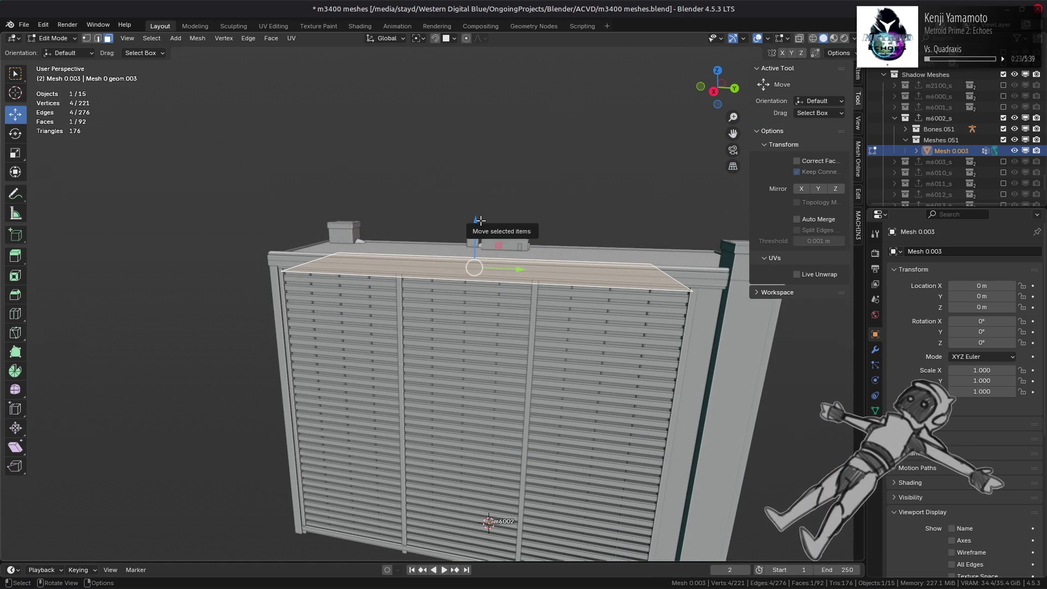
{"action": "scroll", "coordinate": [480, 219], "scroll_direction": "up", "scroll_amount": 2}
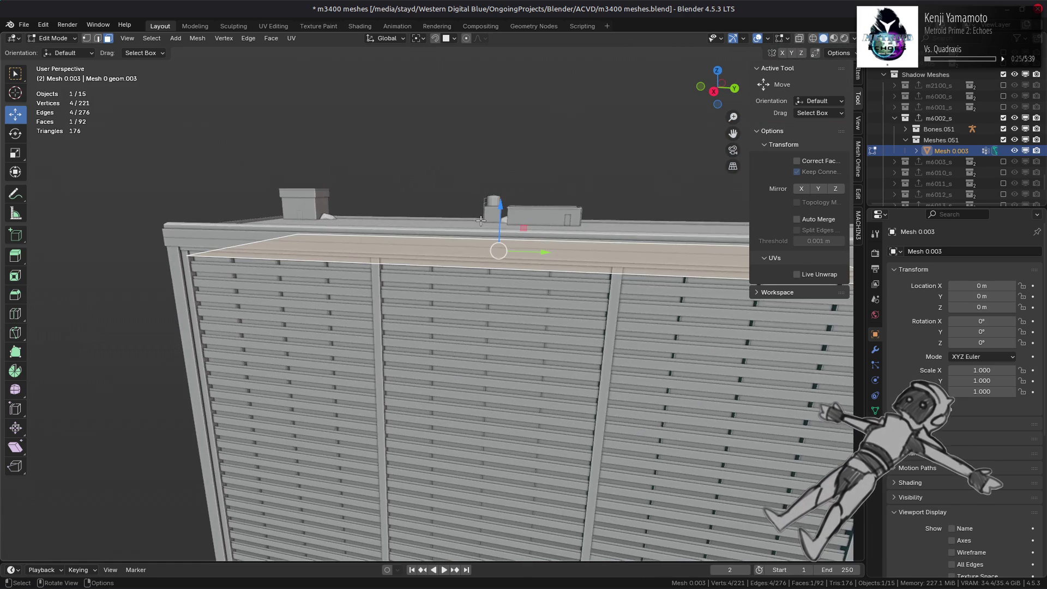
{"action": "mouse_move", "coordinate": [523, 216]}
{"action": "middle_mouse_down"}
{"action": "mouse_move", "coordinate": [376, 229]}
{"action": "mouse_move", "coordinate": [398, 261]}
{"action": "mouse_move", "coordinate": [216, 290]}
{"action": "mouse_move", "coordinate": [143, 254]}
{"action": "middle_mouse_up"}
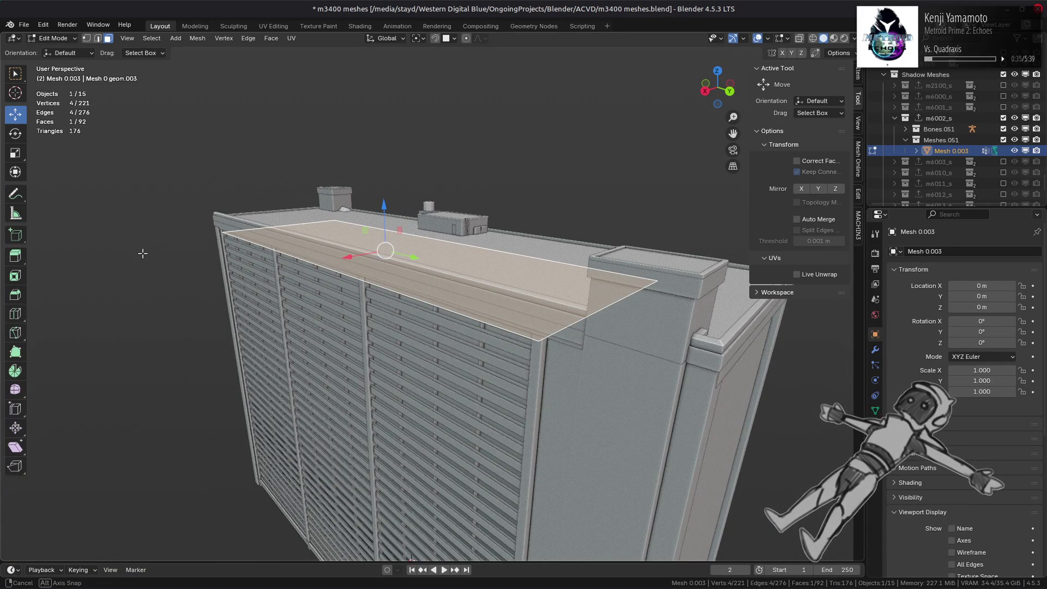
{"action": "key", "text": "2"}
{"action": "left_click", "coordinate": [419, 246]}
Slide the selected end edge along X, then make a small G X adjustment
{"action": "left_click_drag", "start_coordinate": [422, 262], "coordinate": [316, 262]}
{"action": "mouse_move", "coordinate": [316, 263]}
{"action": "middle_mouse_down"}
{"action": "mouse_move", "coordinate": [417, 220]}
{"action": "mouse_move", "coordinate": [445, 271]}
{"action": "middle_mouse_up"}
{"action": "key", "text": "g"}
{"action": "key", "text": "x"}
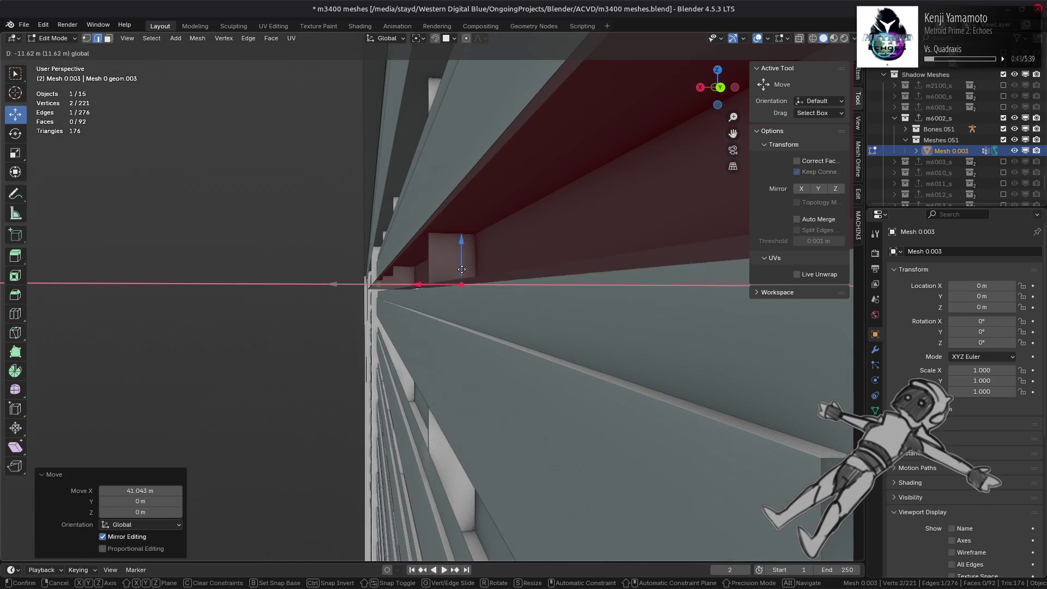
{"action": "left_click", "coordinate": [523, 254]}
{"action": "mouse_move", "coordinate": [518, 250]}
{"action": "middle_mouse_down"}
{"action": "mouse_move", "coordinate": [484, 283]}
{"action": "mouse_move", "coordinate": [488, 296]}
{"action": "mouse_move", "coordinate": [464, 269]}
{"action": "middle_mouse_up"}
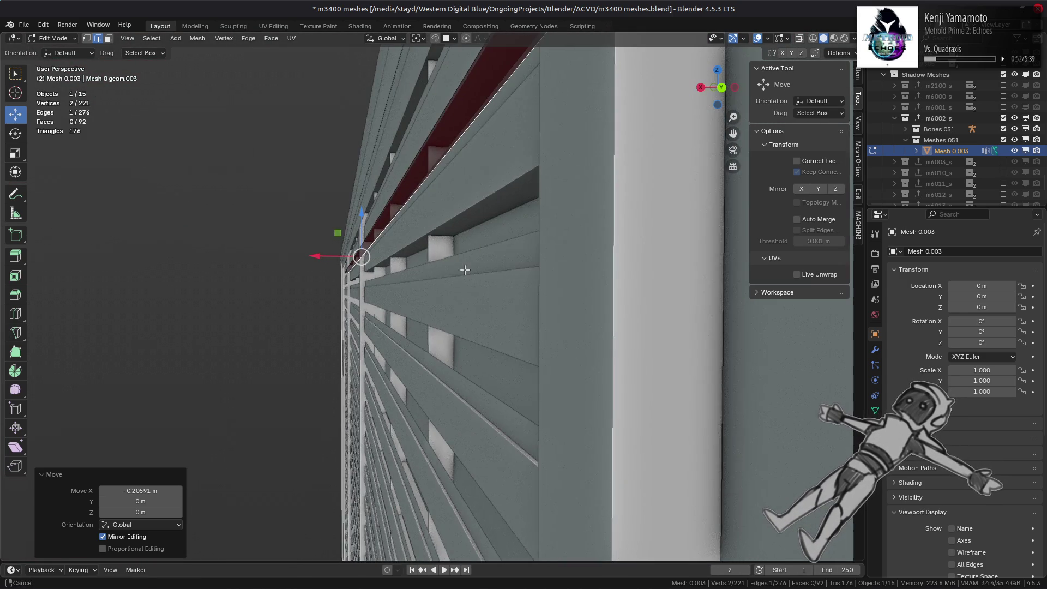
Shift the edge 0.5 m along X to meet the louvred wall, then select the red strip face
{"action": "left_click", "coordinate": [426, 177]}
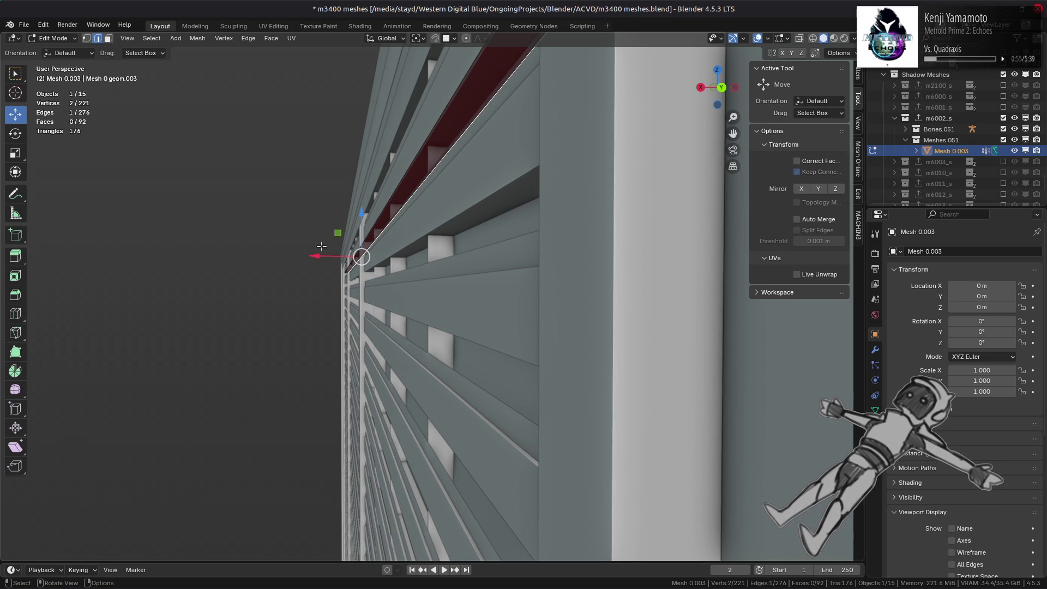
{"action": "left_click_drag", "start_coordinate": [318, 255], "coordinate": [312, 255]}
{"action": "key", "text": "equal"}
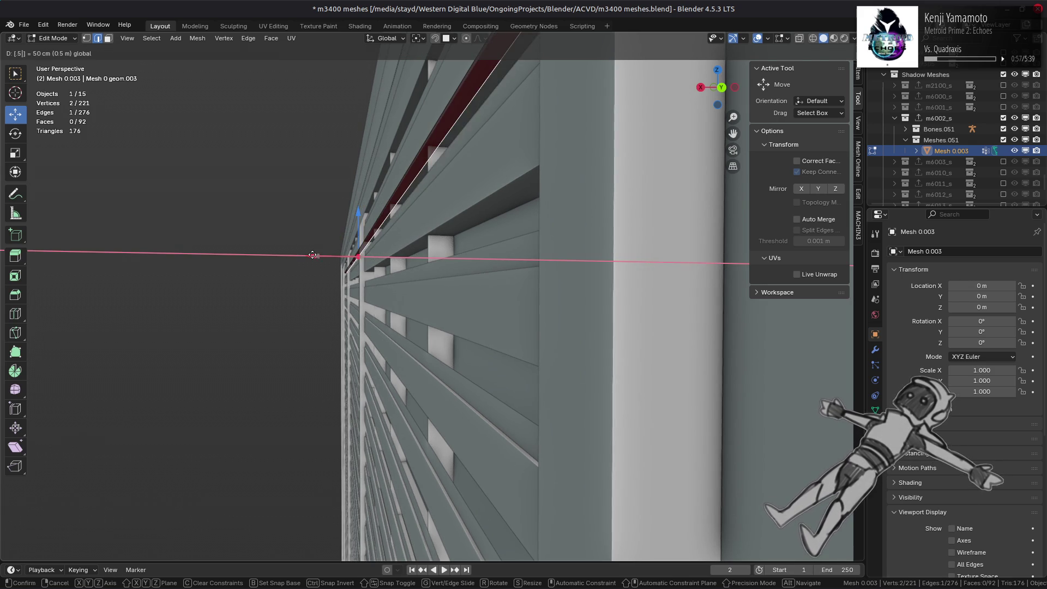
{"action": "key", "text": "Return"}
{"action": "key", "text": "3"}
{"action": "left_click", "coordinate": [433, 191]}
{"action": "scroll", "coordinate": [431, 168], "scroll_direction": "up", "scroll_amount": 2}
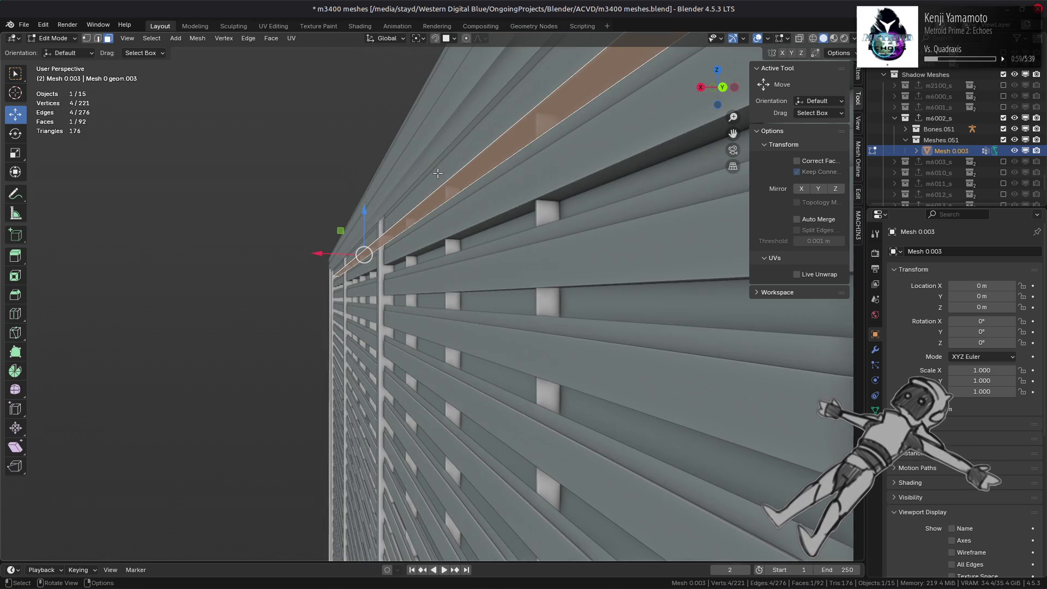
Discard a trial strip copy and lower the selected louver strip about 0.1 m
{"action": "key", "text": "shift+d"}
{"action": "key", "text": "z"}
{"action": "left_click", "coordinate": [556, 195]}
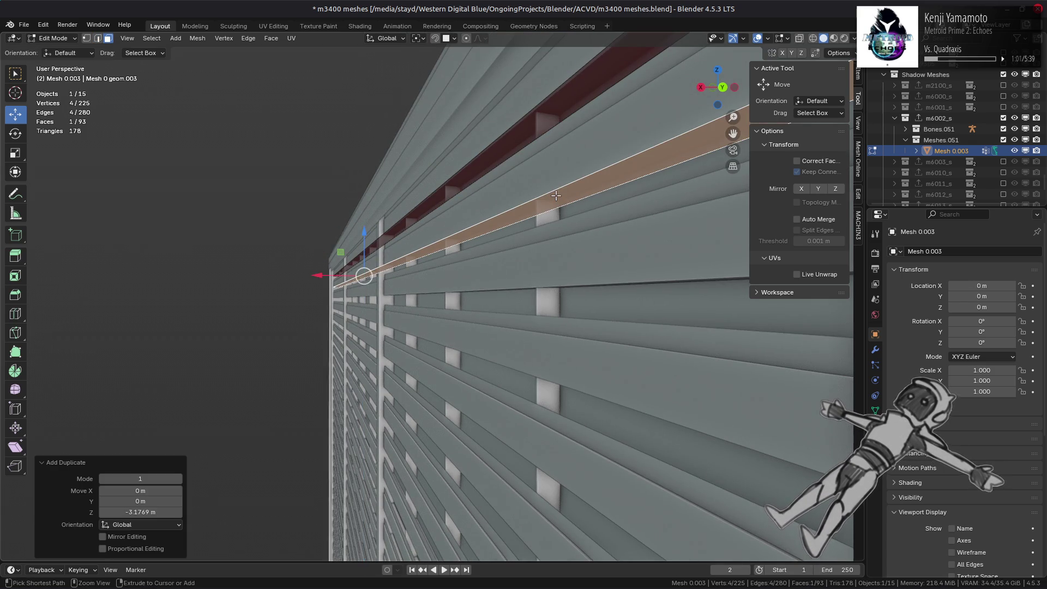
{"action": "key", "text": "ctrl+z"}
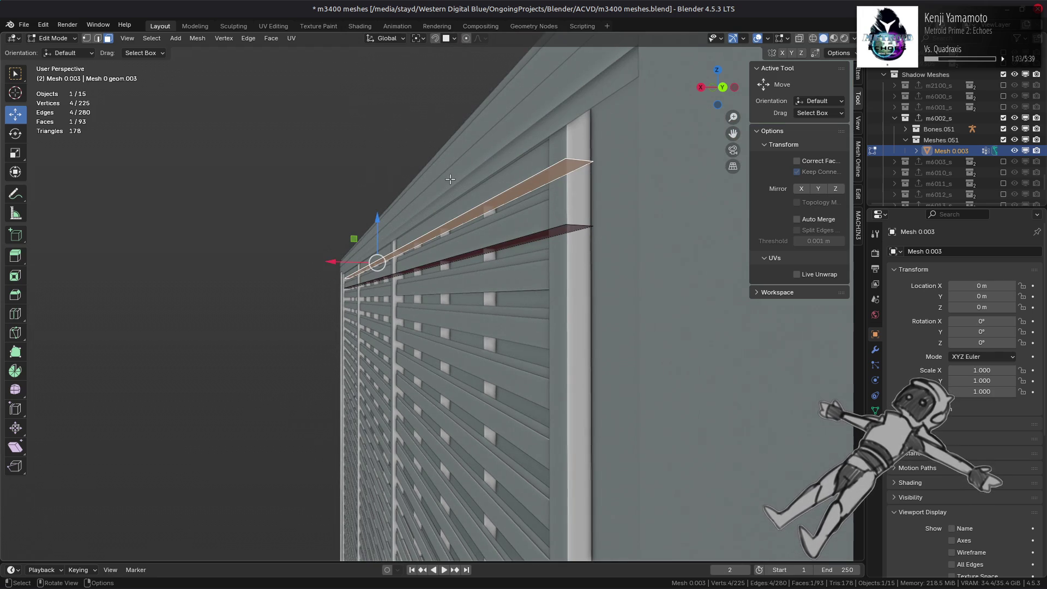
{"action": "scroll", "coordinate": [384, 217], "scroll_direction": "up", "scroll_amount": 3}
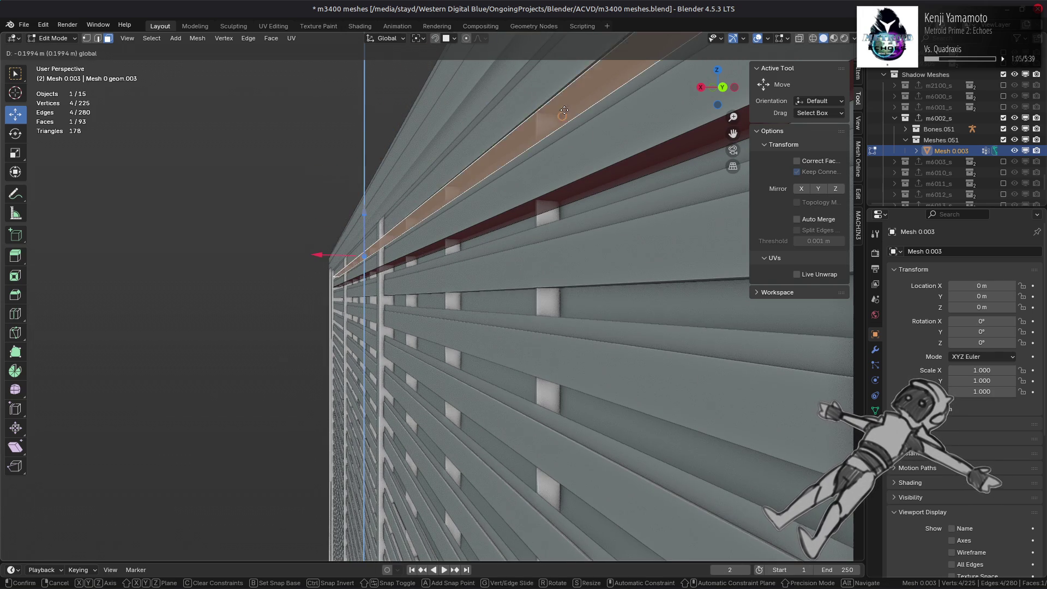
{"action": "left_click", "coordinate": [377, 257]}
{"action": "scroll", "coordinate": [527, 229], "scroll_direction": "down", "scroll_amount": 3}
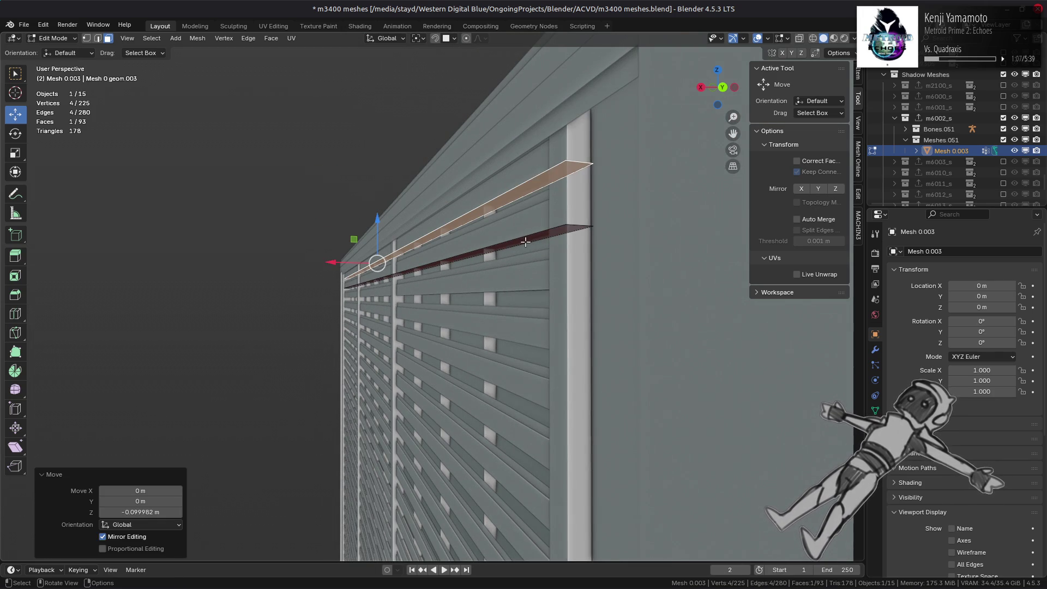
Duplicate the strip one step lower on Z, then repeat the copy twice more
{"action": "key", "text": "shift+d"}
{"action": "key", "text": "z"}
{"action": "scroll", "coordinate": [600, 179], "scroll_direction": "up", "scroll_amount": 3, "text": "alt"}
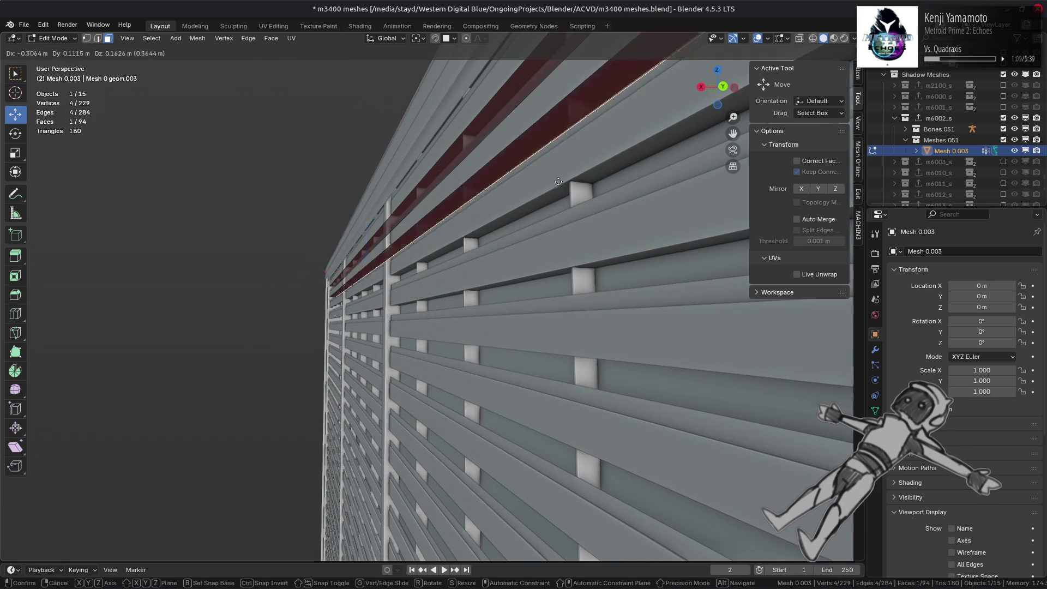
{"action": "left_click", "coordinate": [600, 178]}
{"action": "scroll", "coordinate": [591, 206], "scroll_direction": "down", "scroll_amount": 3, "text": "shift"}
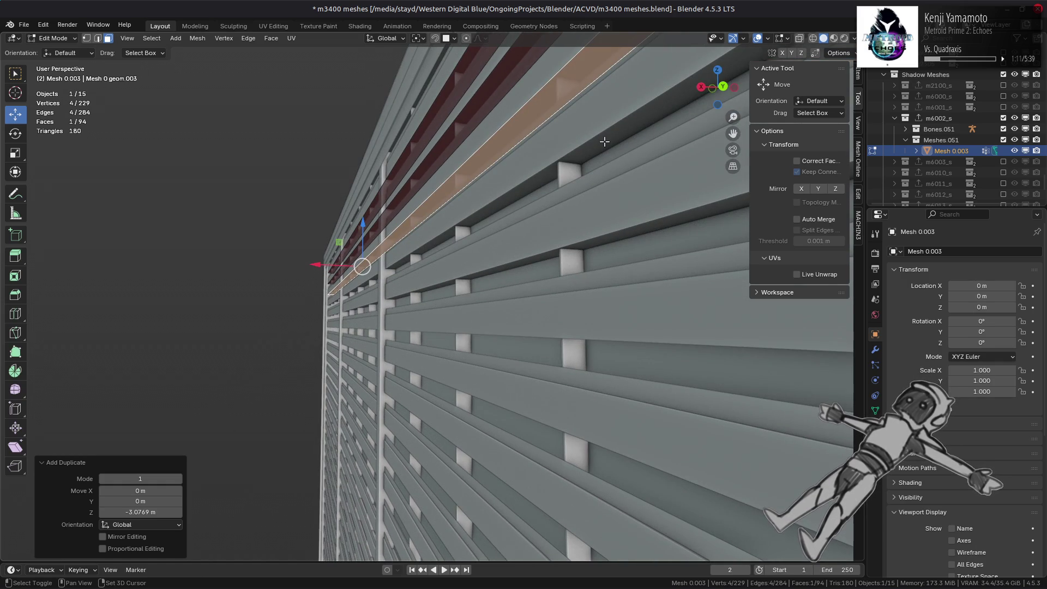
{"action": "key", "text": "shift+r"}
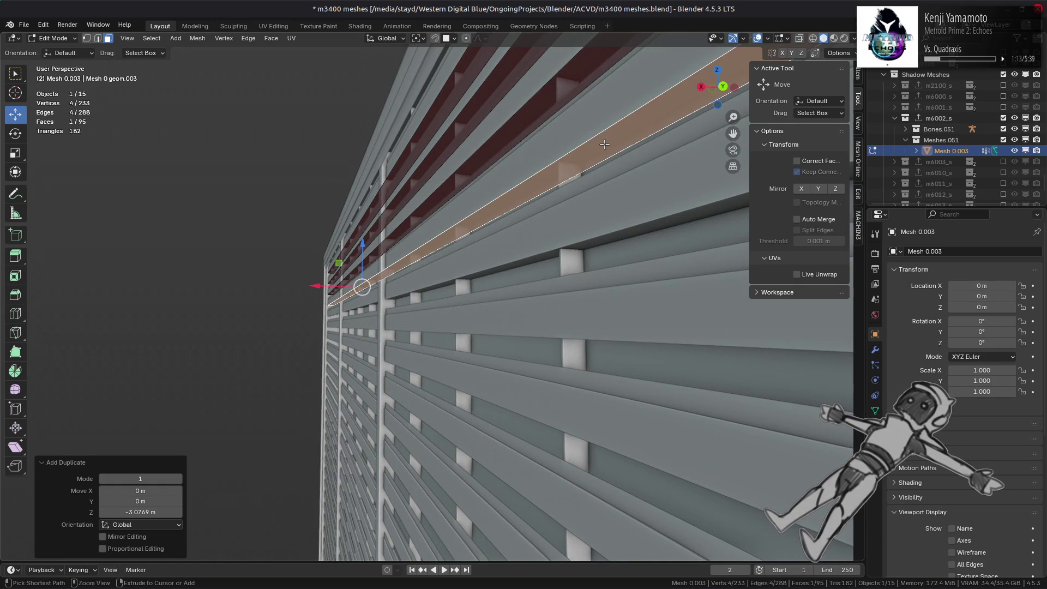
{"action": "key", "text": "shift+r"}
Repeat further strip copies down the facade, undoing an accidental small nudge
{"action": "key", "text": "shift+r"}
{"action": "key", "text": "shift+r"}
{"action": "key", "text": "shift+r"}
{"action": "scroll", "coordinate": [561, 222], "scroll_direction": "down", "scroll_amount": 5}
{"action": "middle_click_drag", "start_coordinate": [561, 222], "coordinate": [540, 202]}
{"action": "scroll", "coordinate": [532, 190], "scroll_direction": "up", "scroll_amount": 5}
{"action": "key", "text": "shift+r"}
{"action": "key", "text": "shift+r"}
{"action": "key", "text": "shift+r"}
{"action": "key", "text": "shift+r"}
{"action": "key", "text": "shift+r"}
{"action": "key", "text": "shift+r"}
{"action": "key", "text": "shift+r"}
{"action": "middle_click_drag", "start_coordinate": [532, 191], "coordinate": [496, 206]}
{"action": "key", "text": "shift+r"}
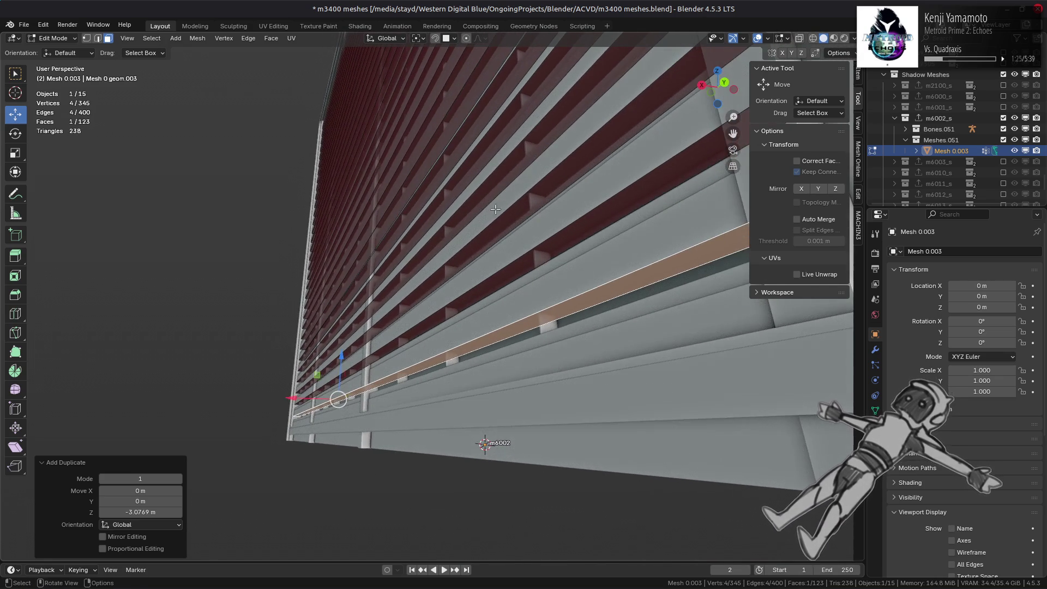
{"action": "key", "text": "ctrl+z"}
{"action": "key", "text": "ctrl+shift+z"}
{"action": "left_click_drag", "start_coordinate": [342, 351], "coordinate": [485, 341]}
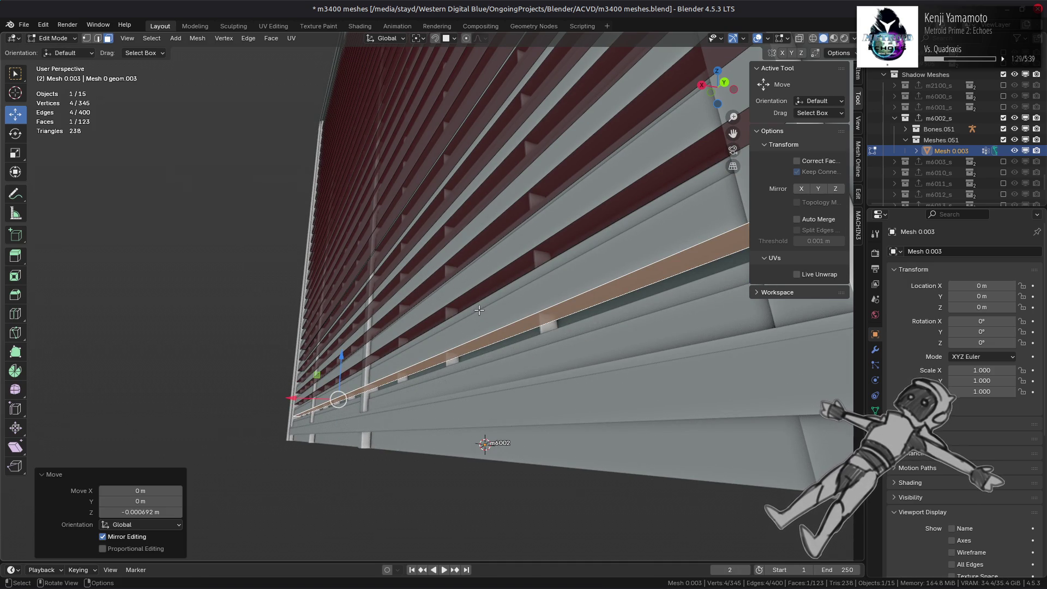
{"action": "key", "text": "ctrl+z"}
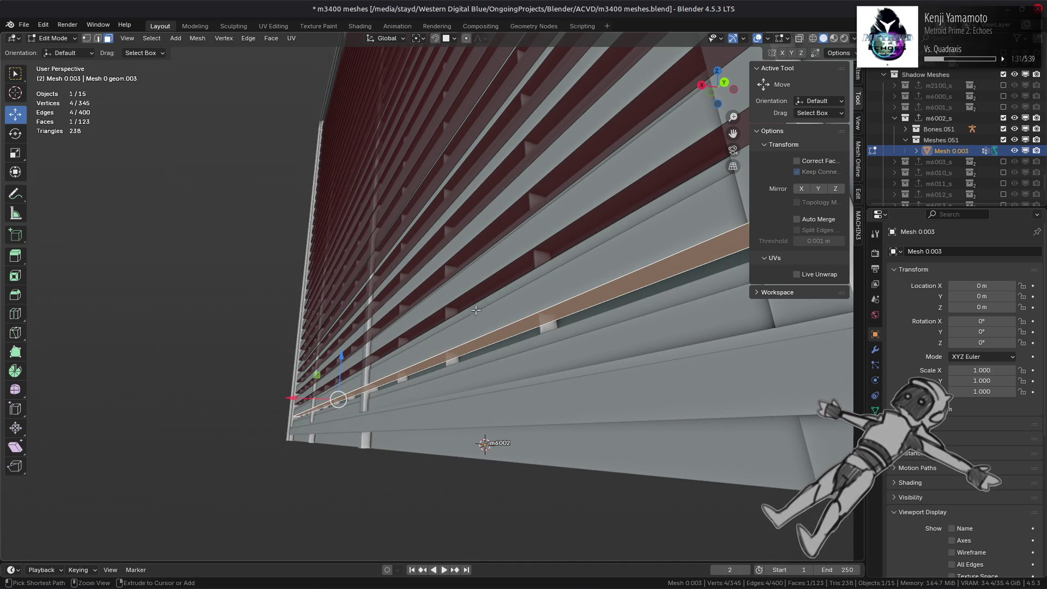
Select all linked louver strips and duplicate them along X across the building
{"action": "key", "text": "ctrl+l"}
{"action": "middle_click_drag", "start_coordinate": [479, 310], "coordinate": [445, 303]}
{"action": "key", "text": "shift+d"}
{"action": "key", "text": "x"}
{"action": "left_click", "coordinate": [507, 295]}
{"action": "middle_click_drag", "start_coordinate": [507, 295], "coordinate": [491, 273]}
{"action": "scroll", "coordinate": [490, 273], "scroll_direction": "up", "scroll_amount": 6}
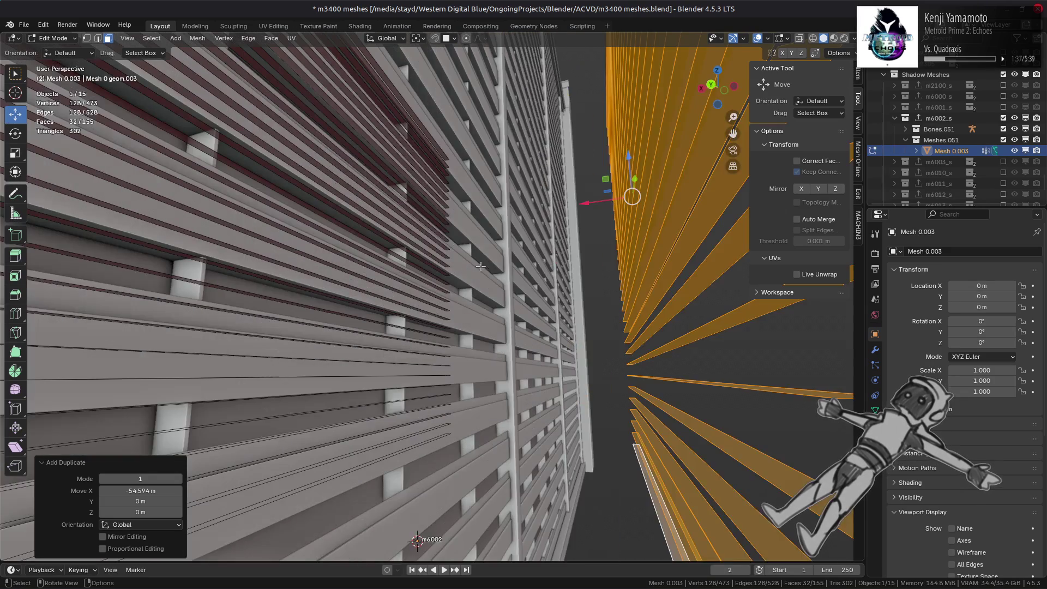
Slide the copied louvers along X onto the building
{"action": "key", "text": "g"}
{"action": "key", "text": "x"}
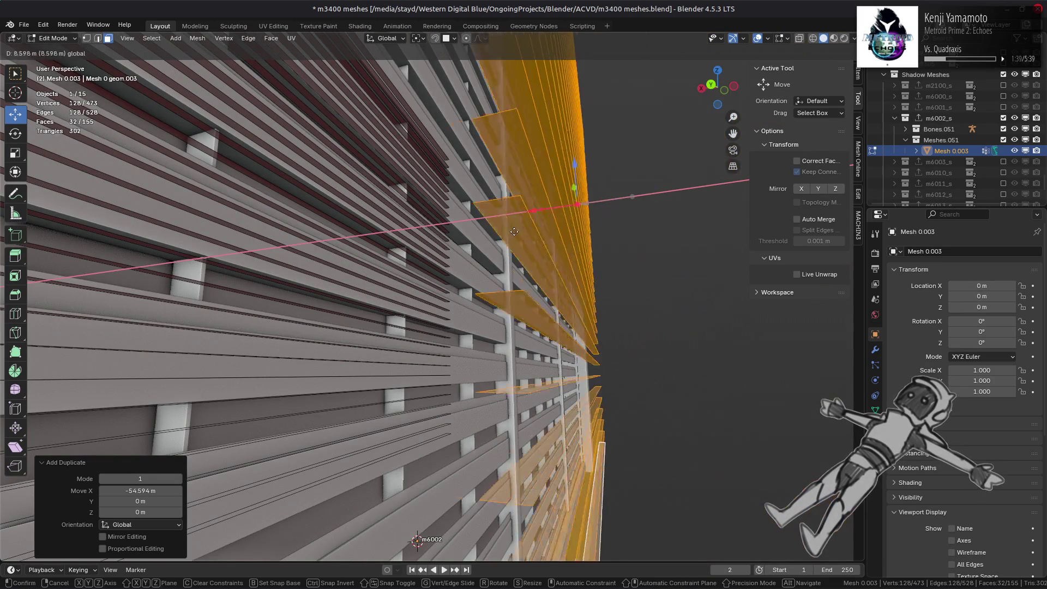
{"action": "left_click", "coordinate": [482, 233]}
{"action": "key", "text": "g"}
{"action": "key", "text": "x"}
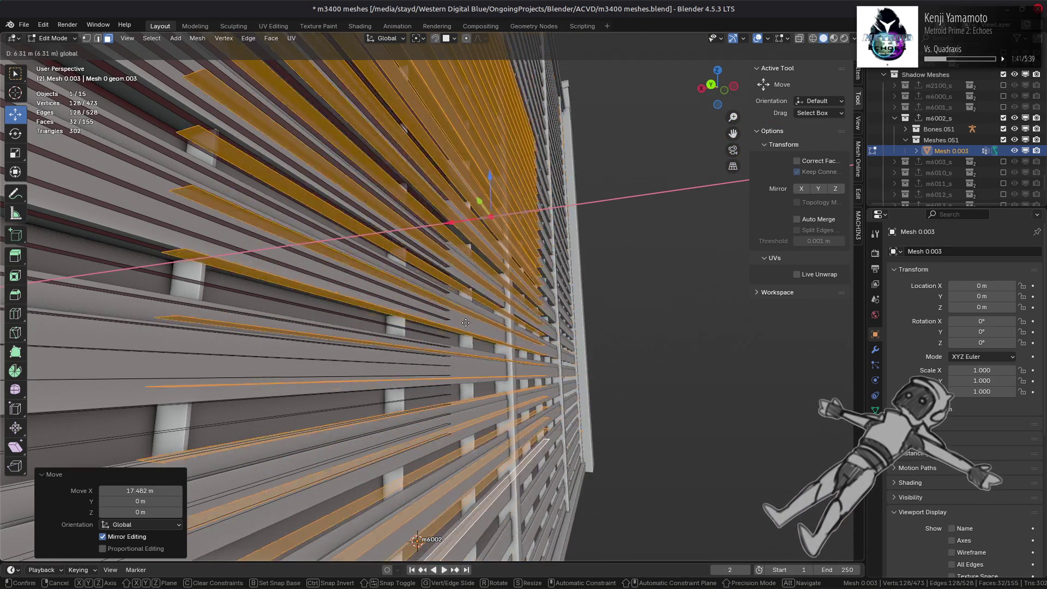
{"action": "left_click", "coordinate": [470, 324]}
{"action": "middle_click_drag", "start_coordinate": [470, 324], "coordinate": [372, 275]}
Shift the copied louvers along Y by 22.216 m, about -5.09 m, then -0.75 m
{"action": "key", "text": "g"}
{"action": "key", "text": "y"}
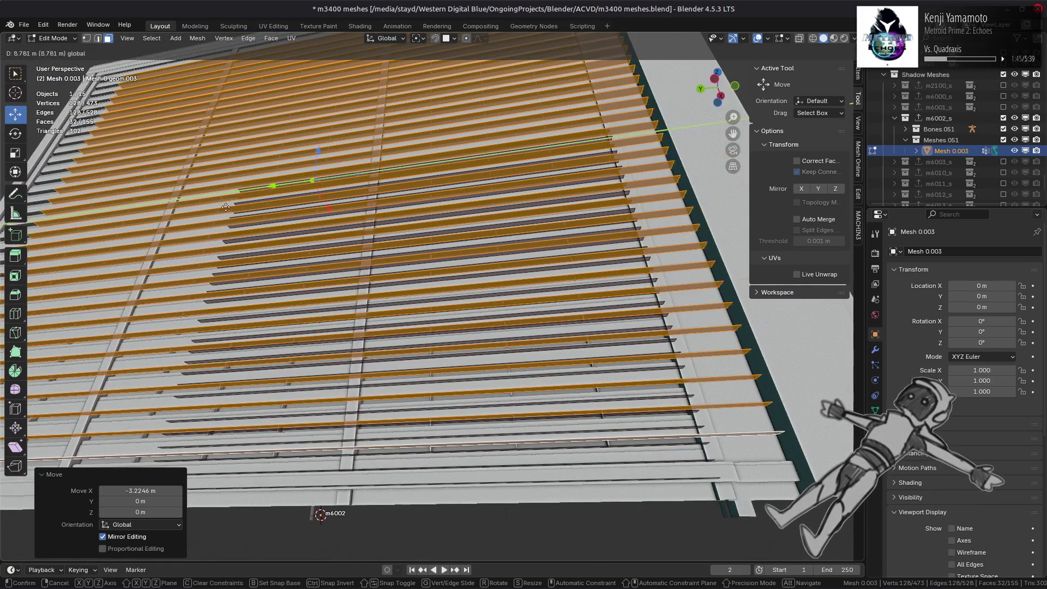
{"action": "left_click", "coordinate": [337, 205]}
{"action": "middle_click_drag", "start_coordinate": [337, 205], "coordinate": [256, 86]}
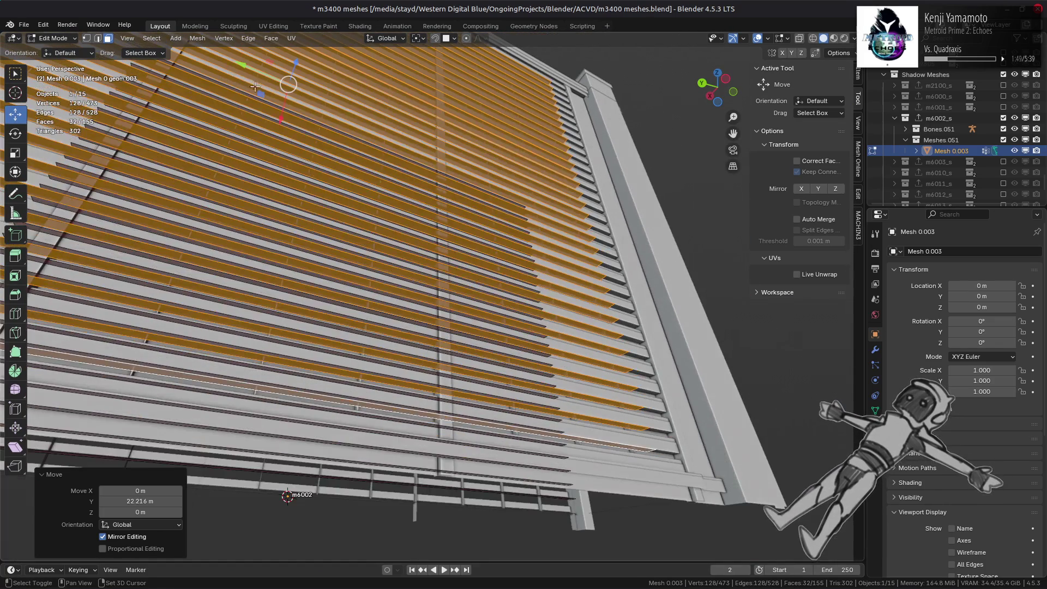
{"action": "key", "text": "g"}
{"action": "key", "text": "y"}
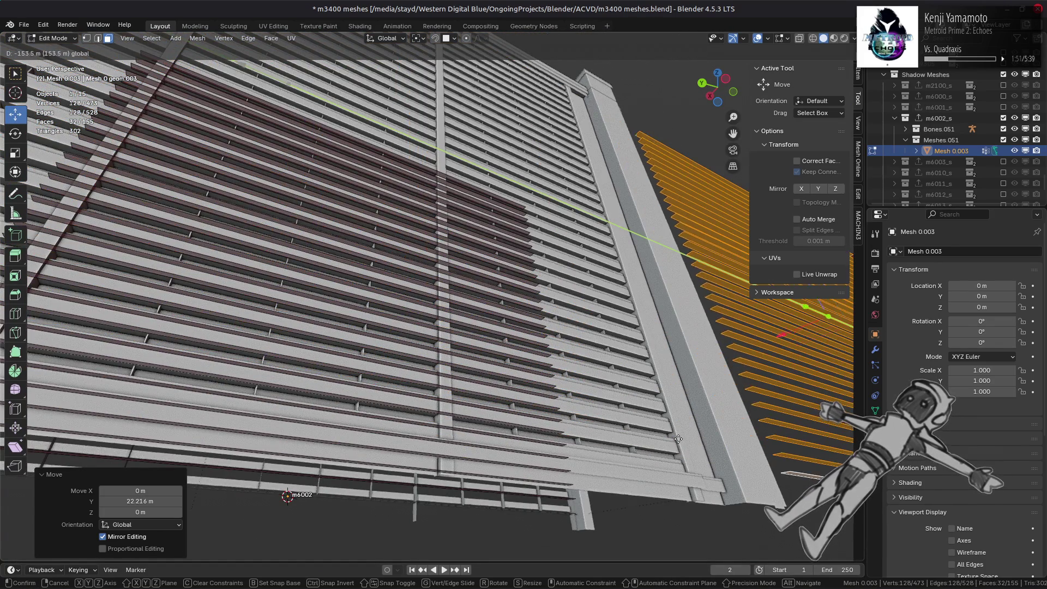
{"action": "left_click", "coordinate": [674, 437]}
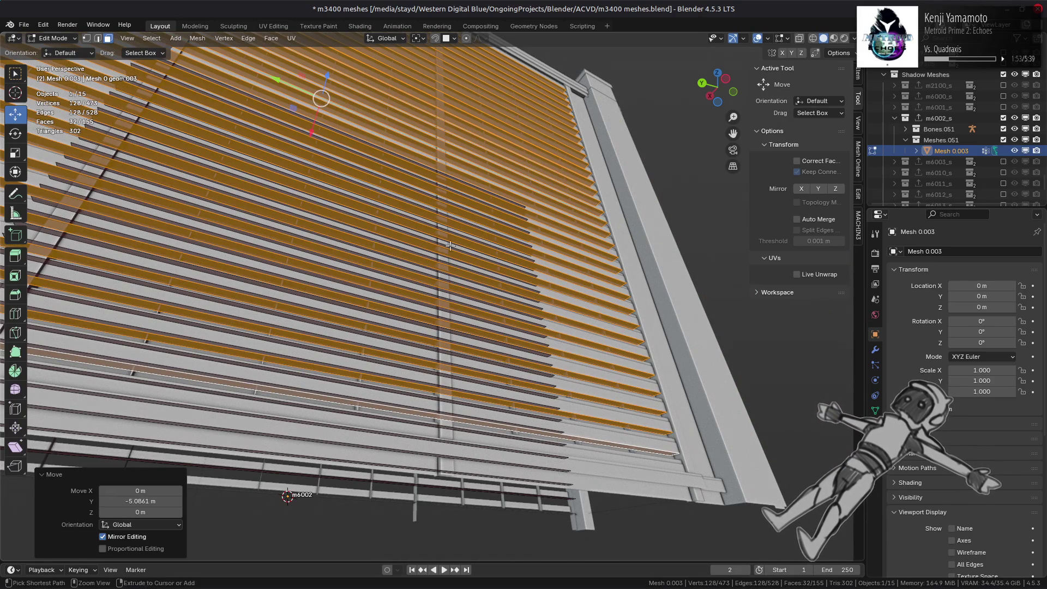
{"action": "key", "text": "g"}
{"action": "key", "text": "y"}
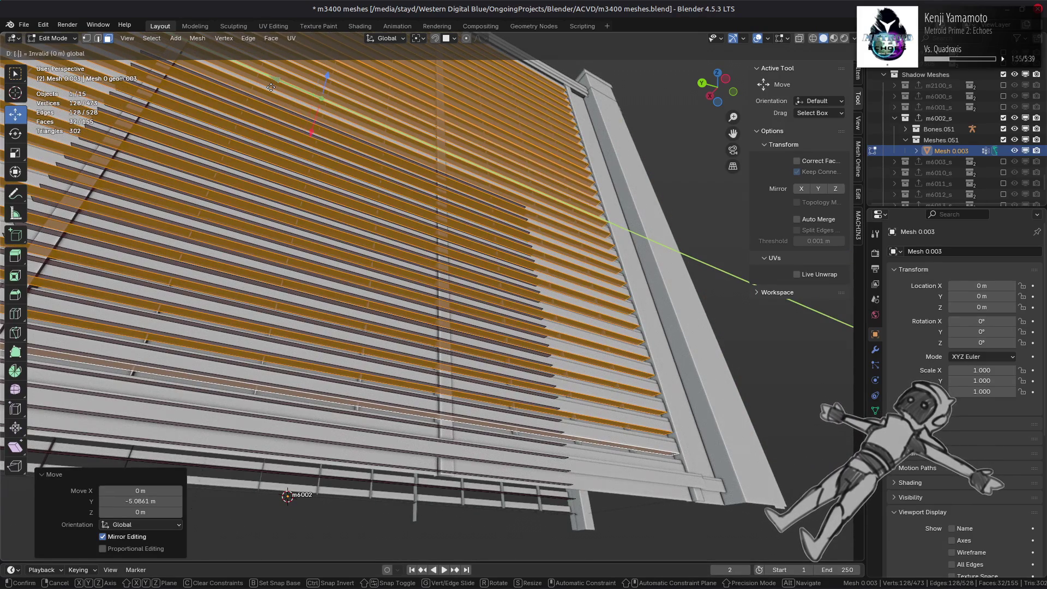
{"action": "key", "text": "minus"}
{"action": "key", "text": "Return"}
{"action": "mouse_move", "coordinate": [338, 180]}
{"action": "middle_mouse_down"}
{"action": "mouse_move", "coordinate": [469, 298]}
{"action": "mouse_move", "coordinate": [604, 293]}
{"action": "mouse_move", "coordinate": [438, 291]}
{"action": "mouse_move", "coordinate": [422, 318]}
{"action": "mouse_move", "coordinate": [404, 250]}
{"action": "middle_mouse_up"}
Raise the new louver slats 0.1 m with G Z, recalculate normals, then deselect
{"action": "key", "text": "alt+a"}
{"action": "key", "text": "ctrl+z"}
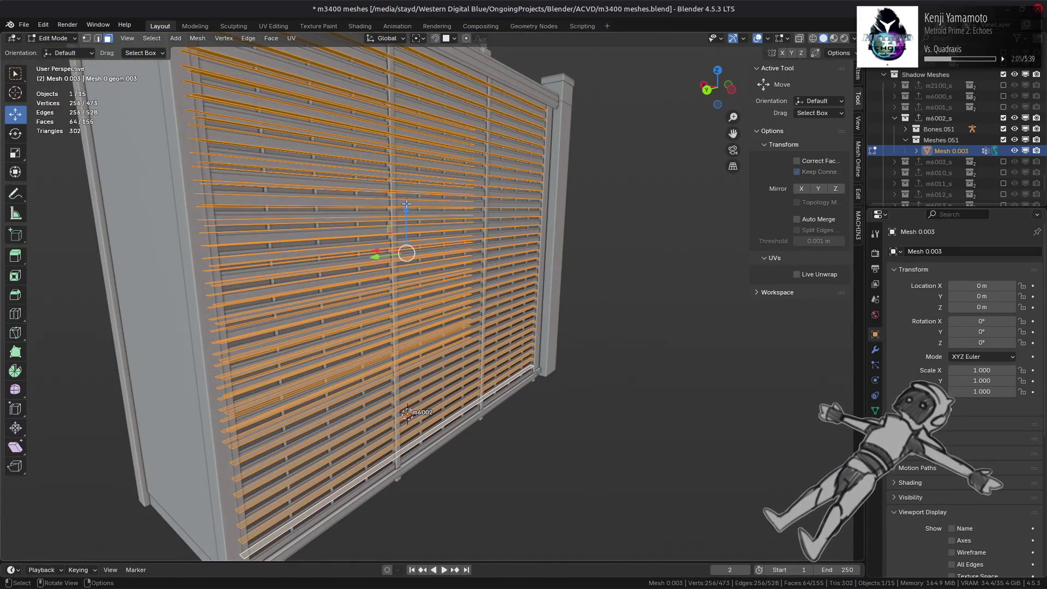
{"action": "type", "text": "gz.1"}
{"action": "key", "text": "Return"}
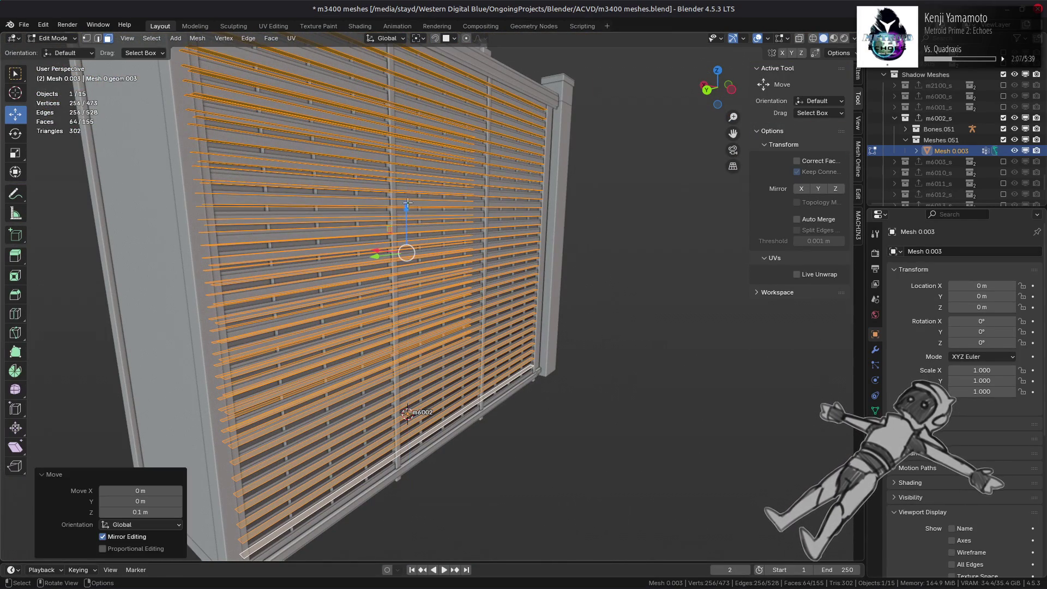
{"action": "key", "text": "a"}
{"action": "key", "text": "shift+n"}
{"action": "key", "text": "alt+a"}
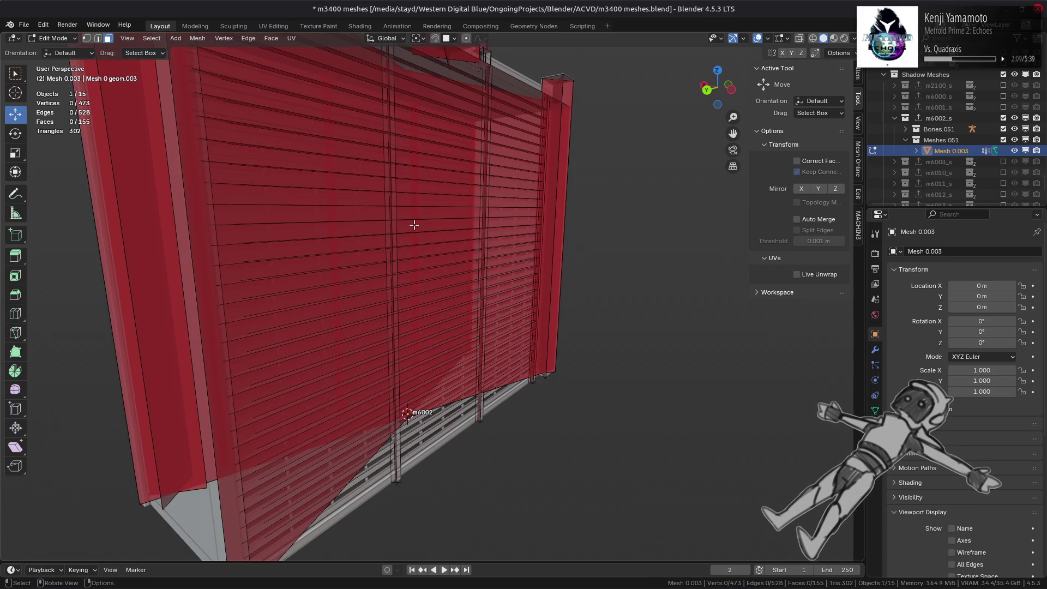
{"action": "mouse_move", "coordinate": [415, 225]}
{"action": "middle_mouse_down"}
{"action": "mouse_move", "coordinate": [406, 271]}
{"action": "mouse_move", "coordinate": [458, 306]}
{"action": "mouse_move", "coordinate": [552, 306]}
{"action": "mouse_move", "coordinate": [468, 306]}
{"action": "mouse_move", "coordinate": [491, 289]}
{"action": "middle_mouse_up"}
In Object Mode, give Mesh 0.003 an opaque red viewport display colour
{"action": "key", "text": "Tab"}
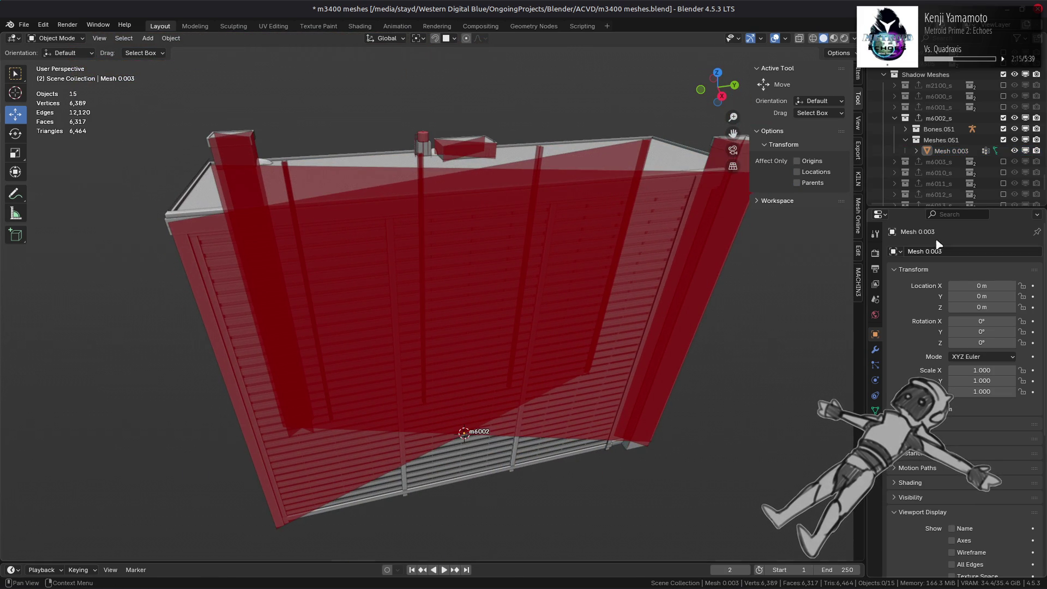
{"action": "left_click", "coordinate": [951, 151]}
{"action": "scroll", "coordinate": [915, 436], "scroll_direction": "down", "scroll_amount": 5}
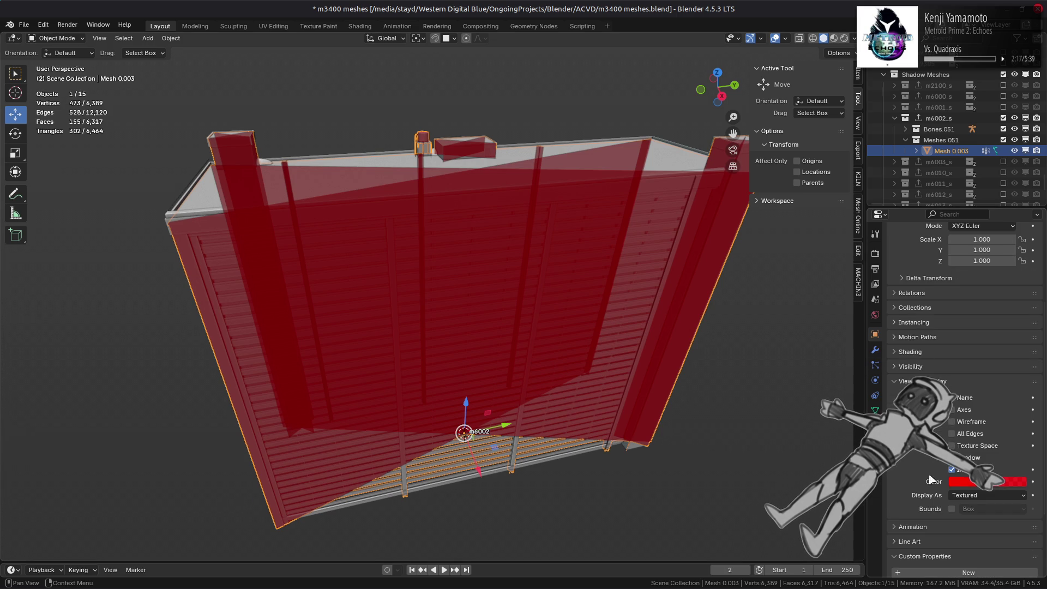
{"action": "left_click", "coordinate": [974, 482]}
{"action": "key", "text": "ctrl+z"}
{"action": "mouse_move", "coordinate": [604, 338]}
{"action": "middle_mouse_down"}
{"action": "mouse_move", "coordinate": [662, 338]}
{"action": "mouse_move", "coordinate": [577, 232]}
{"action": "mouse_move", "coordinate": [568, 231]}
{"action": "mouse_move", "coordinate": [566, 257]}
{"action": "middle_mouse_up"}
Save m3400 meshes.blend and export the m6002_s collection to m6002_s.smd
{"action": "key", "text": "ctrl+s"}
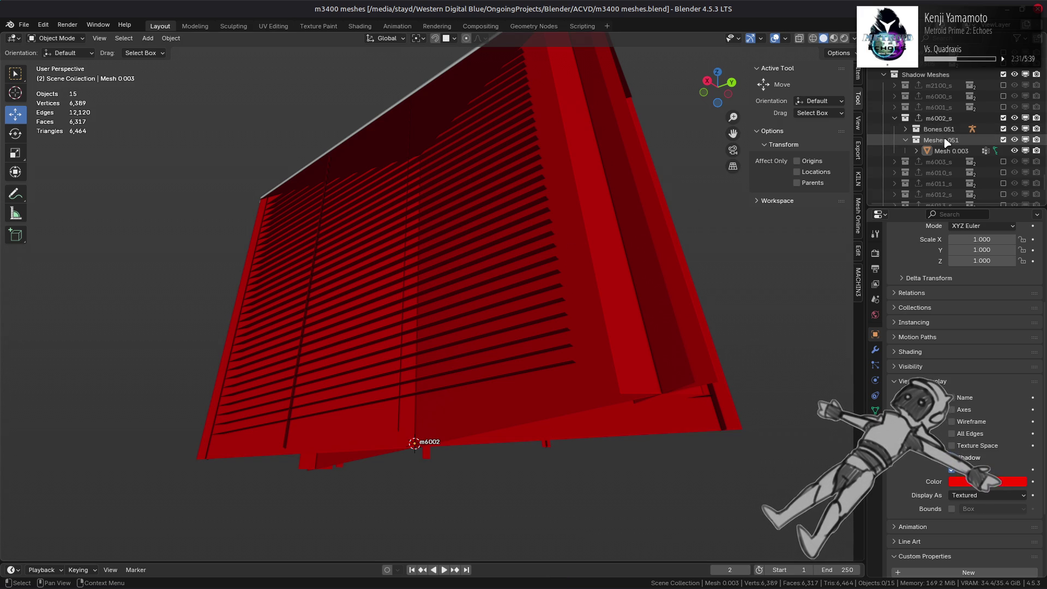
{"action": "left_click", "coordinate": [940, 118]}
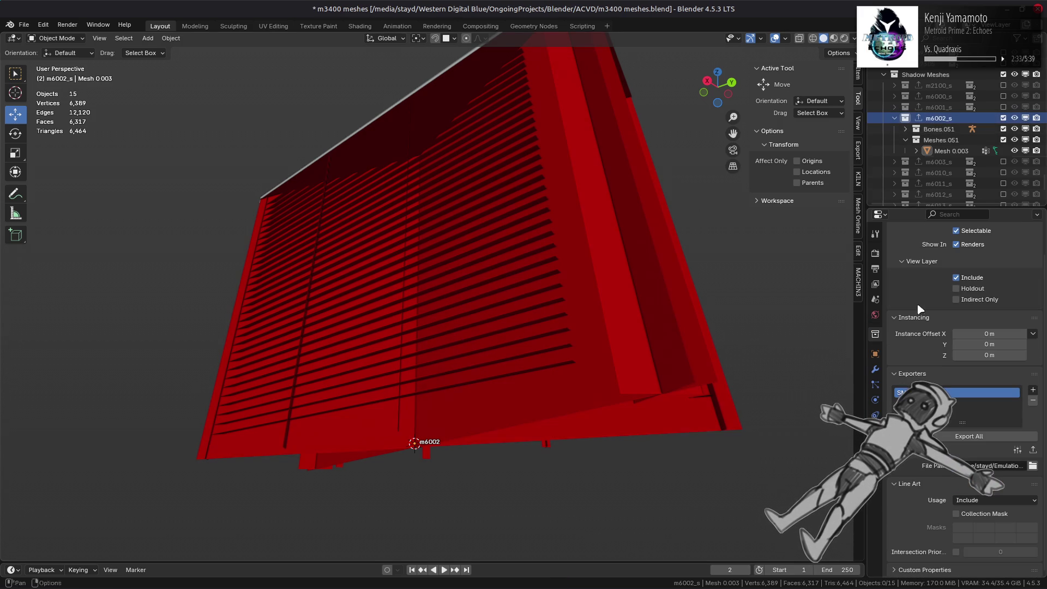
{"action": "left_click", "coordinate": [1033, 450]}
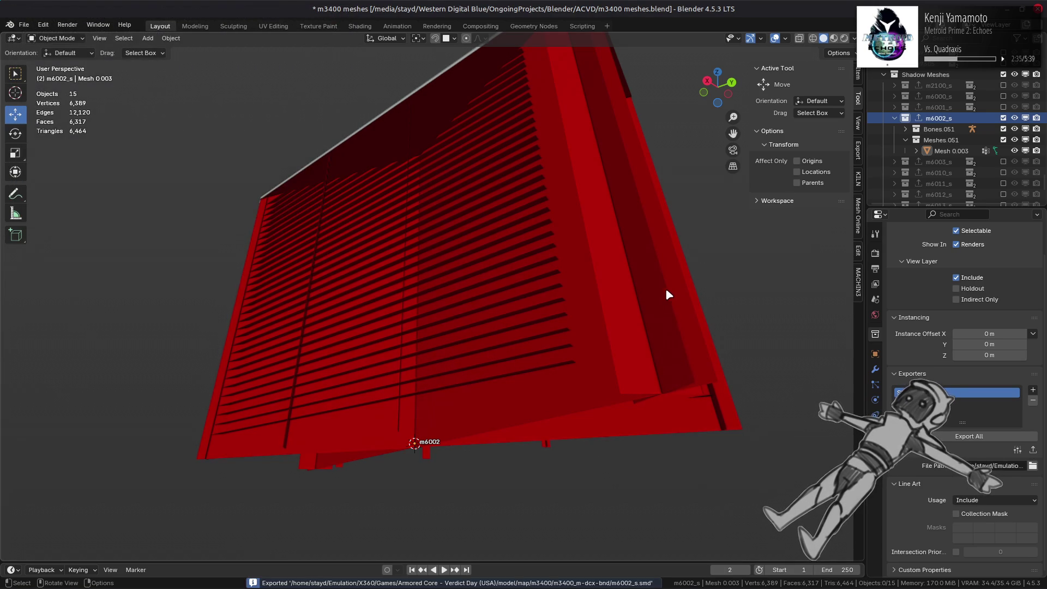
{"action": "key", "text": "alt+Tab"}
{"action": "key", "text": "alt+Tab"}
{"action": "key", "text": "alt+Tab"}
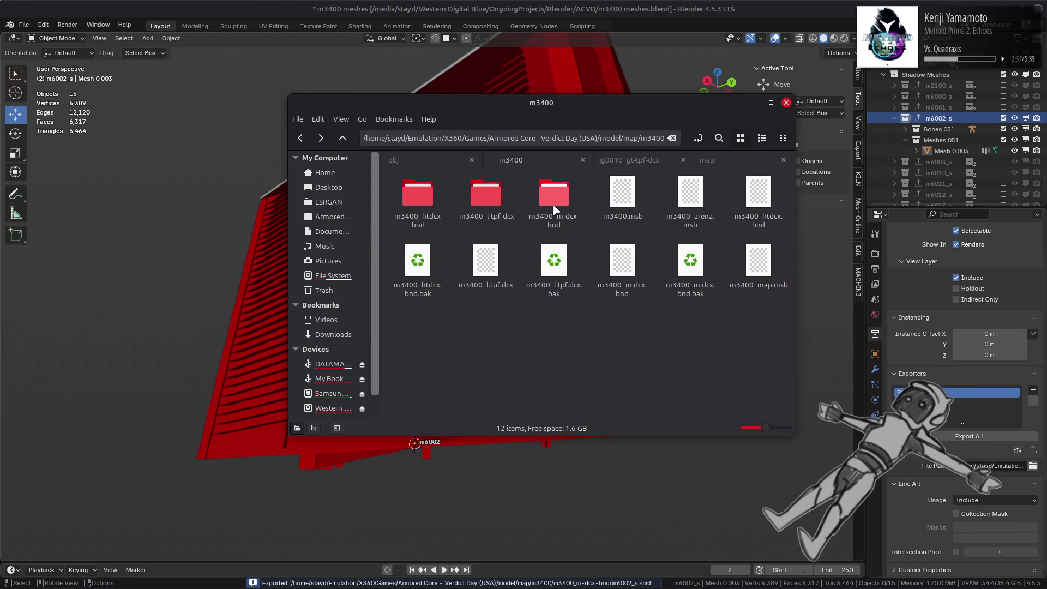
Repack m3400_m-dcx-bnd with Yabber and return to Xenia-canary's Mission Report
{"action": "right_click", "coordinate": [556, 209]}
{"action": "mouse_move", "coordinate": [731, 260]}
{"action": "left_click", "coordinate": [765, 300]}
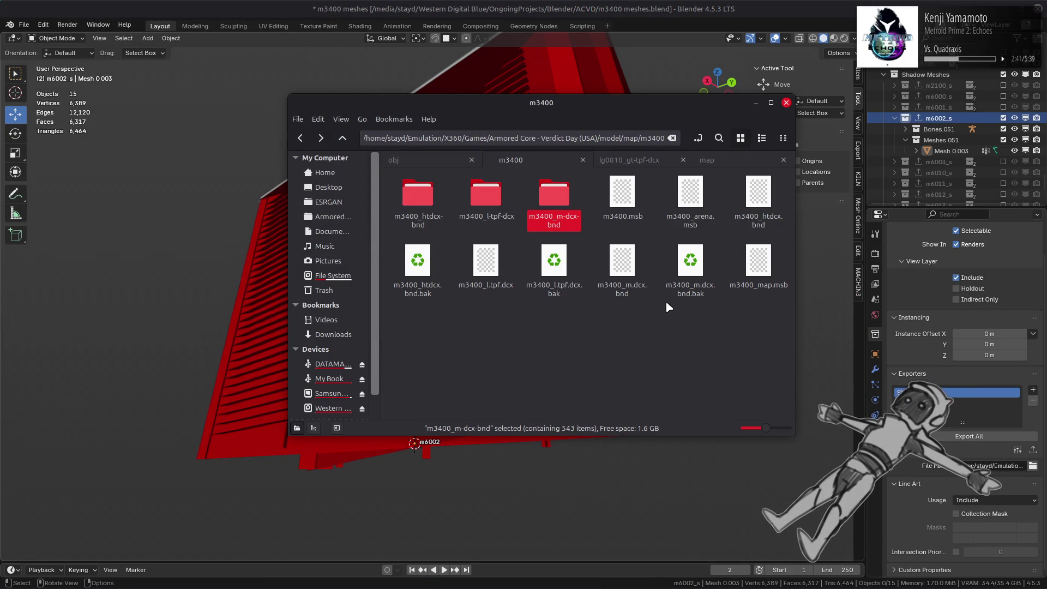
{"action": "key", "text": "alt+Tab"}
{"action": "key", "text": "alt+Tab"}
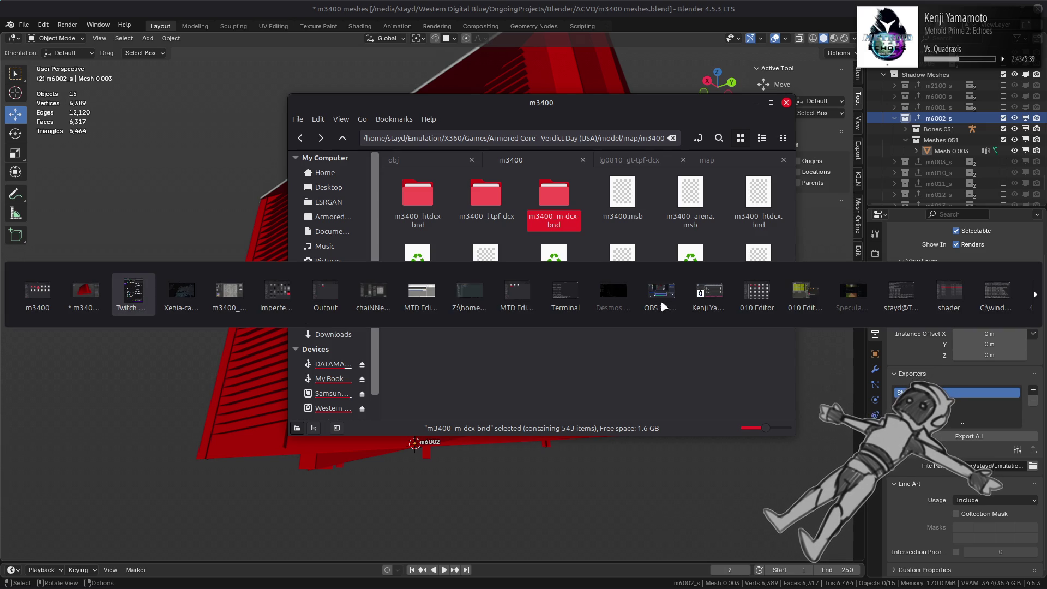
{"action": "key", "text": "alt+Tab"}
{"action": "key", "text": "Return"}
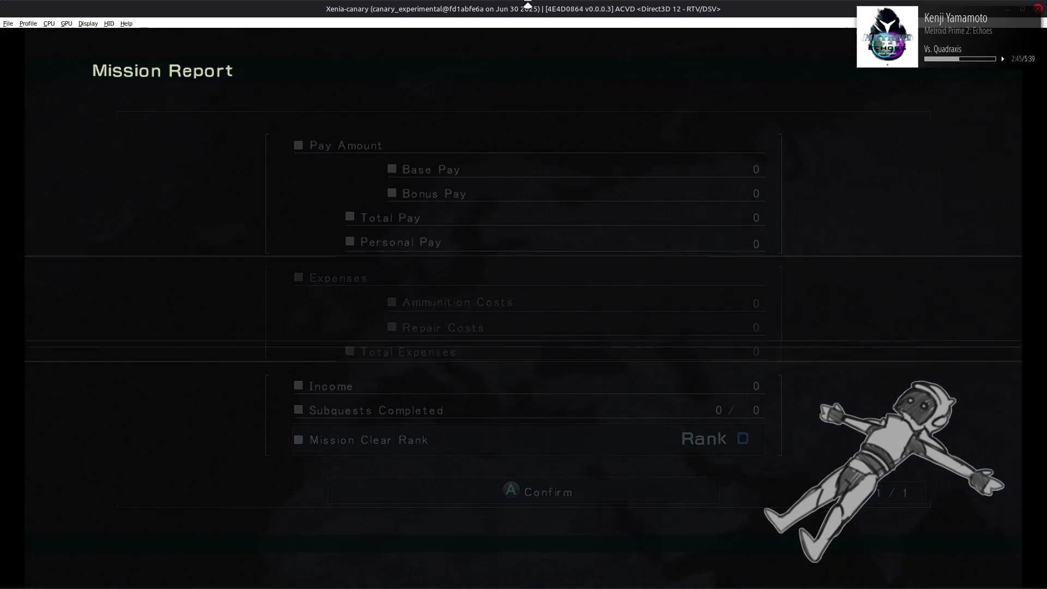
Choose Sortie Again to replay the mission with the new shadow mesh
{"action": "key", "text": "Right"}
{"action": "key", "text": "Return"}
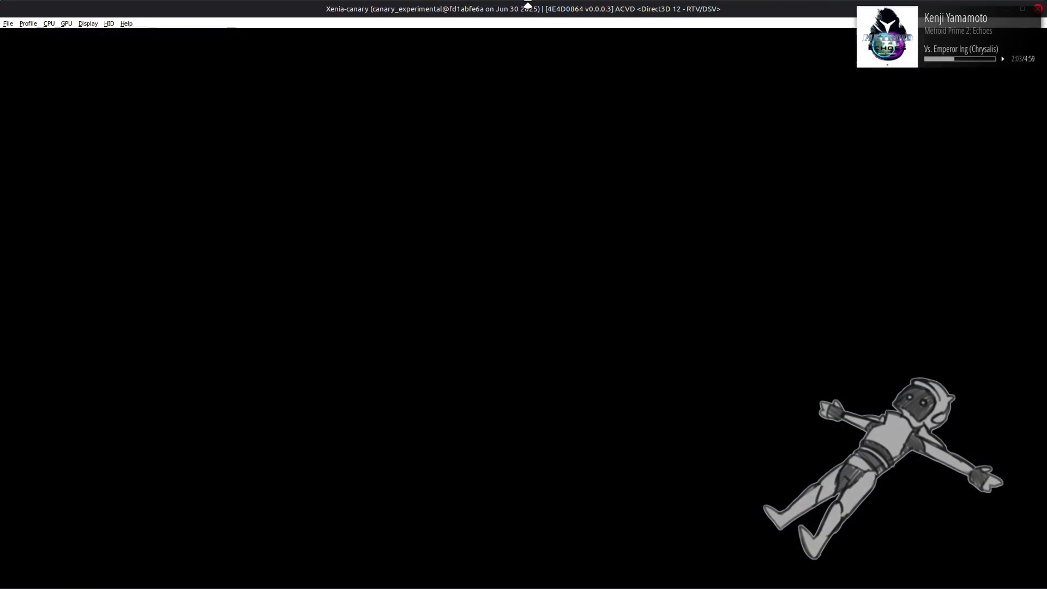
Skip the cutscene to the Mission Report, then bring up the m3400 folder window
{"action": "key", "text": "Return"}
{"action": "key", "text": "Return"}
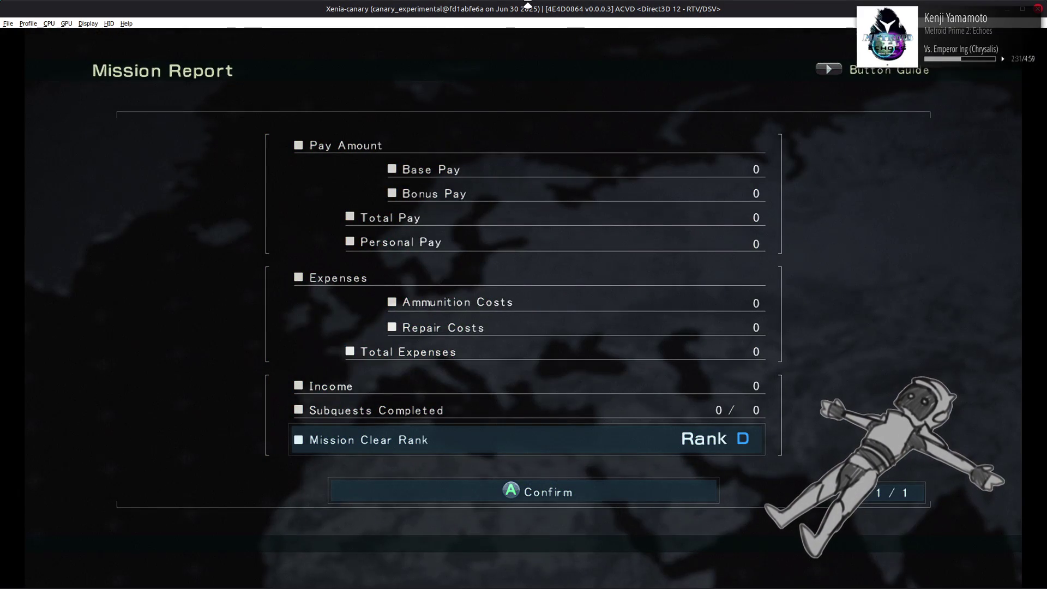
{"action": "key", "text": "alt+Tab"}
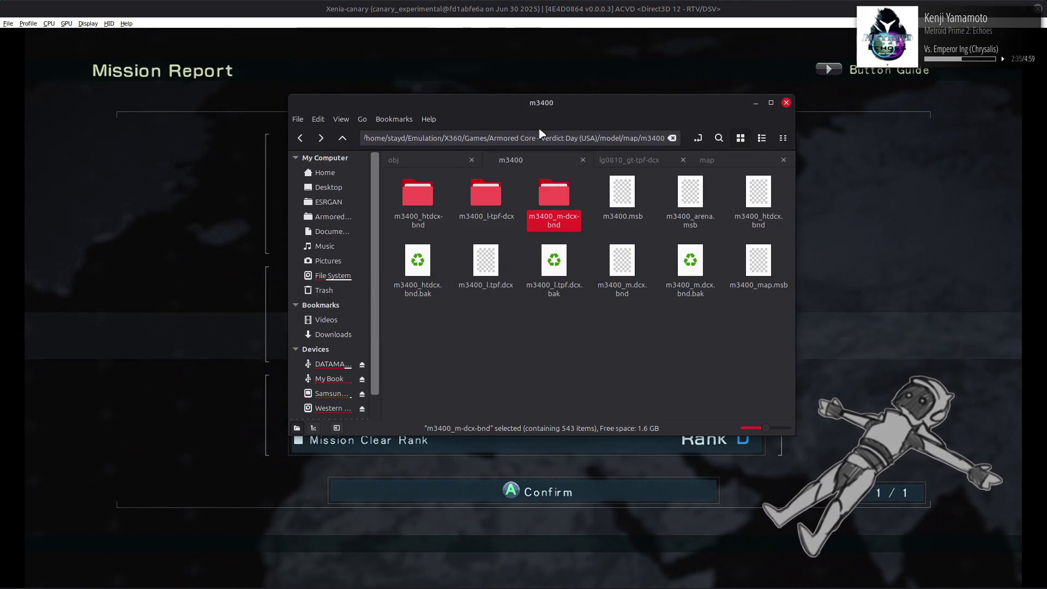
Back in Blender, exclude the red m6002_s collection in the Outliner
{"action": "key", "text": "alt+Tab"}
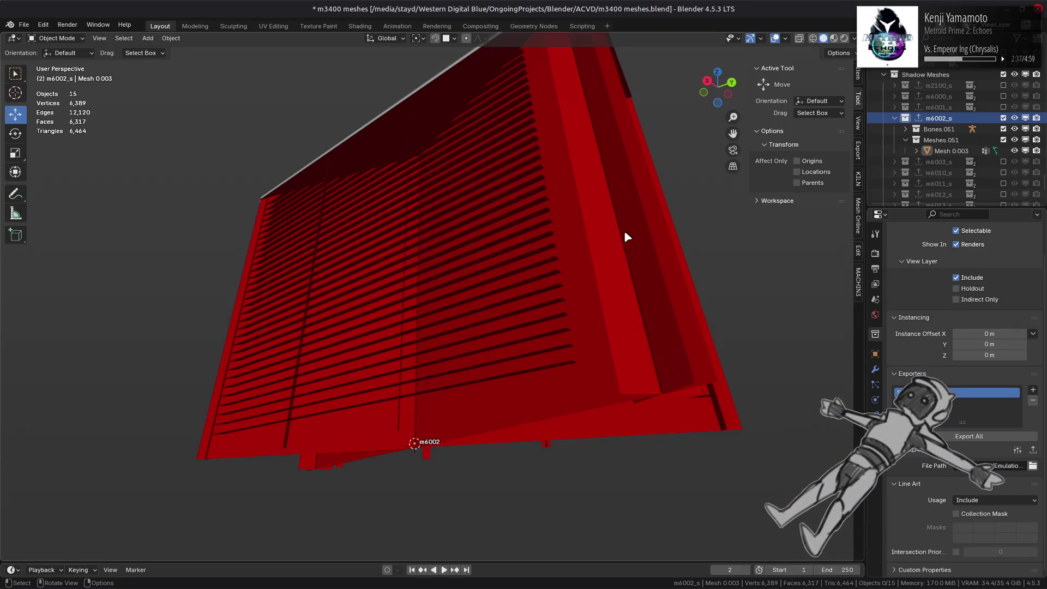
{"action": "left_click", "coordinate": [1004, 117]}
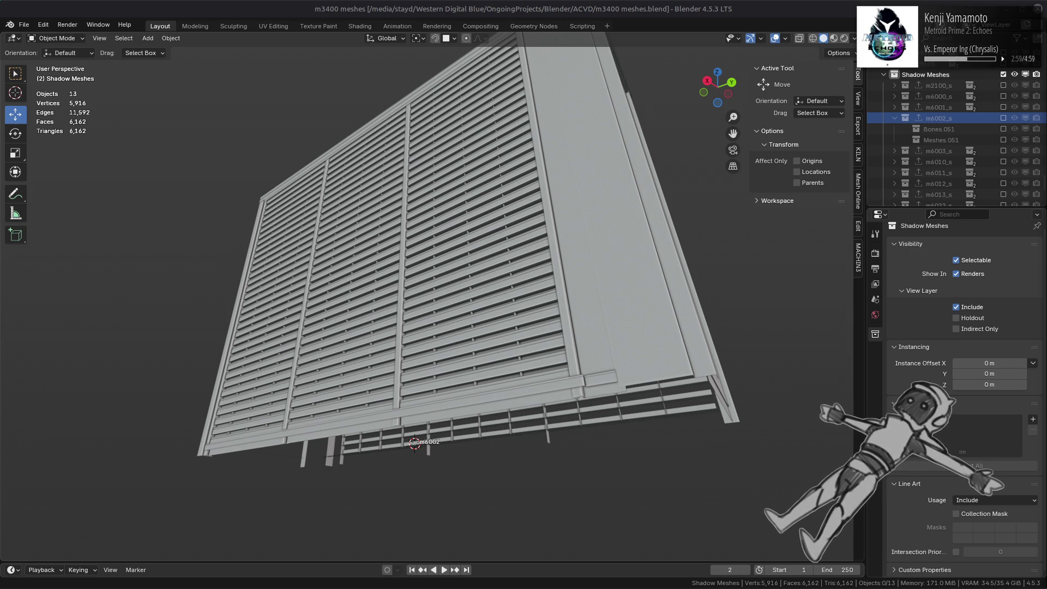
View the louvered building from above, save m3400 meshes.blend, then select a louvre mesh up close
{"action": "mouse_move", "coordinate": [766, 583]}
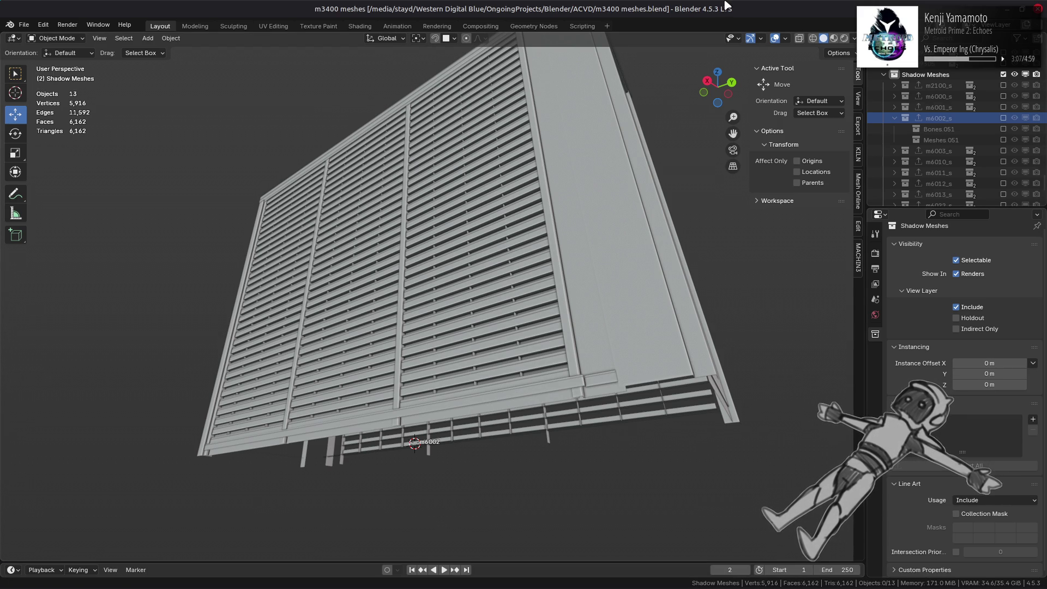
{"action": "mouse_move", "coordinate": [540, 173]}
{"action": "middle_mouse_down"}
{"action": "mouse_move", "coordinate": [521, 227]}
{"action": "mouse_move", "coordinate": [381, 279]}
{"action": "mouse_move", "coordinate": [440, 236]}
{"action": "mouse_move", "coordinate": [498, 273]}
{"action": "middle_mouse_up"}
{"action": "key", "text": "ctrl+s"}
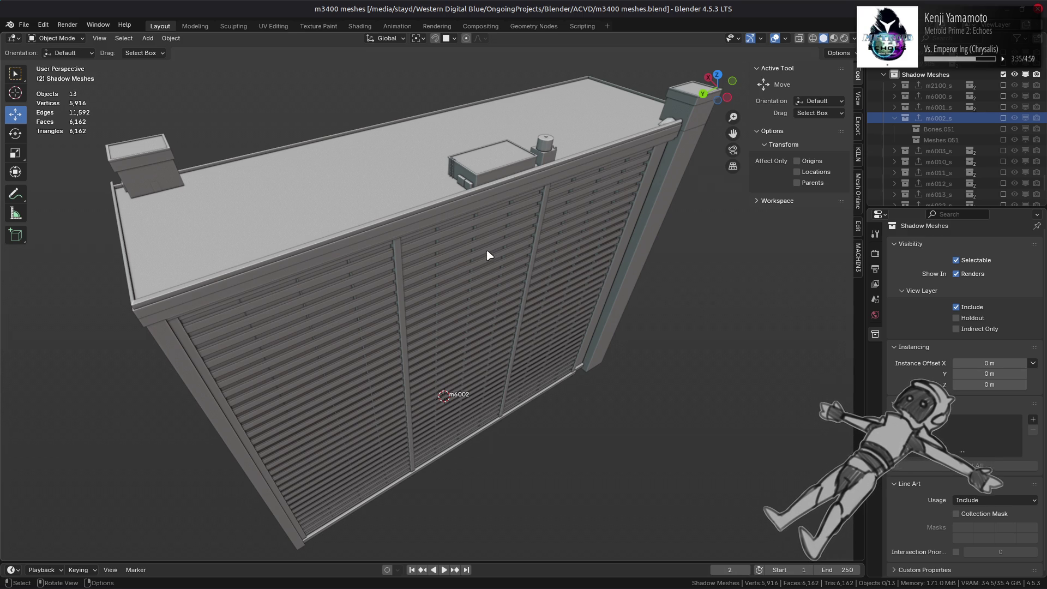
{"action": "middle_click_drag", "start_coordinate": [485, 253], "coordinate": [451, 222]}
{"action": "left_click", "coordinate": [565, 285]}
{"action": "middle_click_drag", "start_coordinate": [566, 285], "coordinate": [519, 276]}
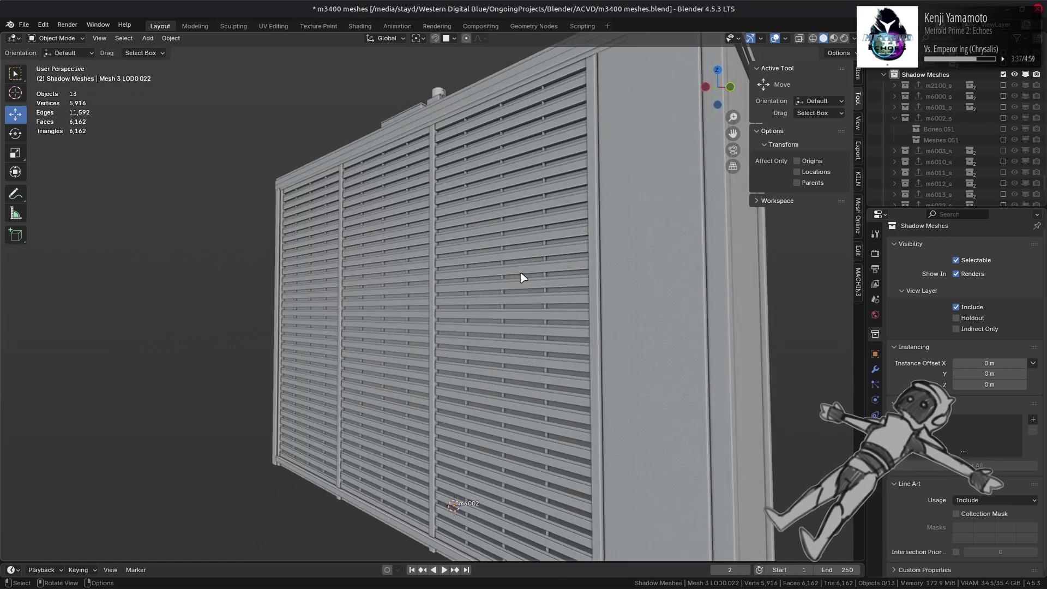
Save m3400 meshes.blend and view the wall from the front and above
{"action": "key", "text": "ctrl+s"}
{"action": "scroll", "coordinate": [988, 119], "scroll_direction": "down", "scroll_amount": 10}
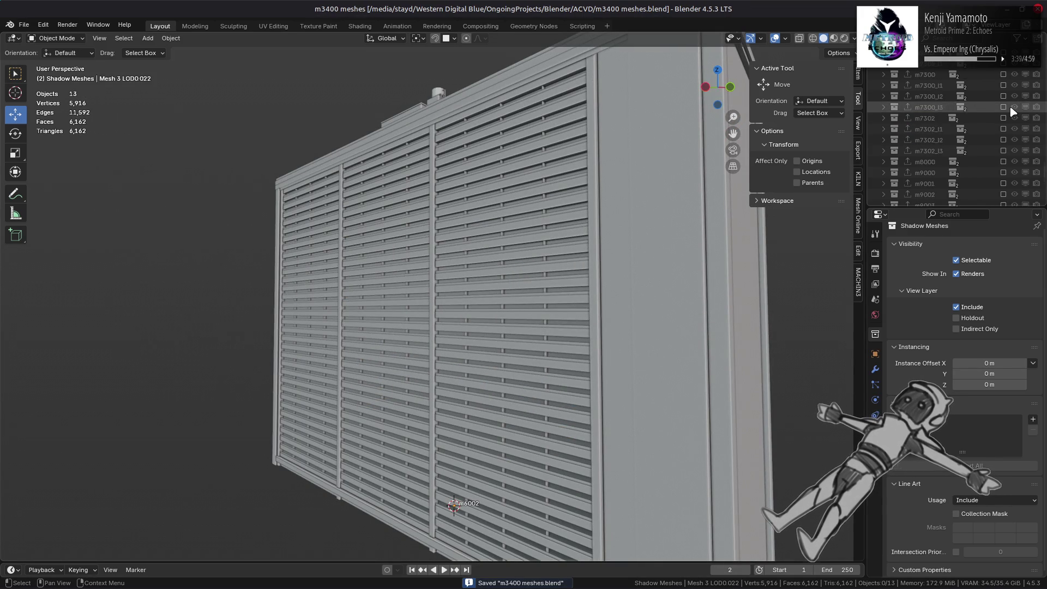
{"action": "scroll", "coordinate": [987, 117], "scroll_direction": "up", "scroll_amount": 10}
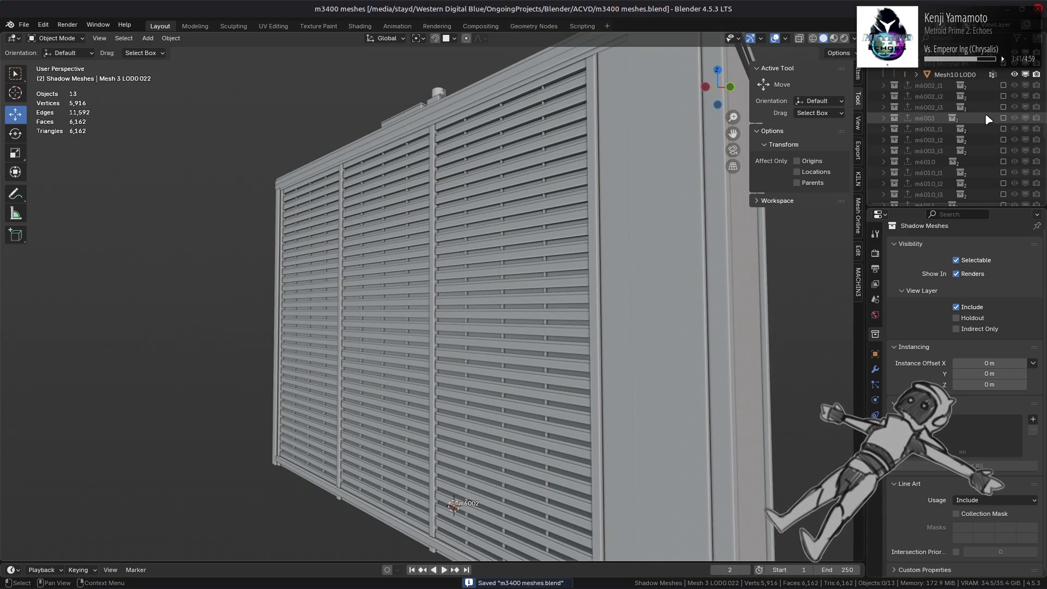
{"action": "scroll", "coordinate": [987, 119], "scroll_direction": "up", "scroll_amount": 9}
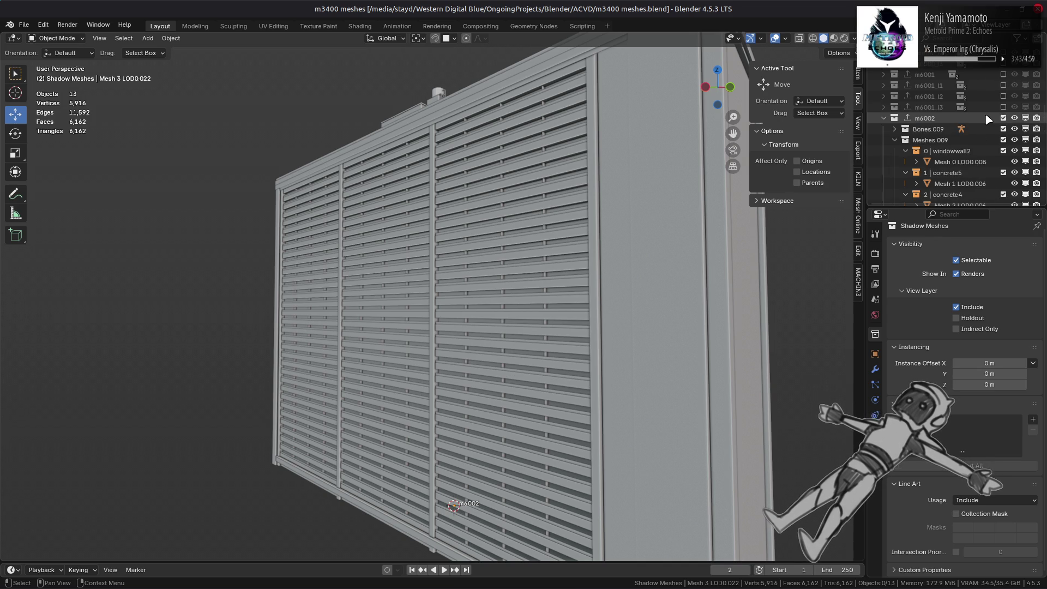
{"action": "middle_click_drag", "start_coordinate": [622, 164], "coordinate": [564, 167]}
Inspect the concrete end wall in Material Preview, then return to Solid shading with nothing selected
{"action": "left_click", "coordinate": [834, 39]}
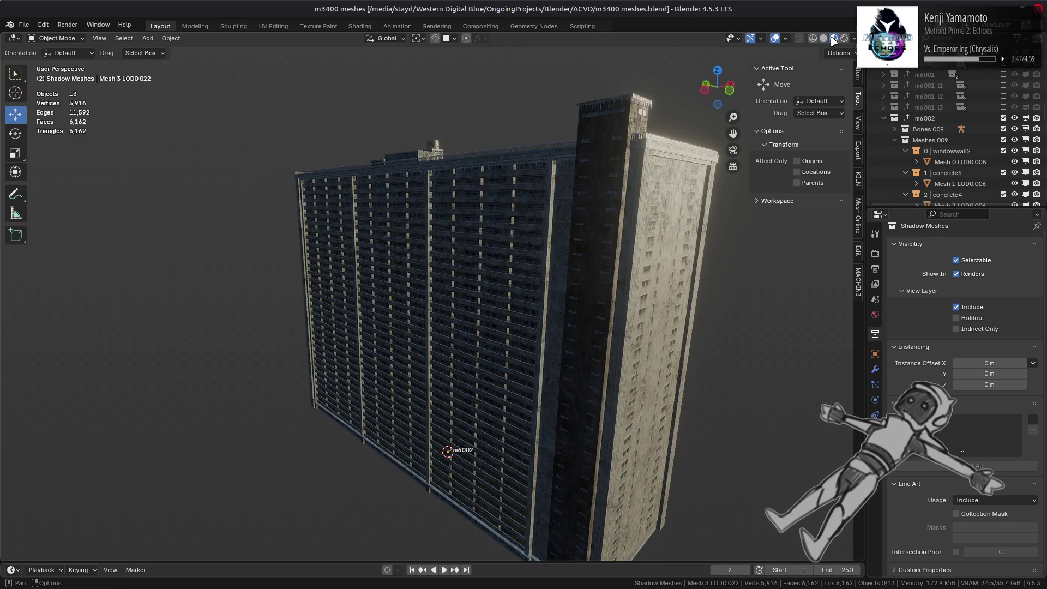
{"action": "mouse_move", "coordinate": [535, 226]}
{"action": "middle_mouse_down"}
{"action": "mouse_move", "coordinate": [522, 191]}
{"action": "mouse_move", "coordinate": [511, 242]}
{"action": "mouse_move", "coordinate": [525, 195]}
{"action": "middle_mouse_up"}
{"action": "scroll", "coordinate": [525, 195], "scroll_direction": "down", "scroll_amount": 3}
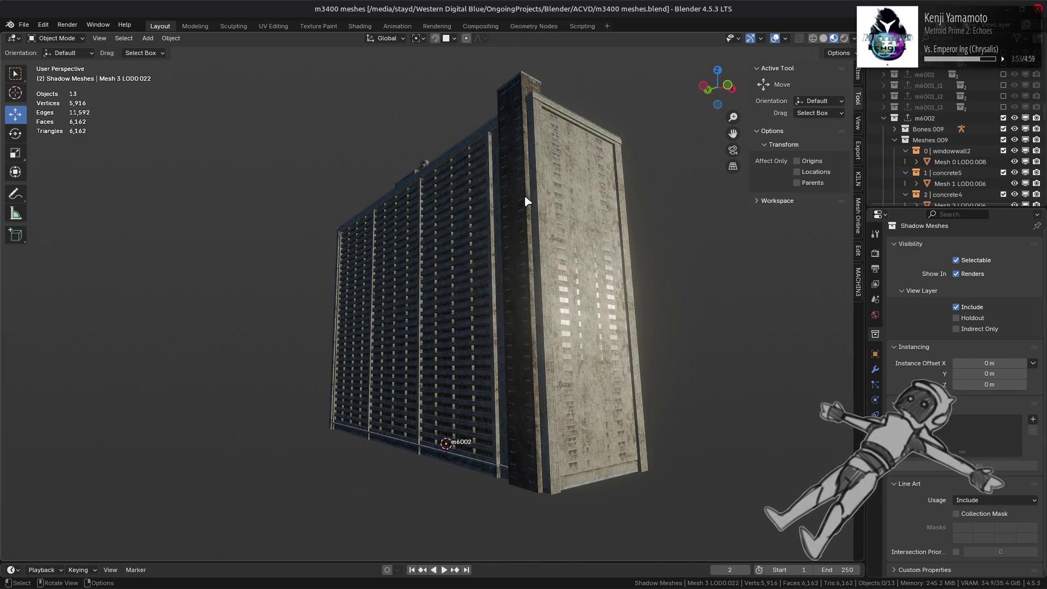
{"action": "left_click", "coordinate": [823, 38]}
{"action": "left_click", "coordinate": [553, 224]}
{"action": "key", "text": "alt+a"}
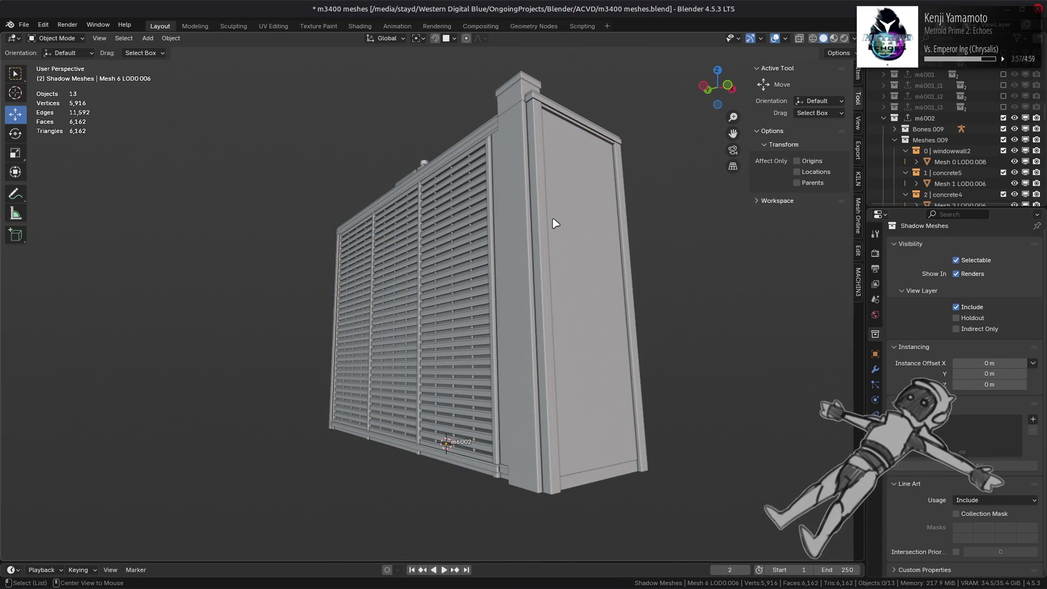
{"action": "scroll", "coordinate": [554, 224], "scroll_direction": "up", "scroll_amount": 5}
{"action": "scroll", "coordinate": [554, 224], "scroll_direction": "down", "scroll_amount": 2}
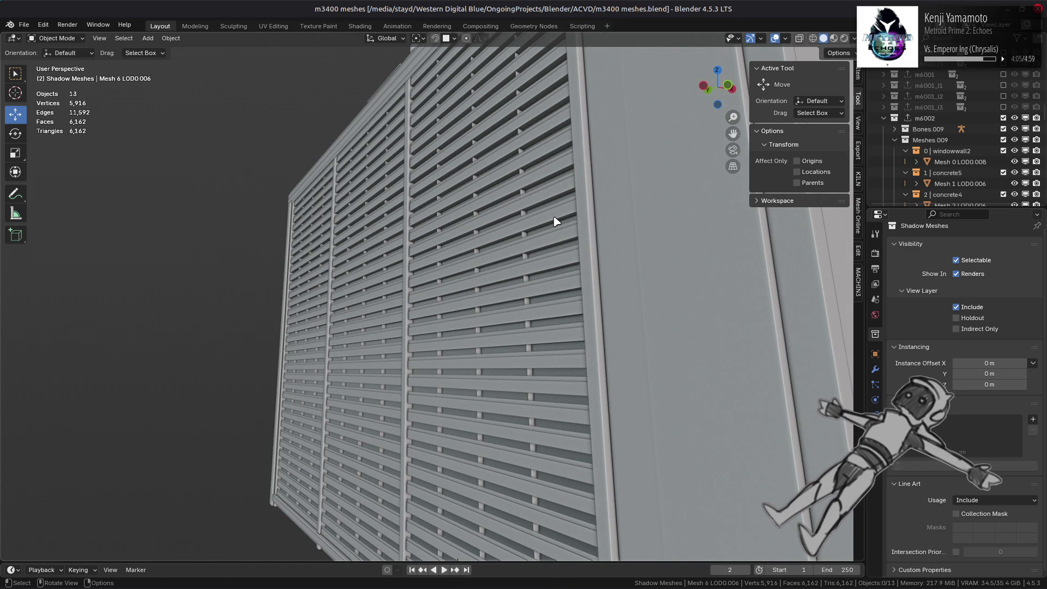
Turn off Cavity in the viewport shading options
{"action": "scroll", "coordinate": [555, 222], "scroll_direction": "down", "scroll_amount": 5}
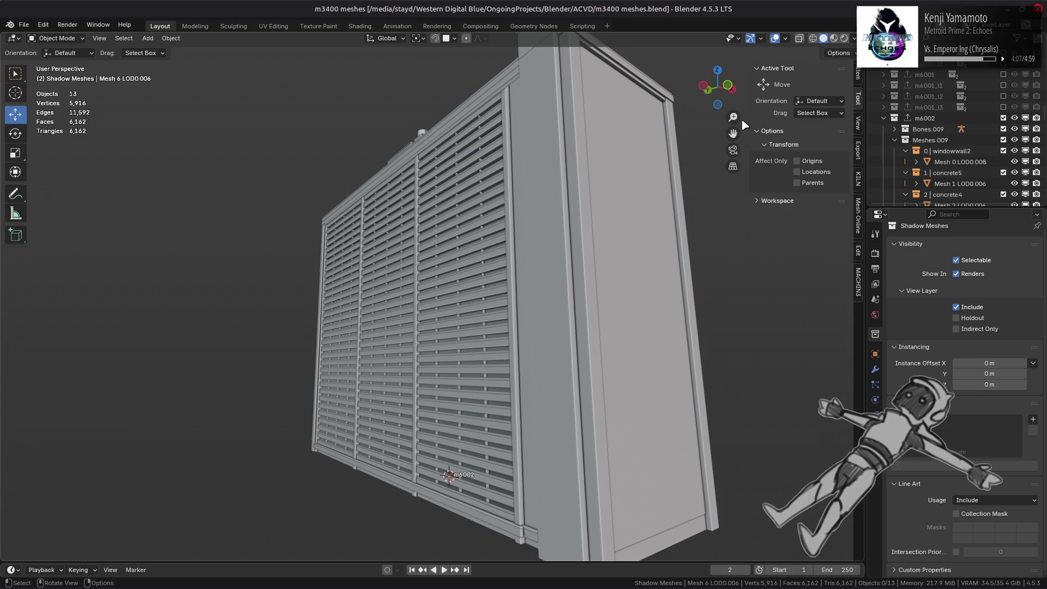
{"action": "left_click", "coordinate": [854, 39]}
{"action": "left_click", "coordinate": [804, 358]}
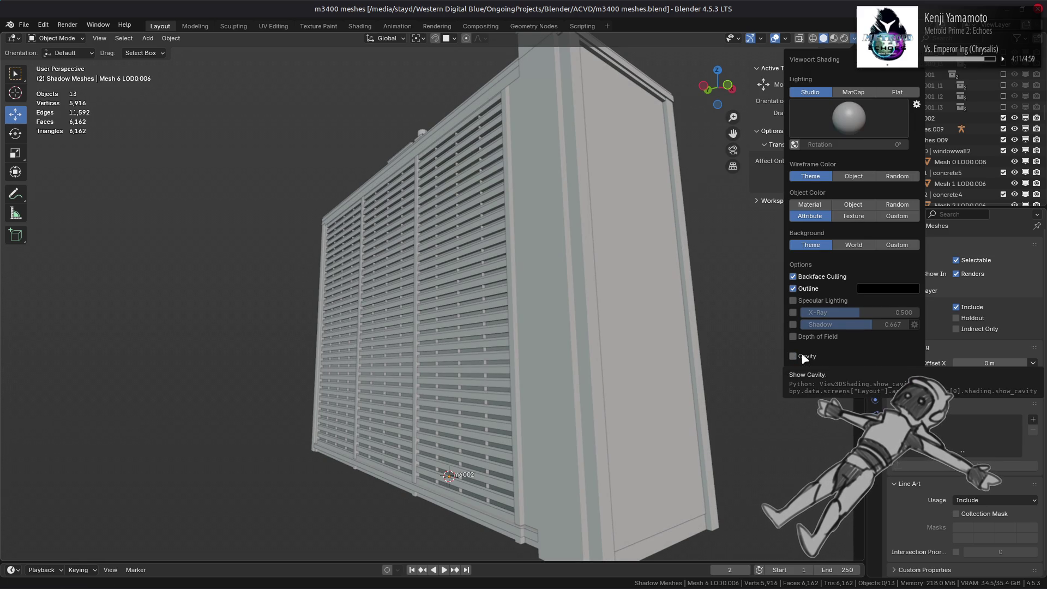
Hide louvre mesh Mesh 3 LOD0.022 and select window-wall mesh Mesh 0 LOD0.008 behind it
{"action": "left_click", "coordinate": [500, 453]}
{"action": "left_click", "coordinate": [502, 447]}
{"action": "left_click", "coordinate": [503, 445]}
{"action": "key", "text": "h"}
{"action": "left_click", "coordinate": [502, 441]}
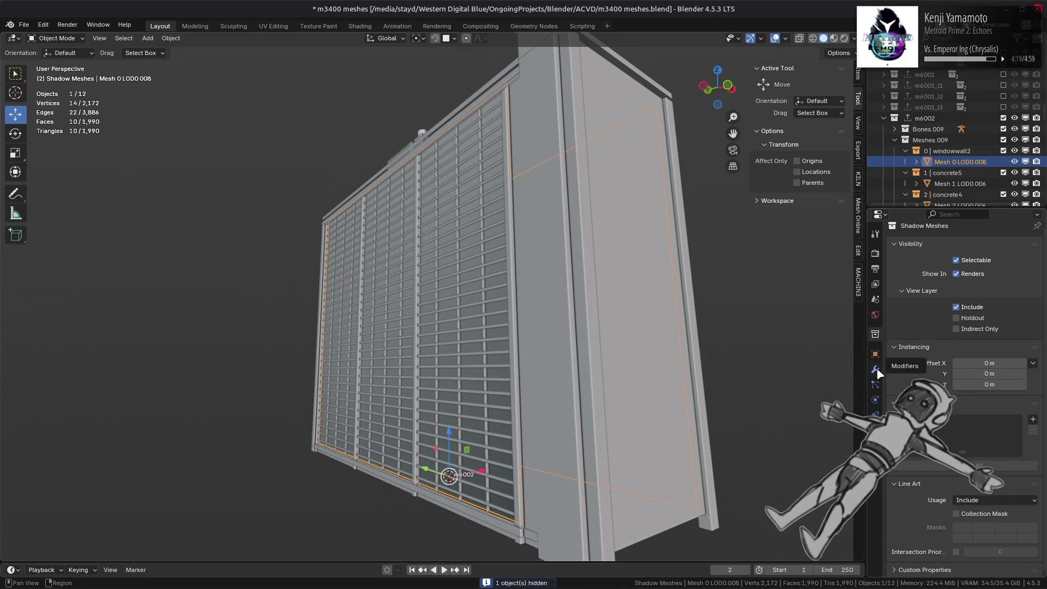
Add a Weighted Normal modifier to Mesh 0 LOD0.008 with Corner Angle weighting
{"action": "key", "text": "Tab"}
{"action": "key", "text": "Tab"}
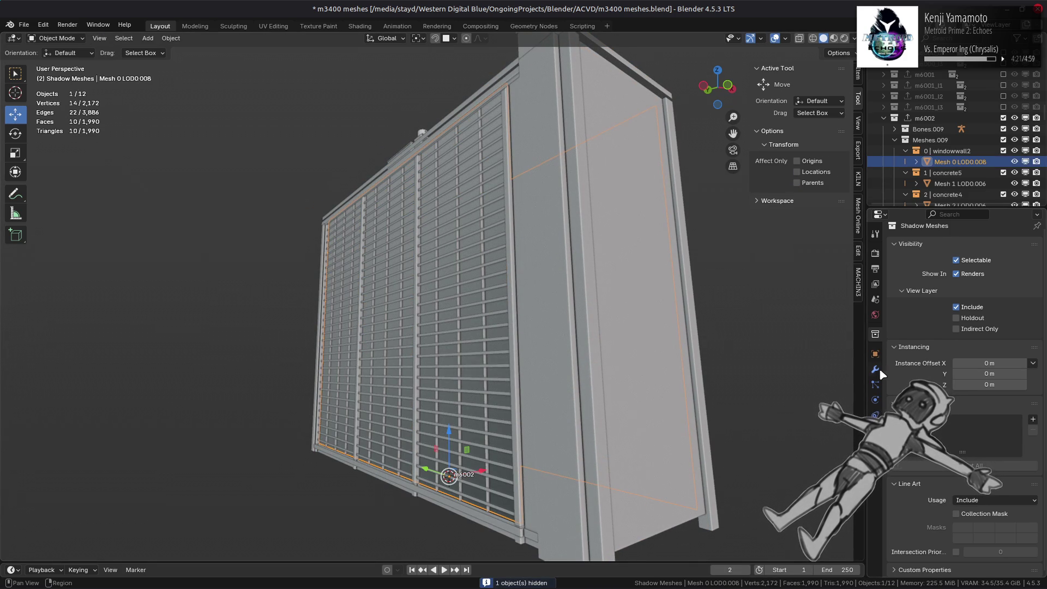
{"action": "left_click", "coordinate": [876, 369]}
{"action": "left_click", "coordinate": [936, 251]}
{"action": "mouse_move", "coordinate": [894, 313]}
{"action": "left_click", "coordinate": [808, 325]}
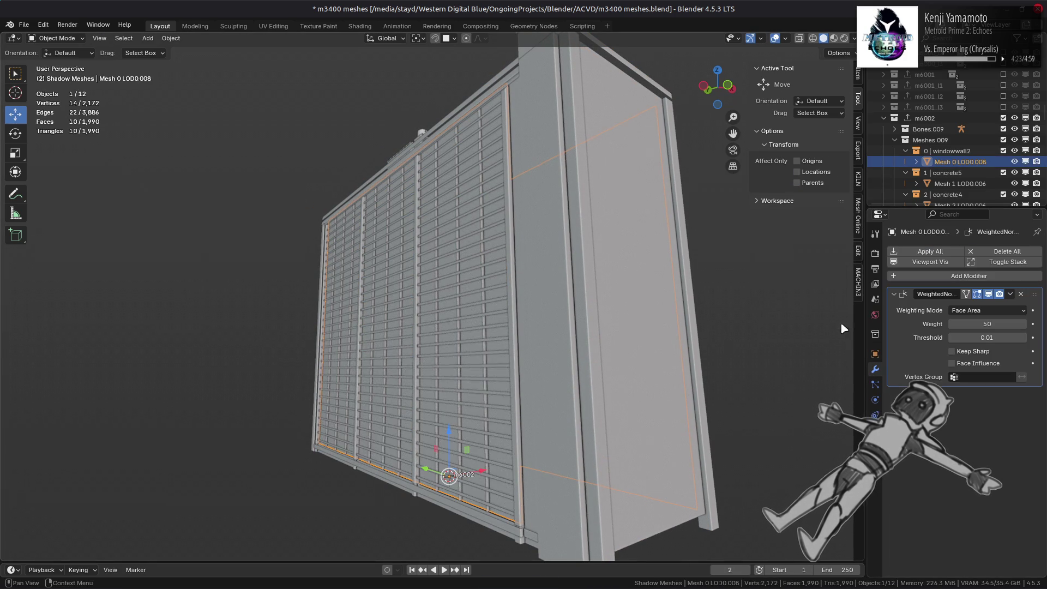
{"action": "left_click", "coordinate": [976, 310]}
{"action": "left_click", "coordinate": [981, 335]}
Unhide the louvre mesh, reselect Mesh 0 LOD0.008, and apply its Weighted Normal modifier
{"action": "key", "text": "a"}
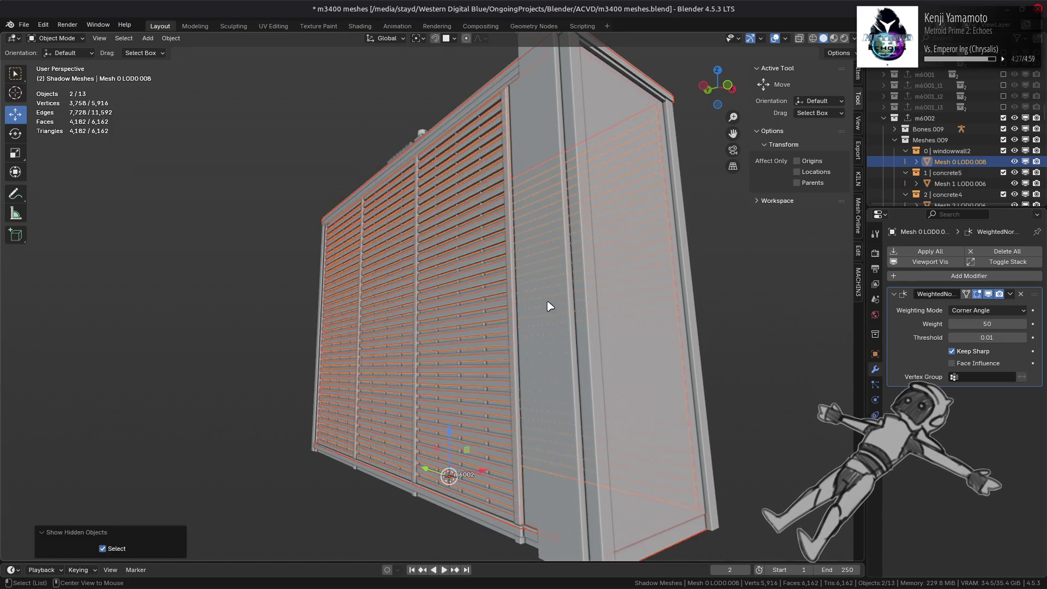
{"action": "key", "text": "alt+a"}
{"action": "left_click", "coordinate": [960, 161]}
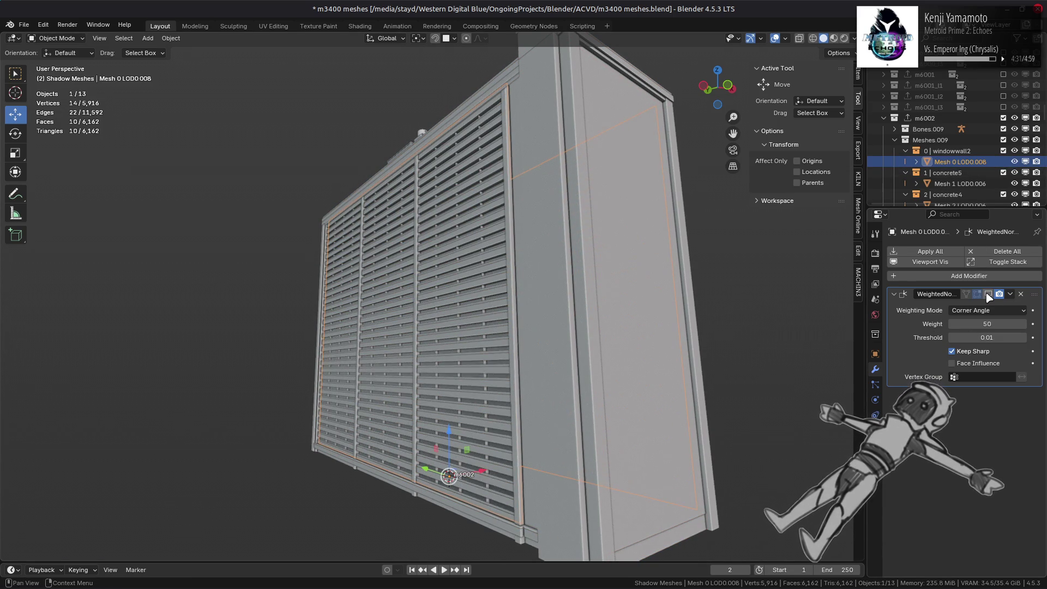
{"action": "left_click", "coordinate": [1011, 294]}
{"action": "left_click", "coordinate": [993, 304]}
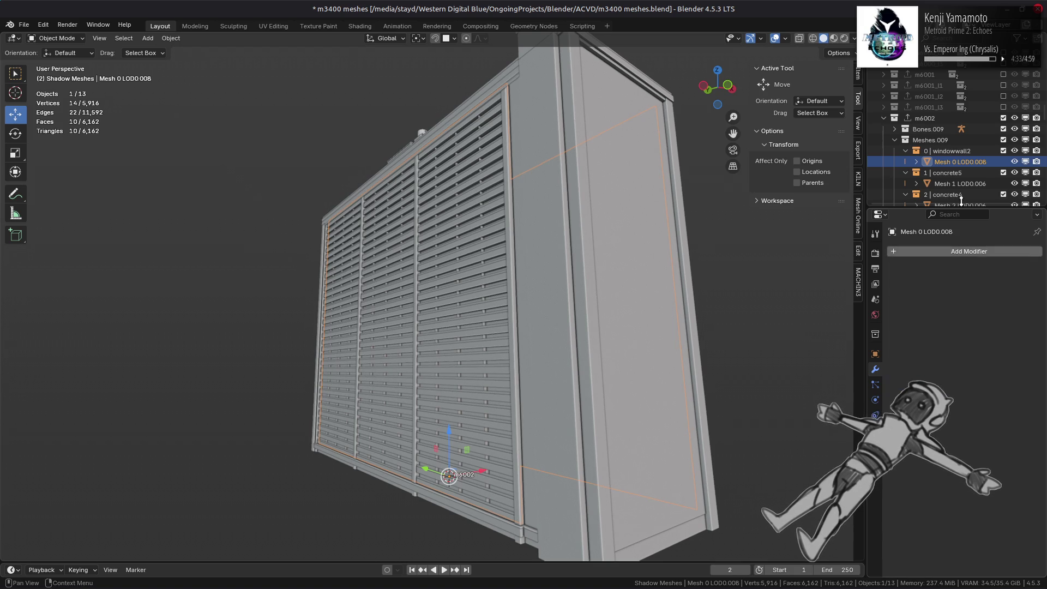
{"action": "left_click", "coordinate": [961, 185]}
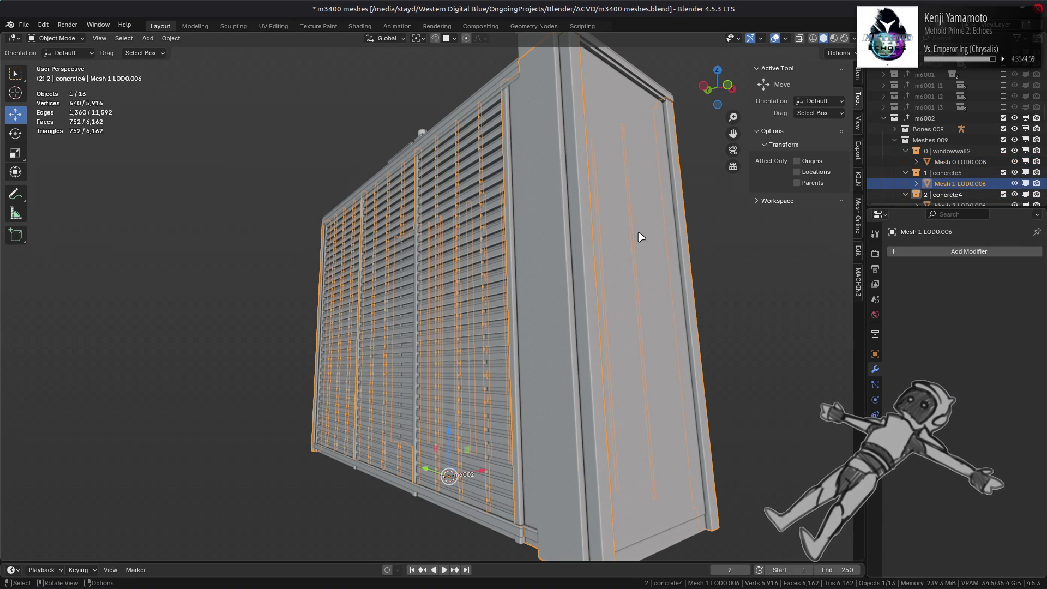
Try a Weighted Normal modifier on the concrete5 mesh, keeping Face Area, then discard it
{"action": "middle_click_drag", "start_coordinate": [567, 278], "coordinate": [581, 324]}
{"action": "left_click", "coordinate": [933, 251]}
{"action": "mouse_move", "coordinate": [889, 252]}
{"action": "left_click", "coordinate": [807, 261]}
{"action": "left_click", "coordinate": [979, 352]}
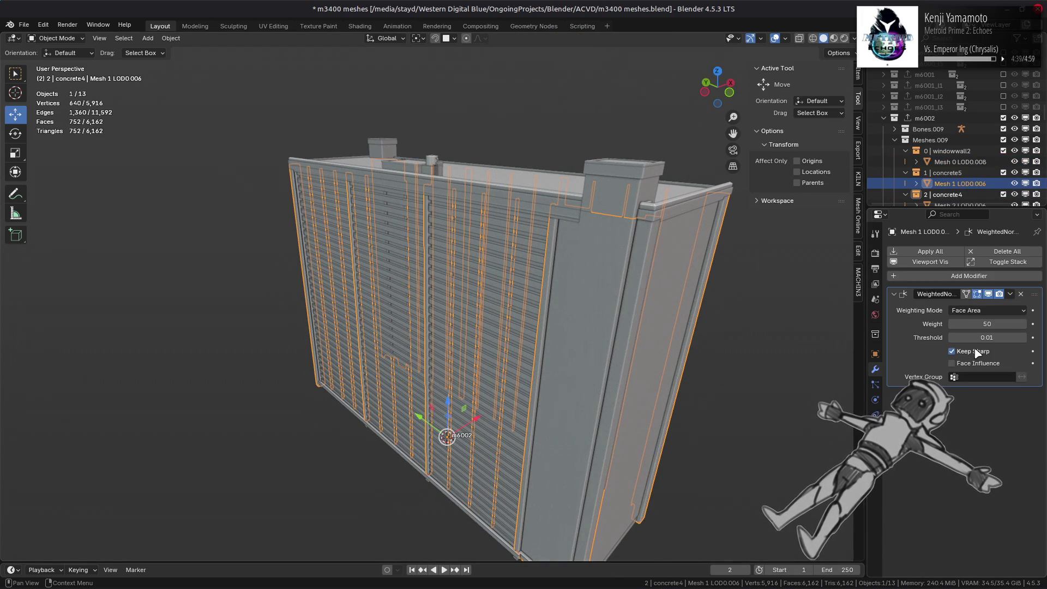
{"action": "left_click", "coordinate": [980, 318]}
{"action": "left_click", "coordinate": [980, 322]}
{"action": "left_click", "coordinate": [1011, 294]}
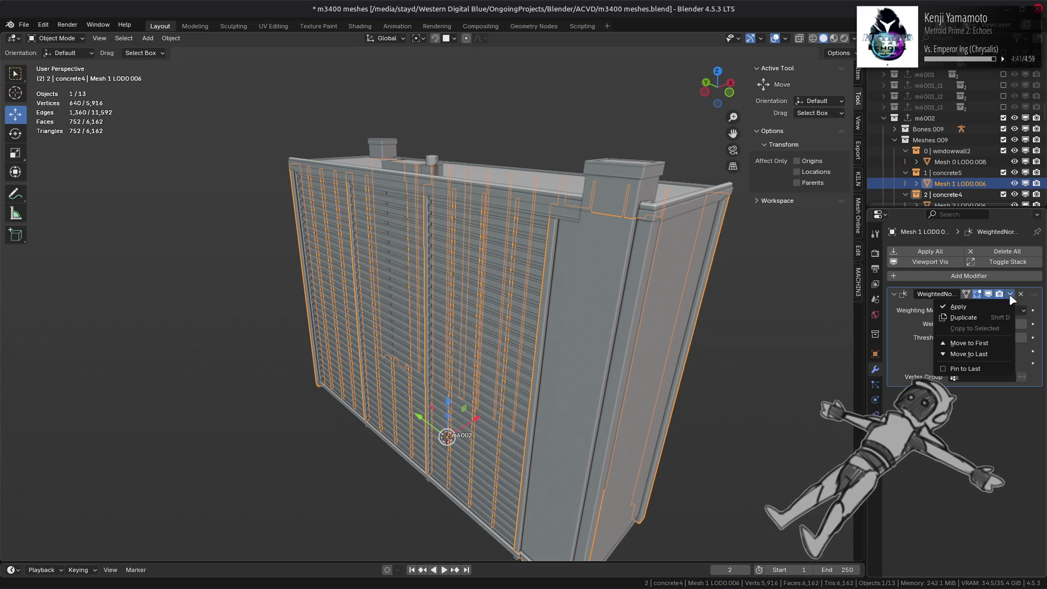
{"action": "left_click", "coordinate": [1021, 294]}
{"action": "scroll", "coordinate": [960, 164], "scroll_direction": "down", "scroll_amount": 2}
Apply a Corner Angle, Keep Sharp Weighted Normal modifier to concrete4 mesh Mesh 2 LOD0.006
{"action": "left_click", "coordinate": [960, 162]}
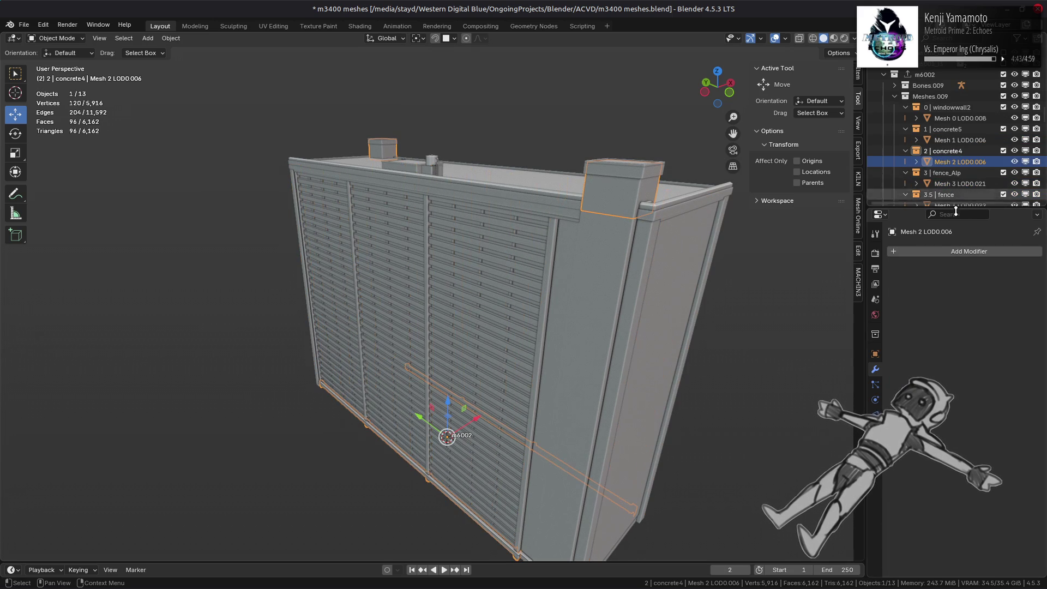
{"action": "left_click", "coordinate": [952, 254]}
{"action": "mouse_move", "coordinate": [951, 255]}
{"action": "left_click", "coordinate": [823, 260]}
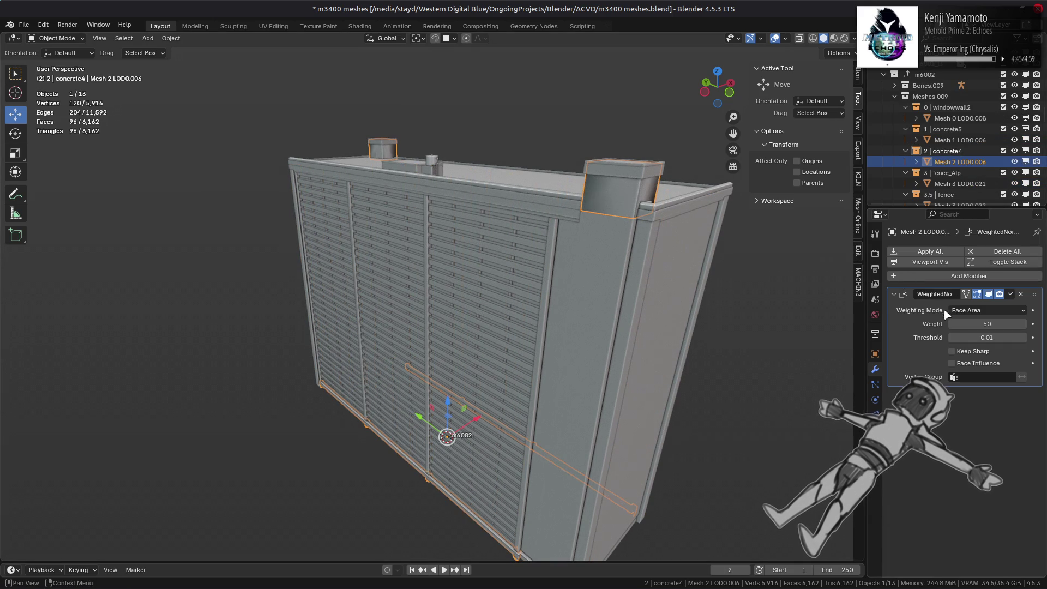
{"action": "left_click", "coordinate": [972, 308]}
{"action": "left_click", "coordinate": [976, 336]}
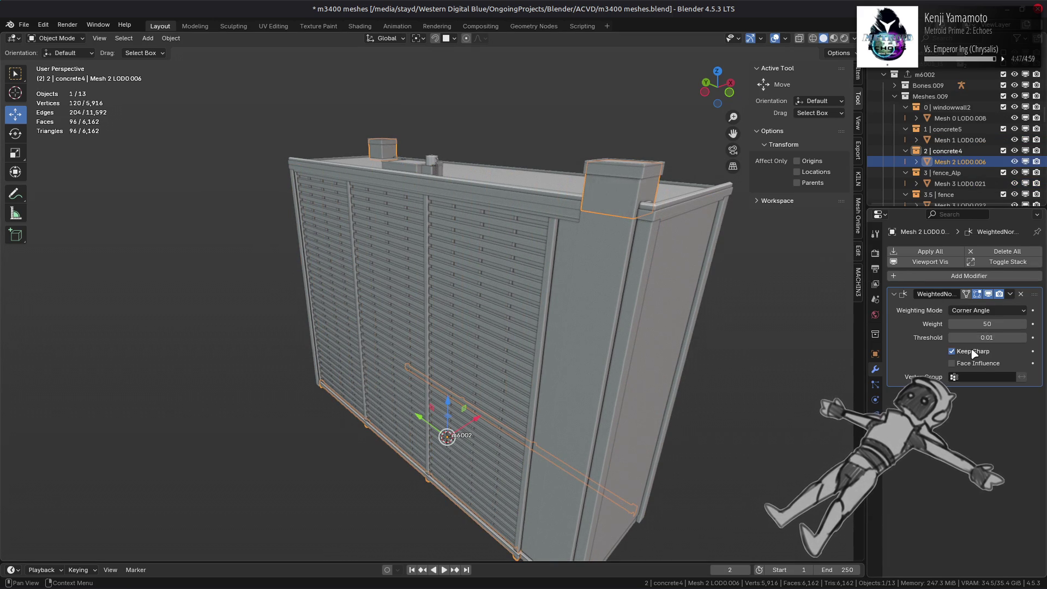
{"action": "left_click", "coordinate": [1010, 294]}
{"action": "left_click", "coordinate": [1010, 308]}
{"action": "left_click", "coordinate": [954, 184]}
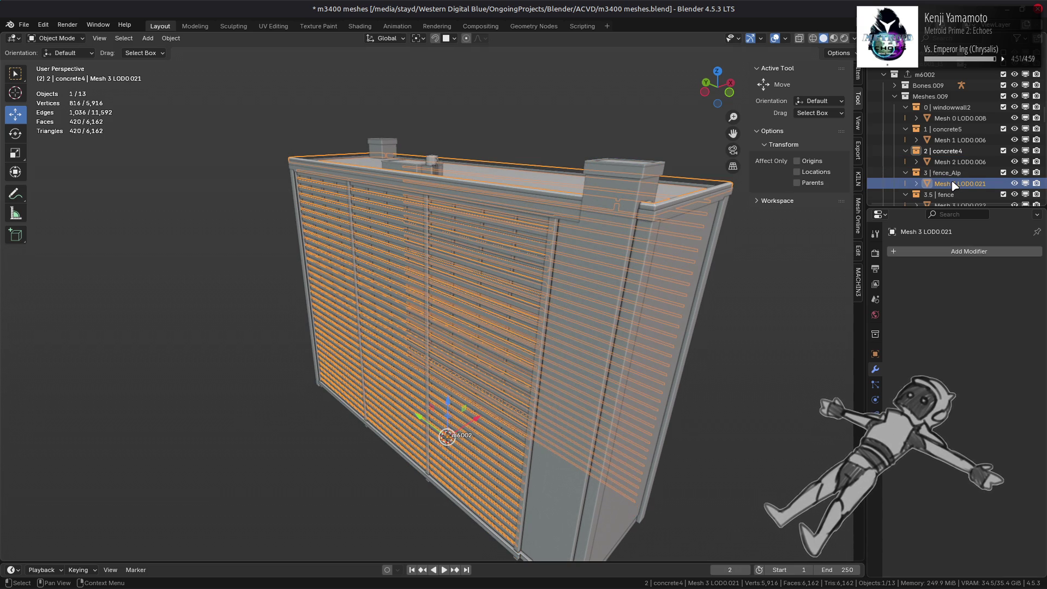
Add the fence and floor1 meshes to the selection
{"action": "scroll", "coordinate": [954, 185], "scroll_direction": "down", "scroll_amount": 1}
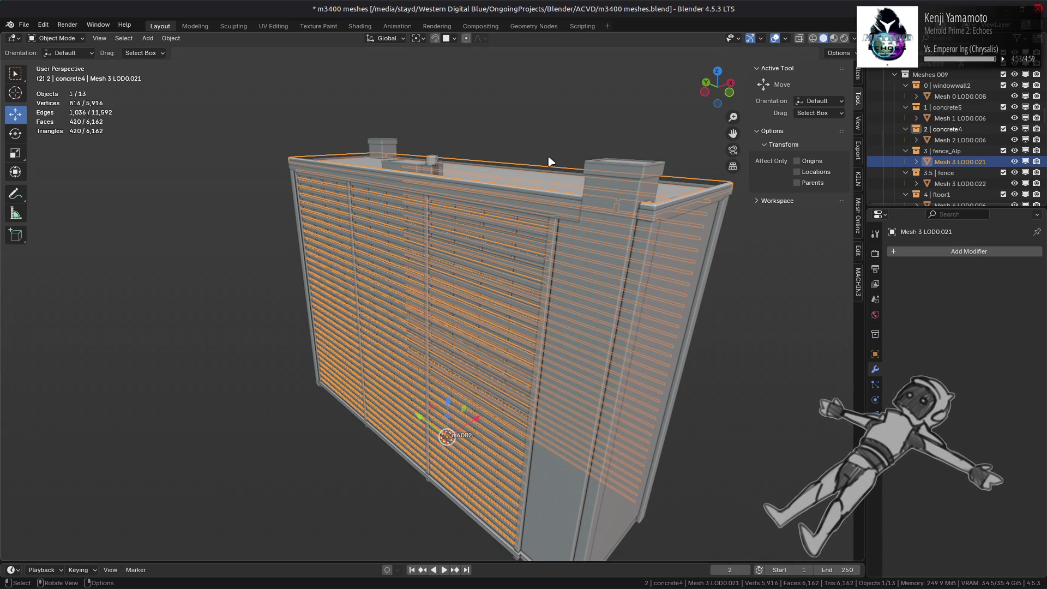
{"action": "middle_click_drag", "start_coordinate": [643, 170], "coordinate": [552, 192]}
{"action": "scroll", "coordinate": [548, 210], "scroll_direction": "up", "scroll_amount": 4}
{"action": "scroll", "coordinate": [657, 188], "scroll_direction": "up", "scroll_amount": 2}
{"action": "scroll", "coordinate": [660, 185], "scroll_direction": "down", "scroll_amount": 5}
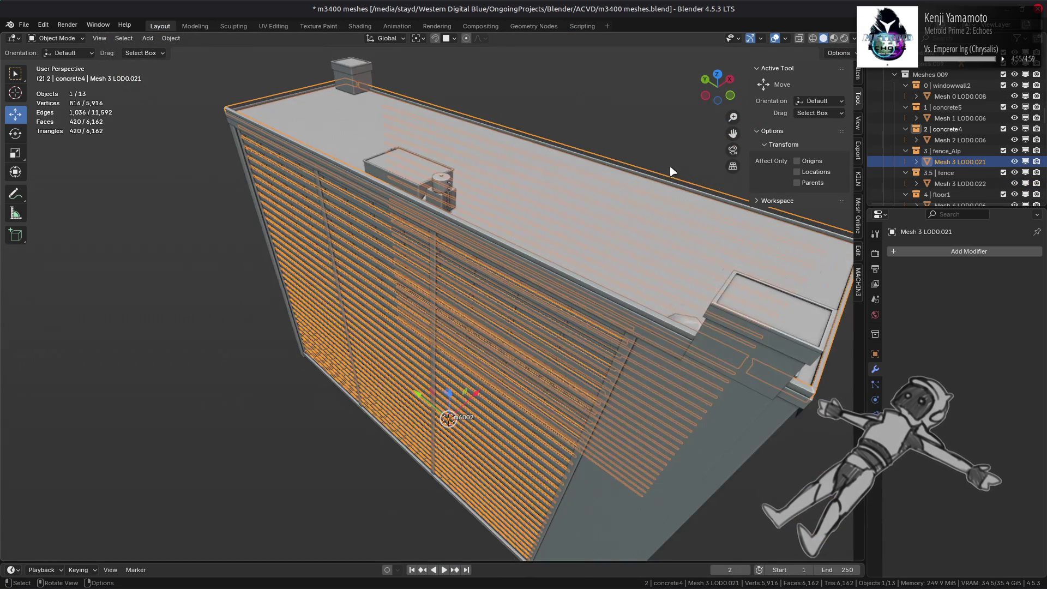
{"action": "middle_click_drag", "start_coordinate": [671, 171], "coordinate": [704, 163]}
{"action": "left_click", "coordinate": [962, 185], "text": "ctrl"}
{"action": "scroll", "coordinate": [962, 184], "scroll_direction": "down", "scroll_amount": 1}
{"action": "left_click", "coordinate": [959, 185], "text": "ctrl"}
Add the icicle1, concrete3 and concrete2 meshes, restoring the six-mesh selection after a misclick
{"action": "scroll", "coordinate": [952, 173], "scroll_direction": "down", "scroll_amount": 2}
{"action": "left_click", "coordinate": [952, 162], "text": "ctrl"}
{"action": "scroll", "coordinate": [950, 175], "scroll_direction": "down", "scroll_amount": 2}
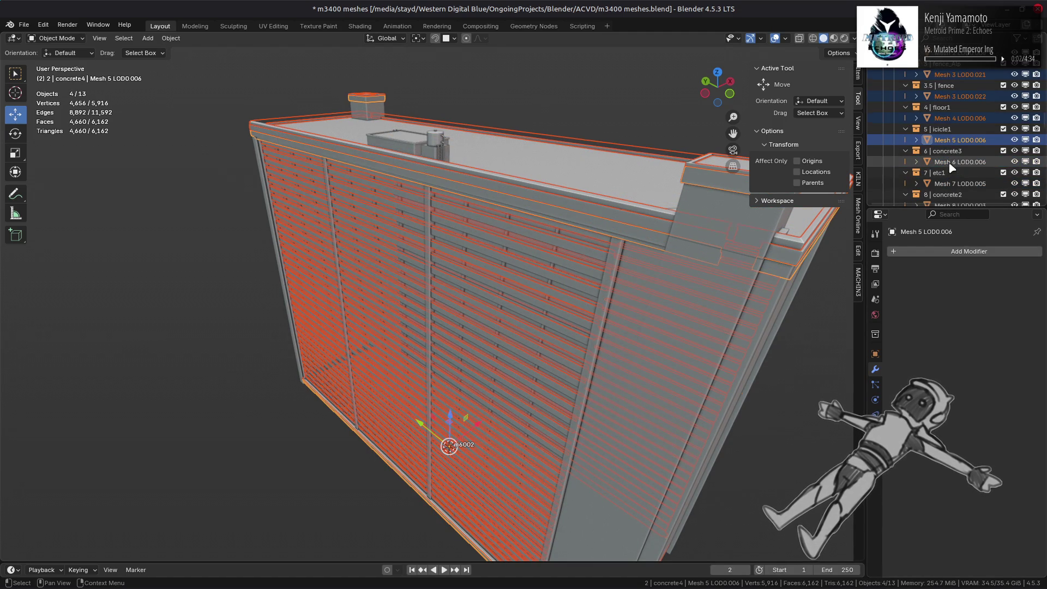
{"action": "left_click", "coordinate": [952, 162], "text": "ctrl"}
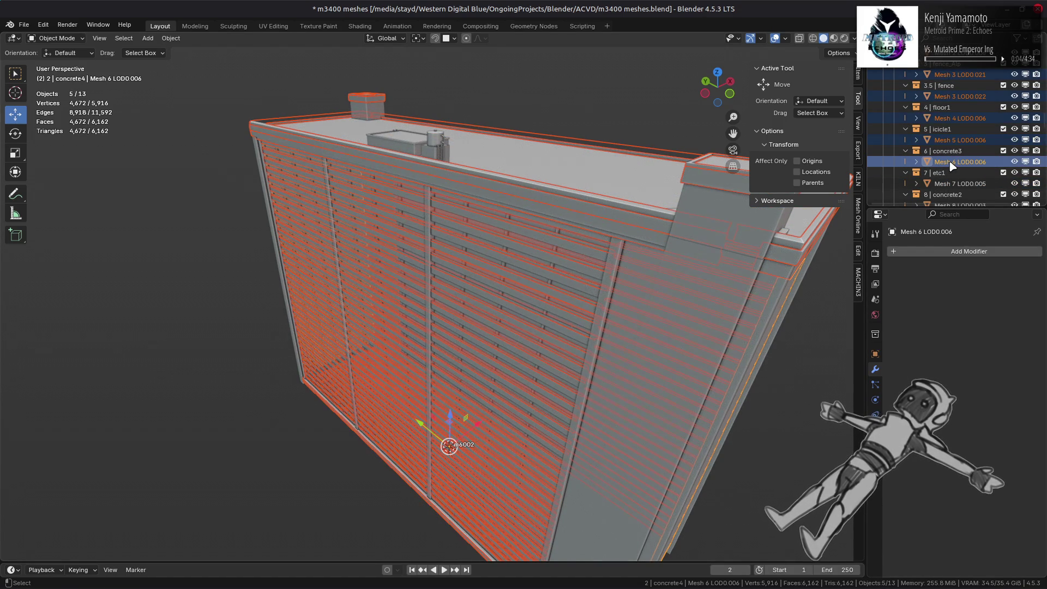
{"action": "scroll", "coordinate": [952, 164], "scroll_direction": "down", "scroll_amount": 2}
{"action": "left_click", "coordinate": [958, 184], "text": "ctrl"}
{"action": "scroll", "coordinate": [958, 185], "scroll_direction": "down", "scroll_amount": 4}
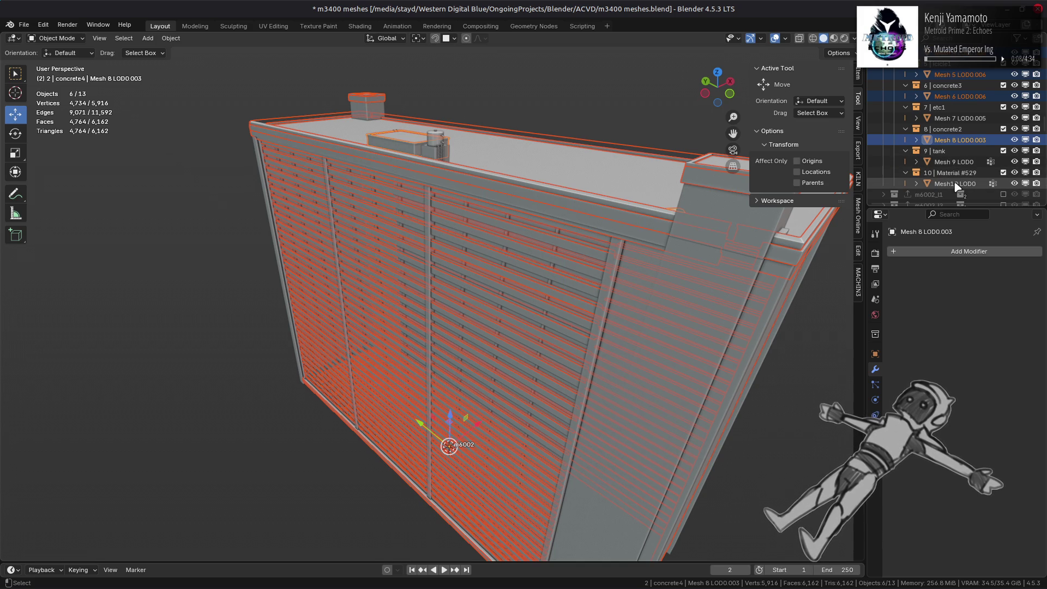
{"action": "left_click", "coordinate": [954, 184]}
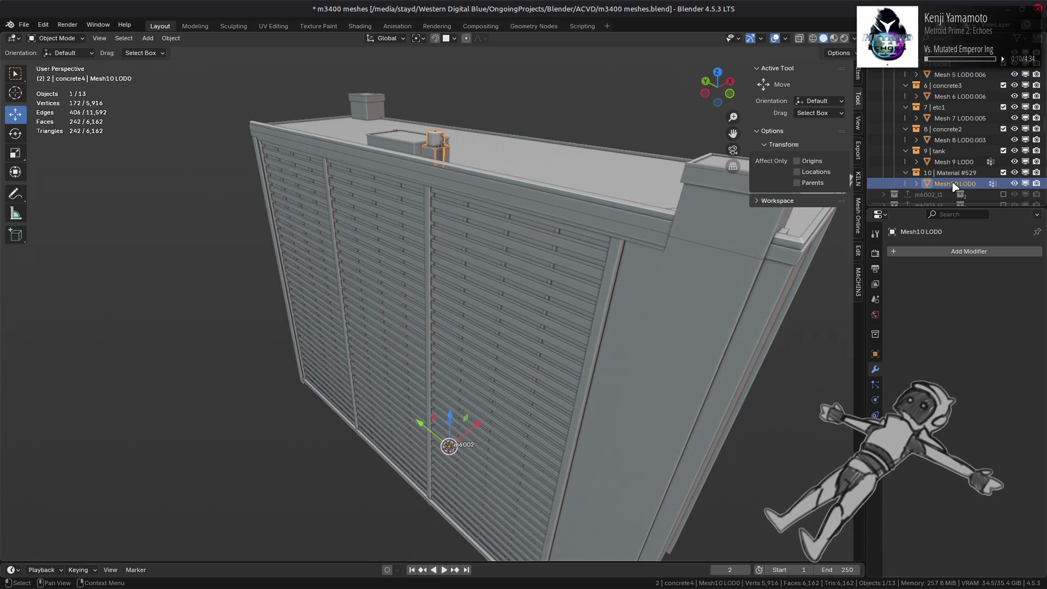
{"action": "key", "text": "ctrl+z"}
Copy a Corner Angle Weighted Normal modifier to all six selected meshes, apply it, deselect, and save
{"action": "left_click", "coordinate": [894, 252]}
{"action": "mouse_move", "coordinate": [886, 259]}
{"action": "left_click", "coordinate": [819, 262]}
{"action": "left_click", "coordinate": [977, 310]}
{"action": "left_click", "coordinate": [976, 330]}
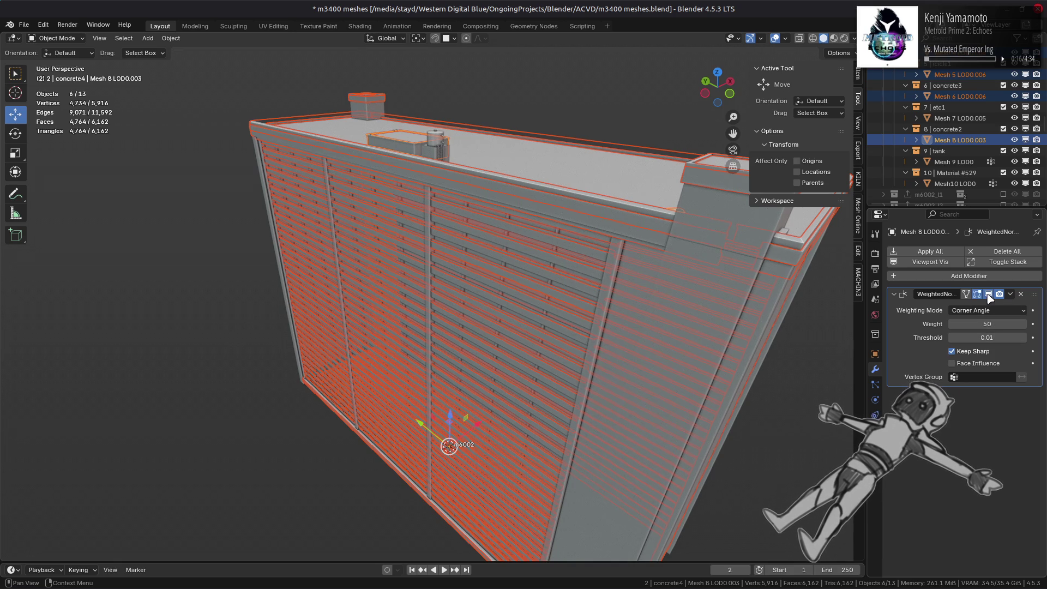
{"action": "left_click", "coordinate": [1010, 295]}
{"action": "left_click", "coordinate": [968, 330]}
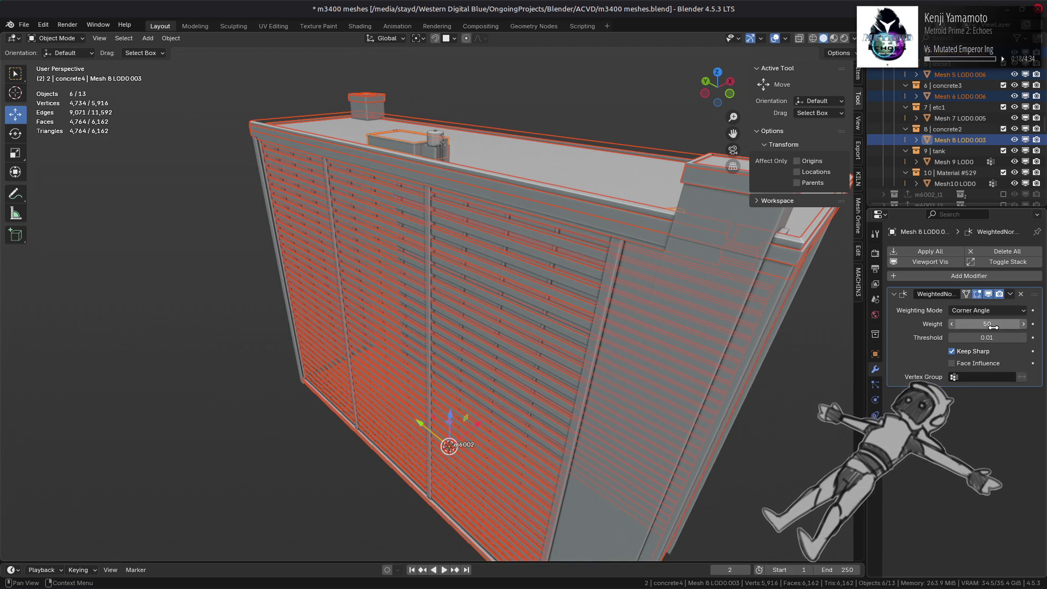
{"action": "left_click", "coordinate": [955, 256]}
{"action": "key", "text": "alt+a"}
{"action": "key", "text": "ctrl+s"}
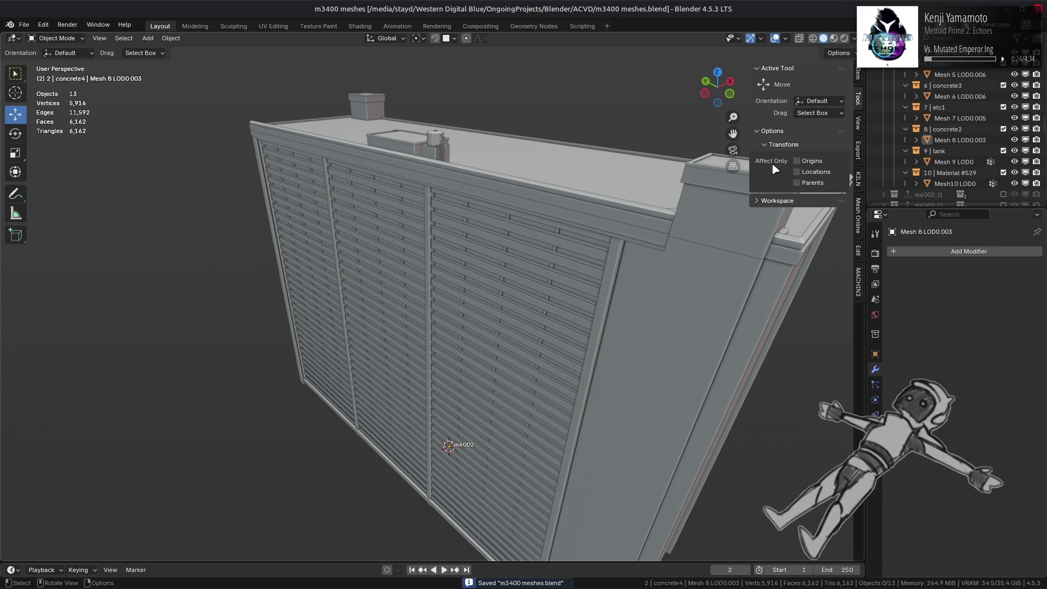
Export the m6002 collection as FLVER from its Collection properties and save m3400 meshes.blend
{"action": "scroll", "coordinate": [927, 120], "scroll_direction": "up", "scroll_amount": 8}
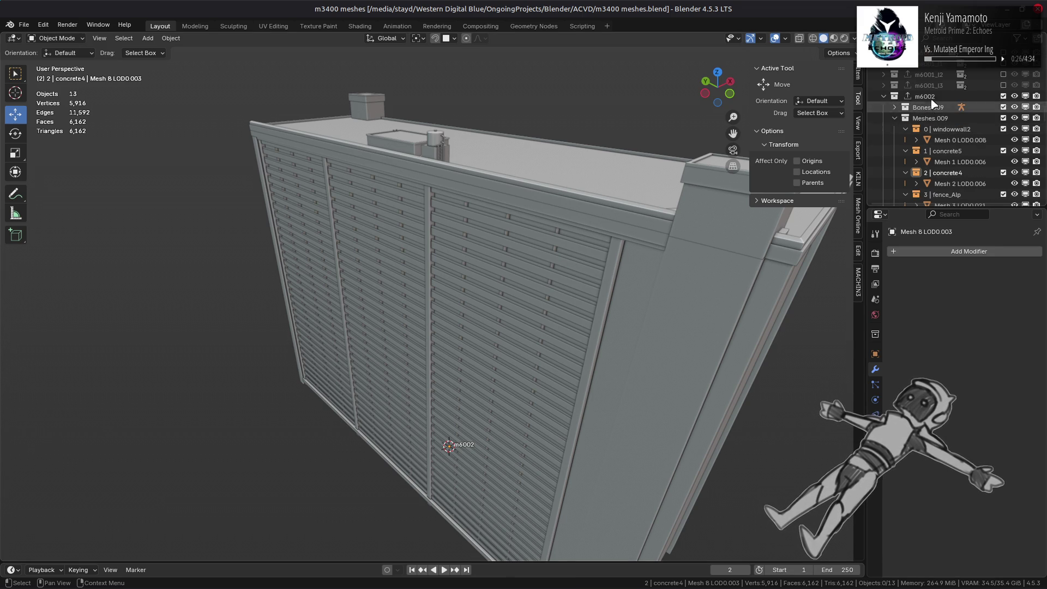
{"action": "left_click", "coordinate": [927, 96]}
{"action": "left_click", "coordinate": [875, 333]}
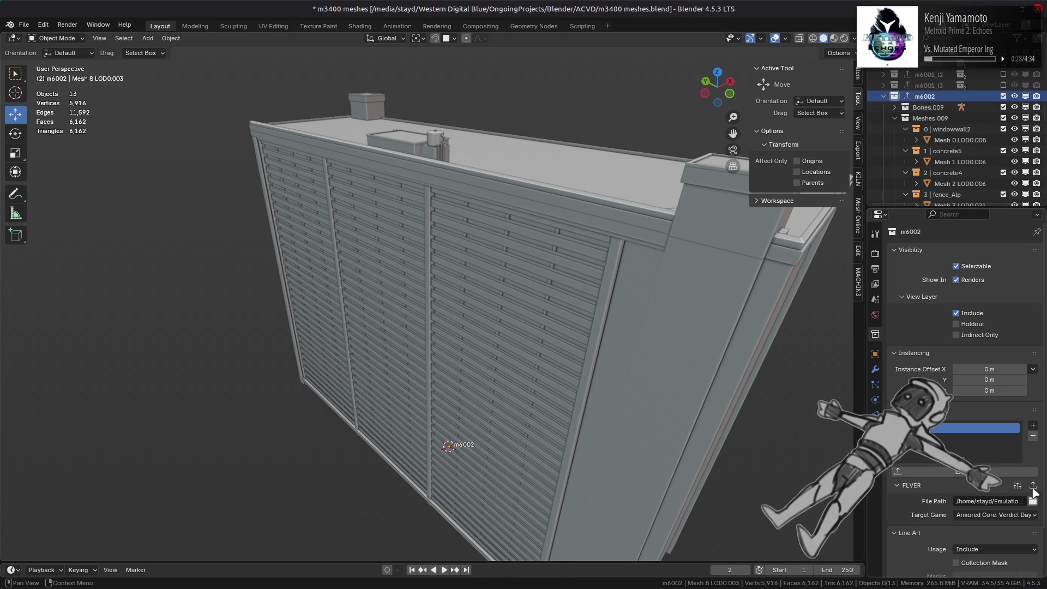
{"action": "left_click", "coordinate": [612, 319]}
{"action": "key", "text": "ctrl+s"}
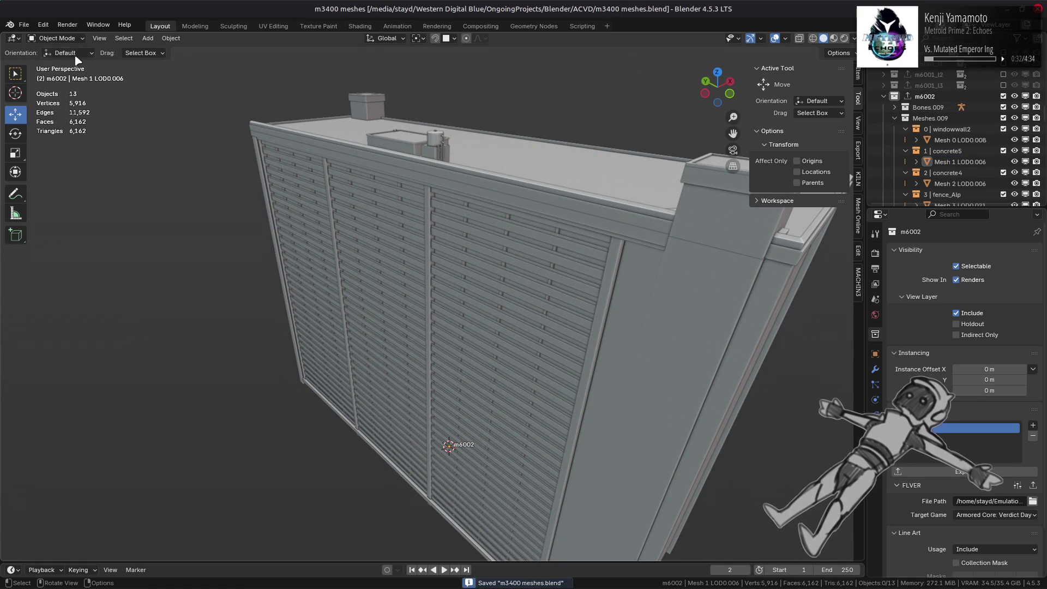
{"action": "key", "text": "alt+Tab"}
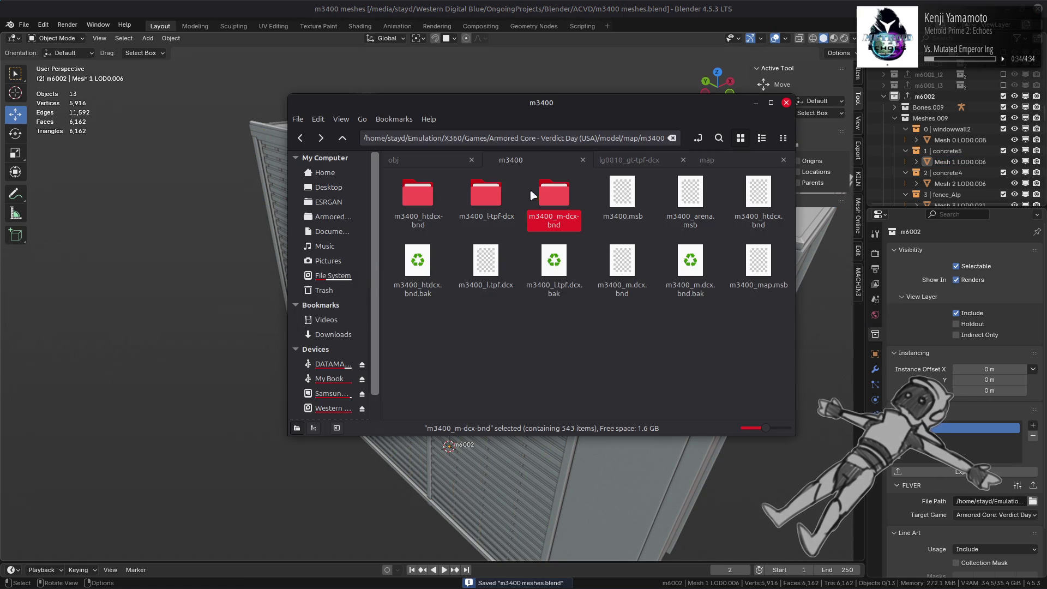
Repack the m3400_m-dcx-bnd folder into its archive using YabberExtended
{"action": "right_click", "coordinate": [546, 192]}
{"action": "mouse_move", "coordinate": [578, 246]}
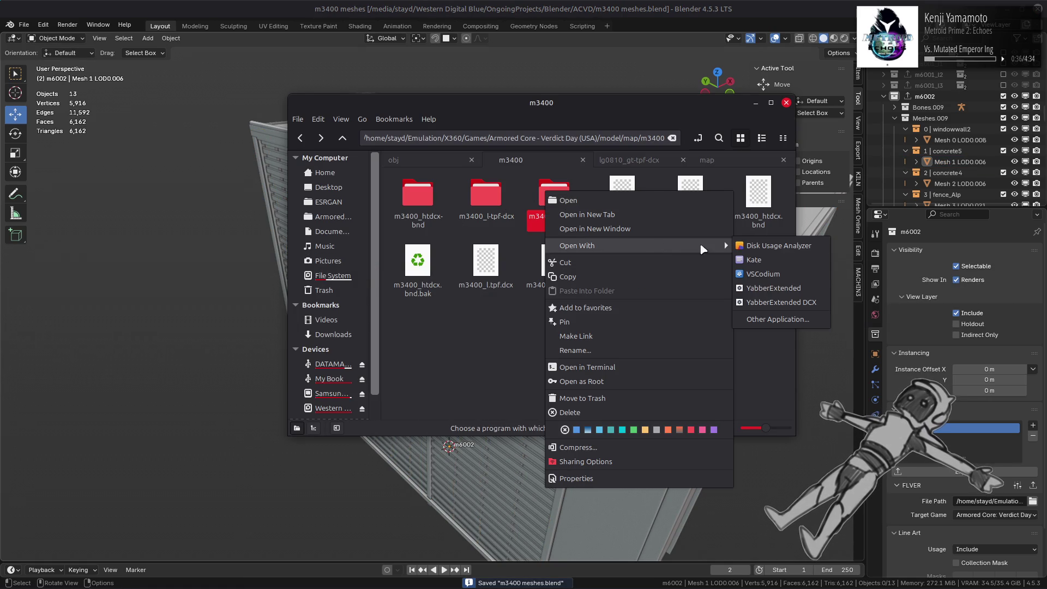
{"action": "left_click", "coordinate": [757, 282]}
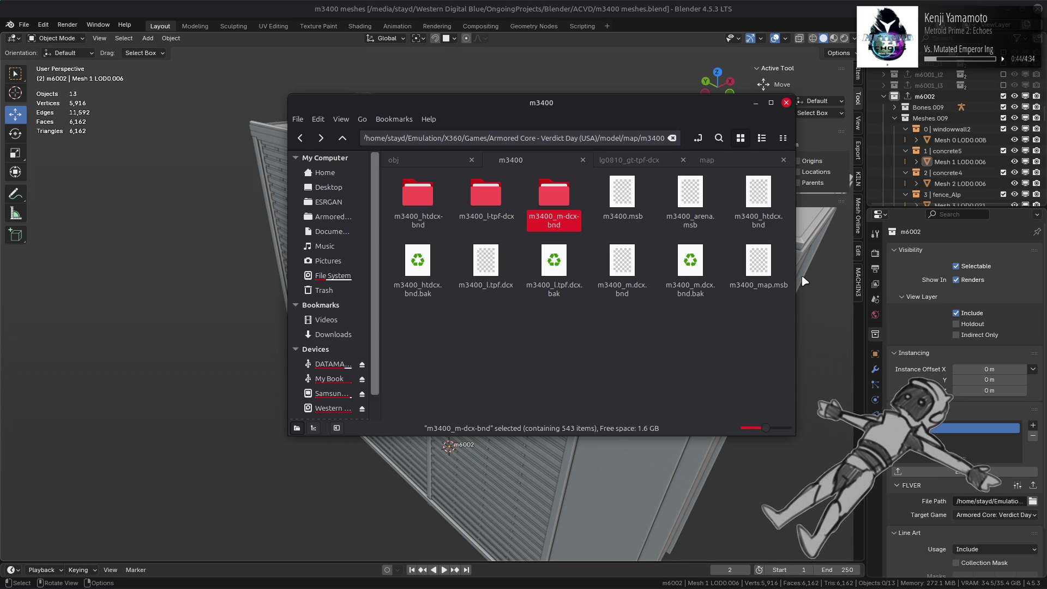
{"action": "mouse_move", "coordinate": [852, 581]}
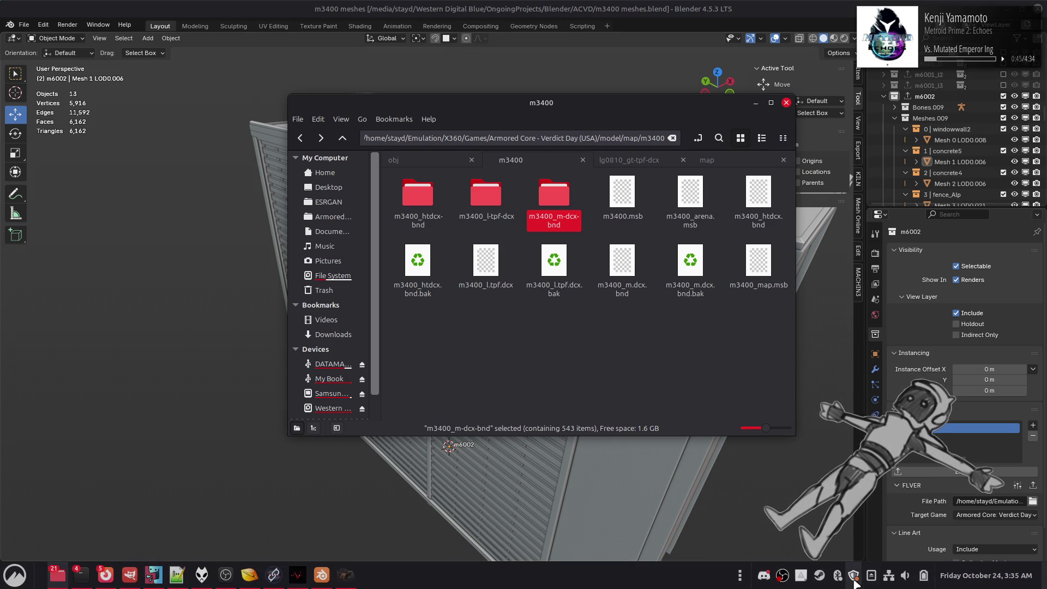
{"action": "right_click", "coordinate": [818, 577]}
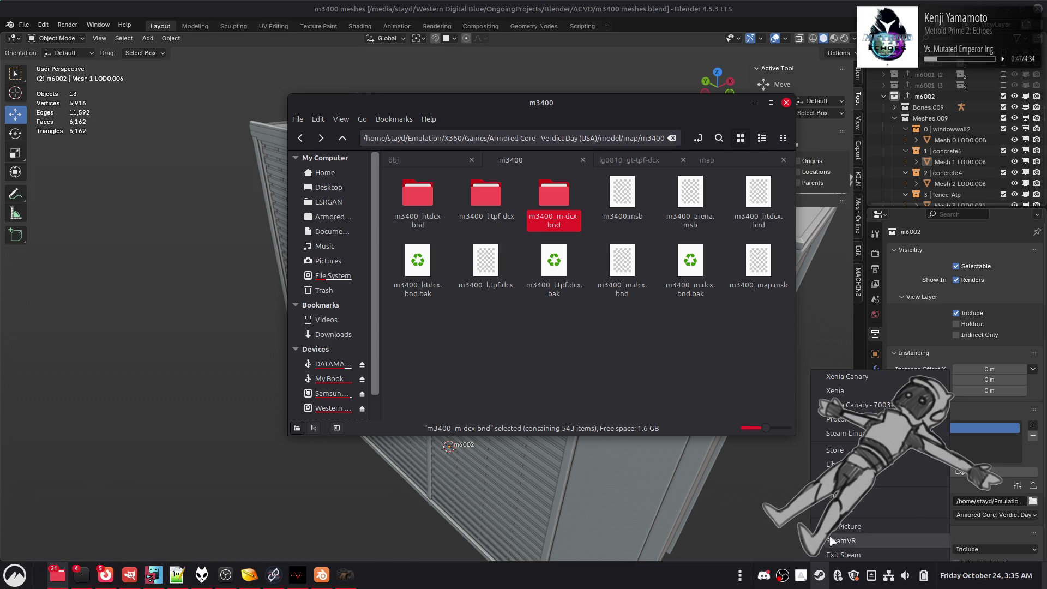
{"action": "left_click", "coordinate": [845, 454]}
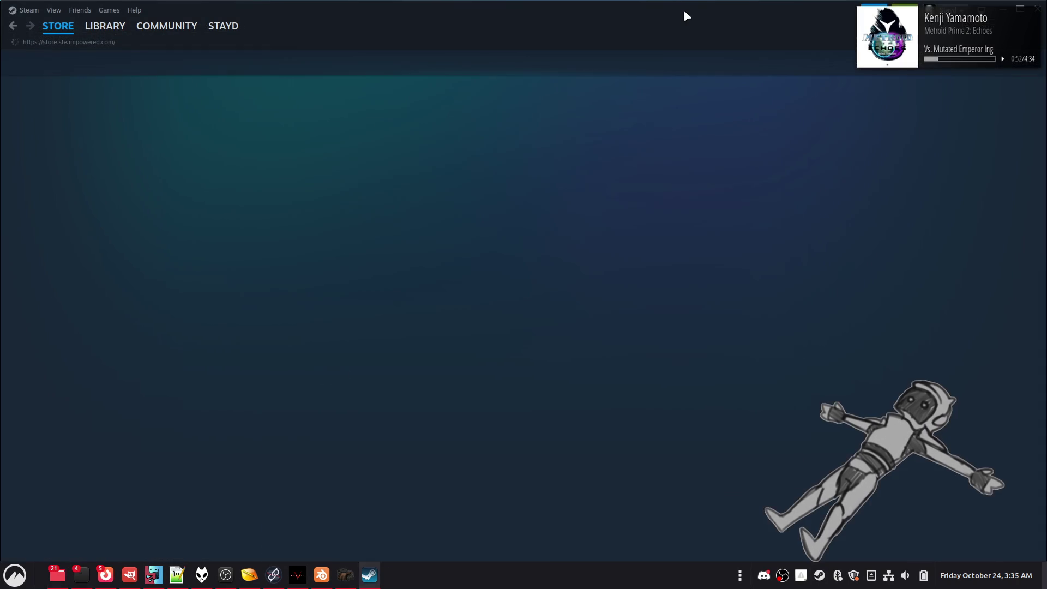
{"action": "key", "text": "alt+F4"}
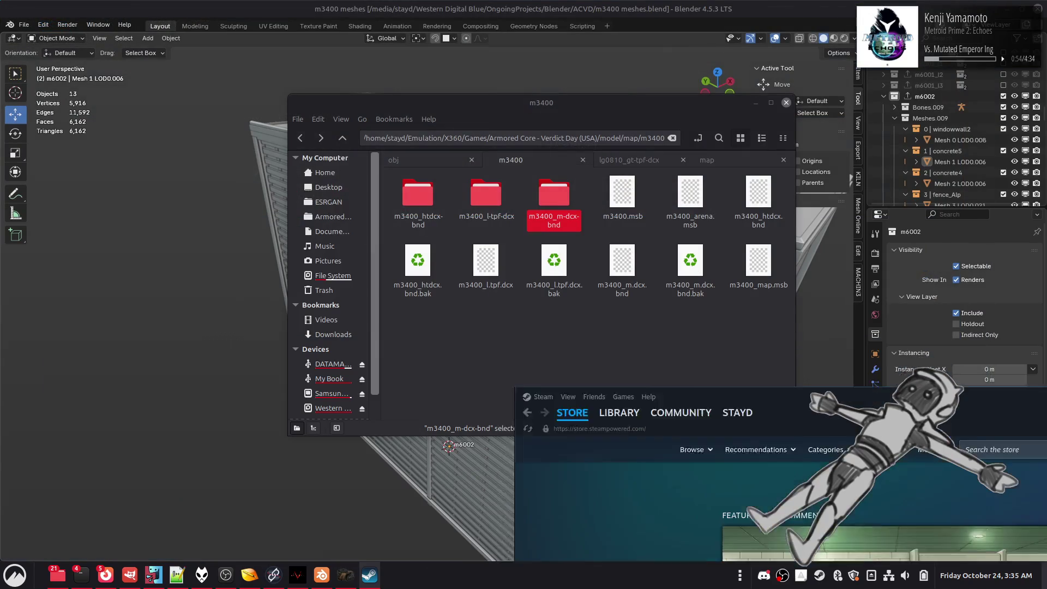
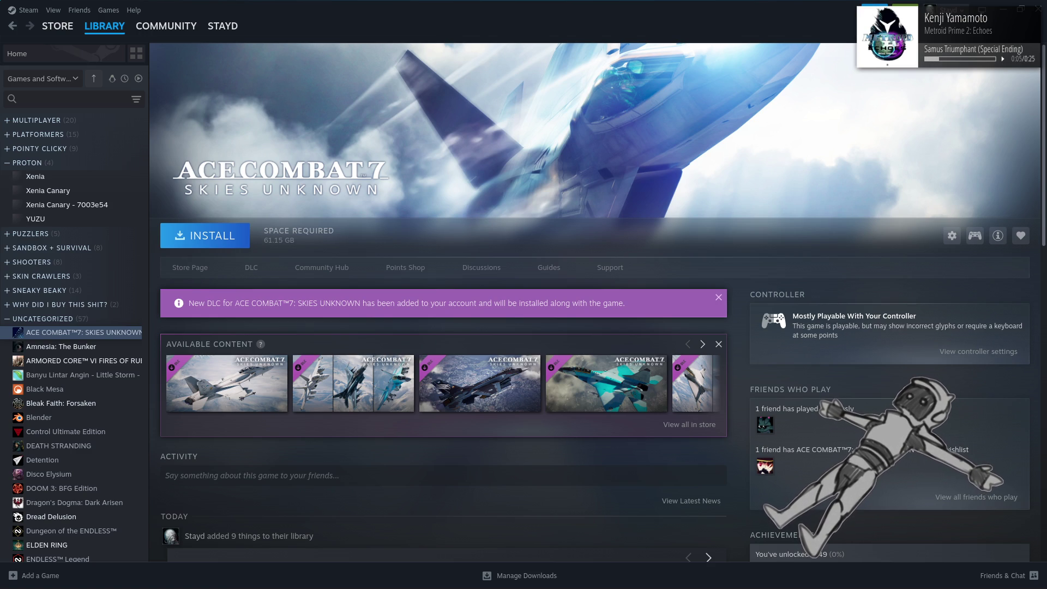
Close the Steam library window
{"action": "left_click", "coordinate": [1041, 8]}
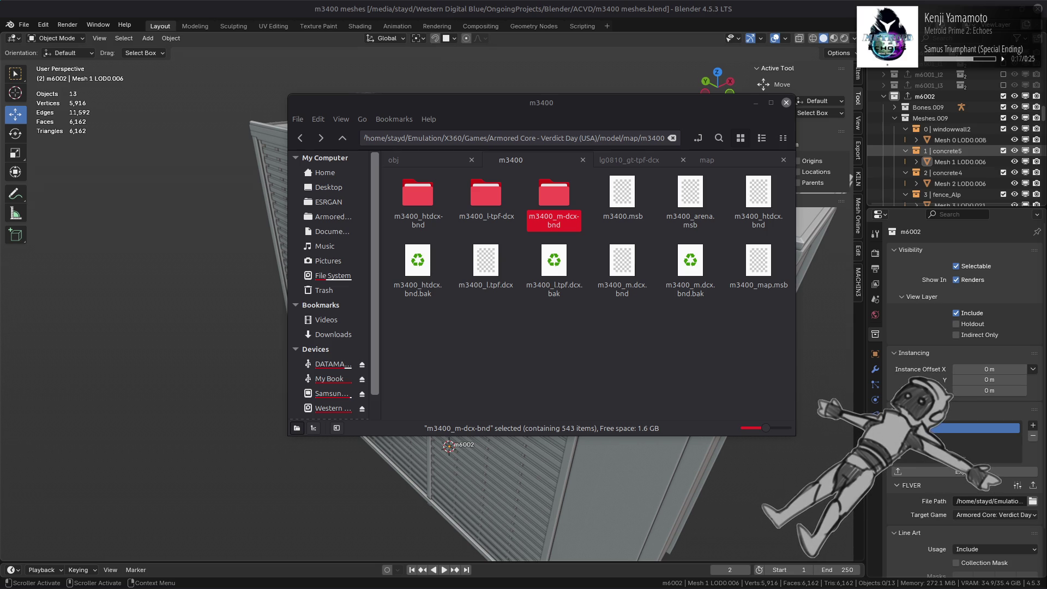
Focus Blender, then switch away from it to the other open windows with Alt+Tab
{"action": "left_click", "coordinate": [592, 4]}
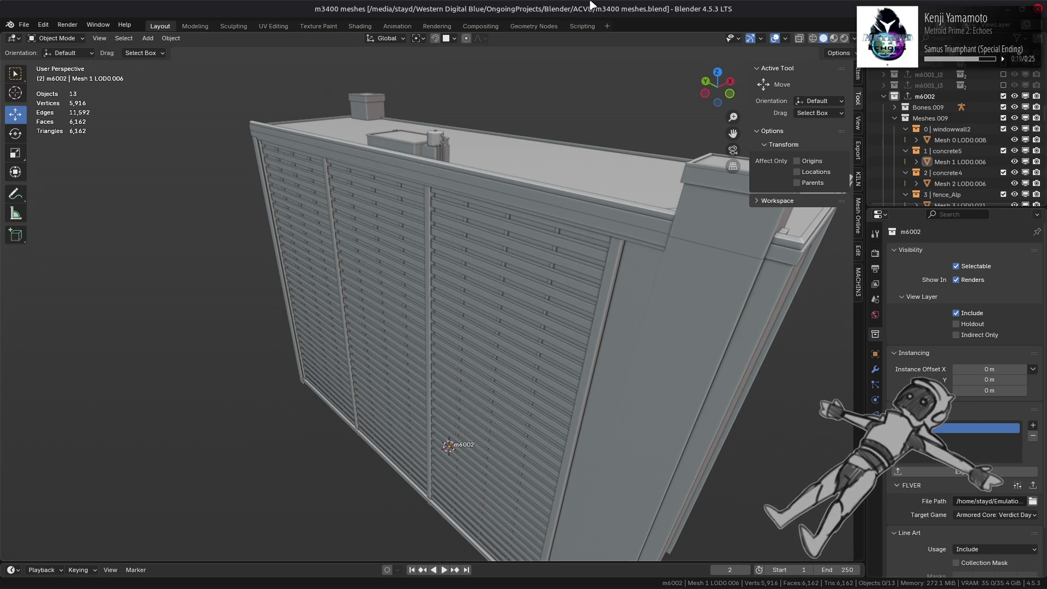
{"action": "mouse_move", "coordinate": [660, 572]}
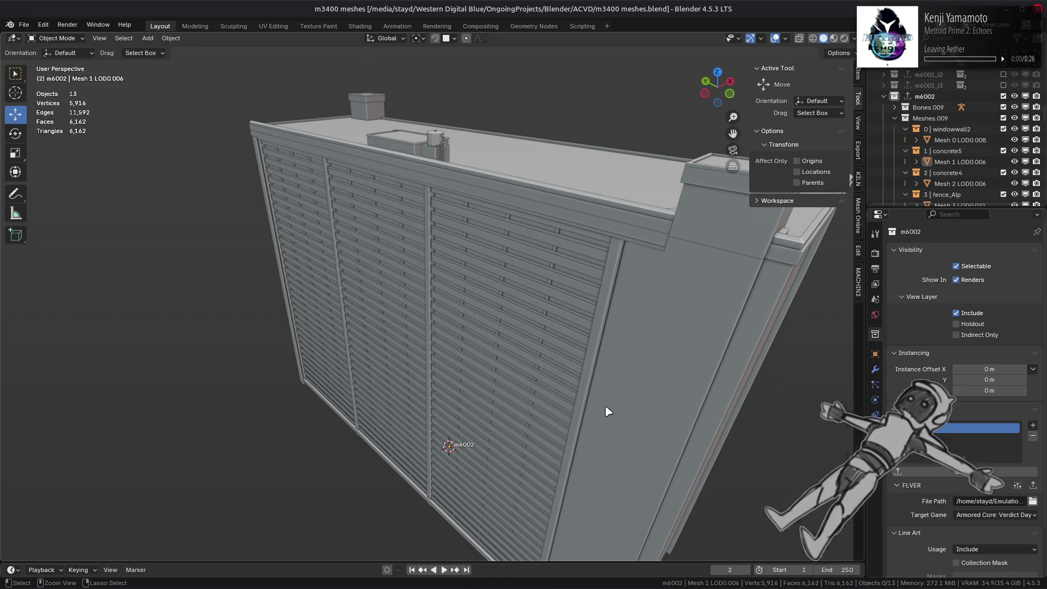
{"action": "key", "text": "alt+Tab"}
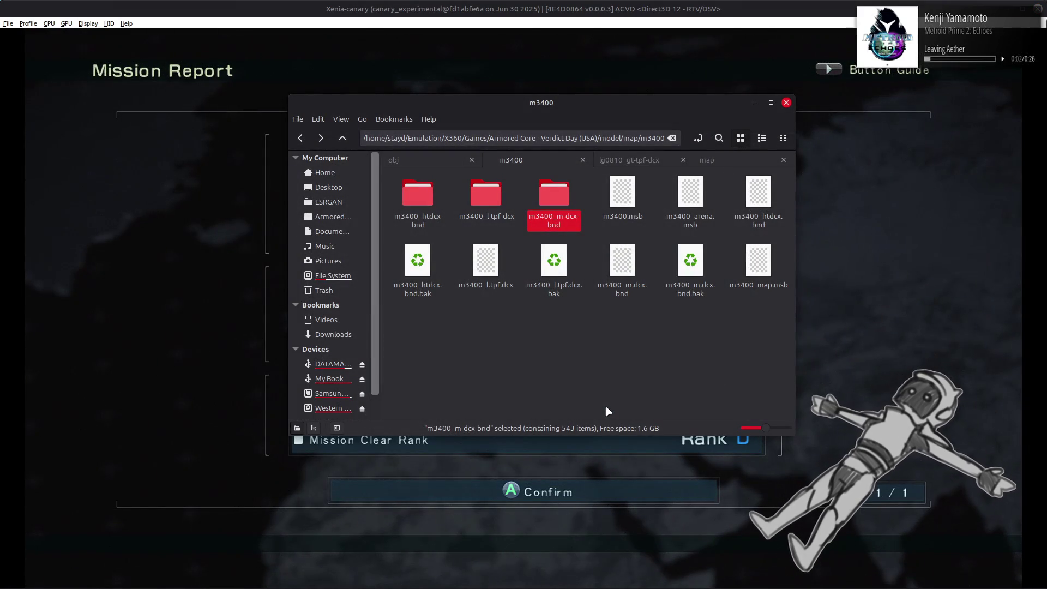
Launch Godot 4.6, decline upgrading Blood on the Inside, and close its project manager
{"action": "key", "text": "super"}
{"action": "type", "text": "gl"}
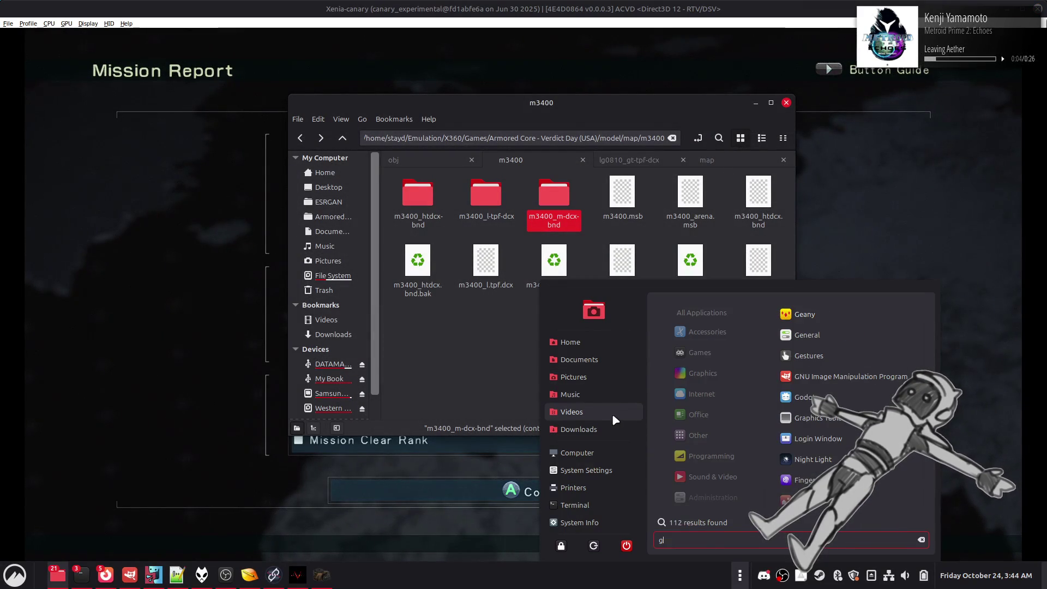
{"action": "left_click", "coordinate": [846, 311]}
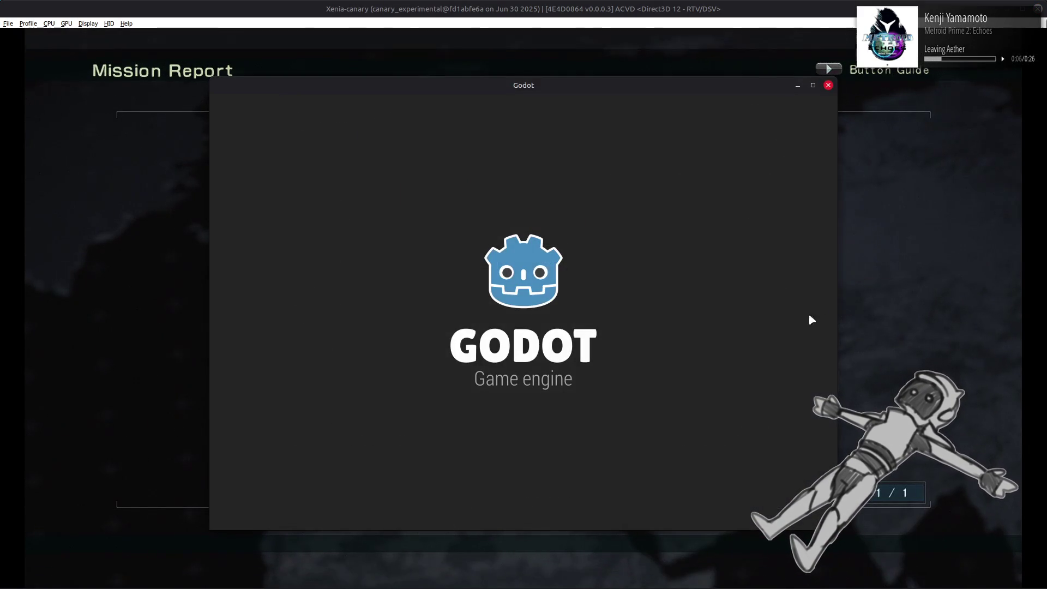
{"action": "left_click", "coordinate": [794, 125]}
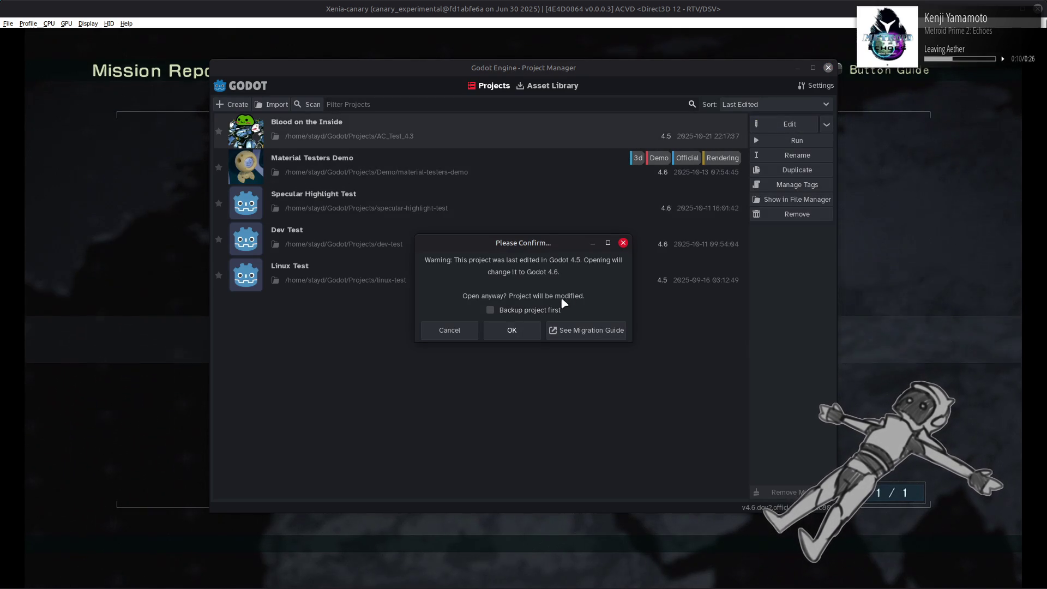
{"action": "left_click", "coordinate": [447, 330]}
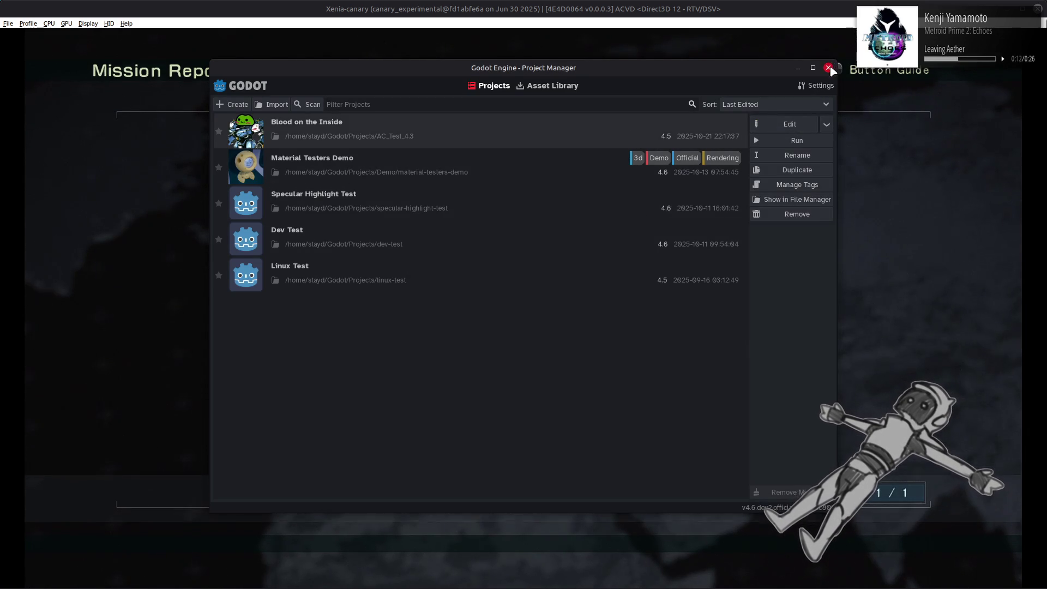
{"action": "left_click", "coordinate": [829, 68]}
Launch the Godot 4.5 stable executable and open Blood on the Inside for editing
{"action": "mouse_move", "coordinate": [58, 581]}
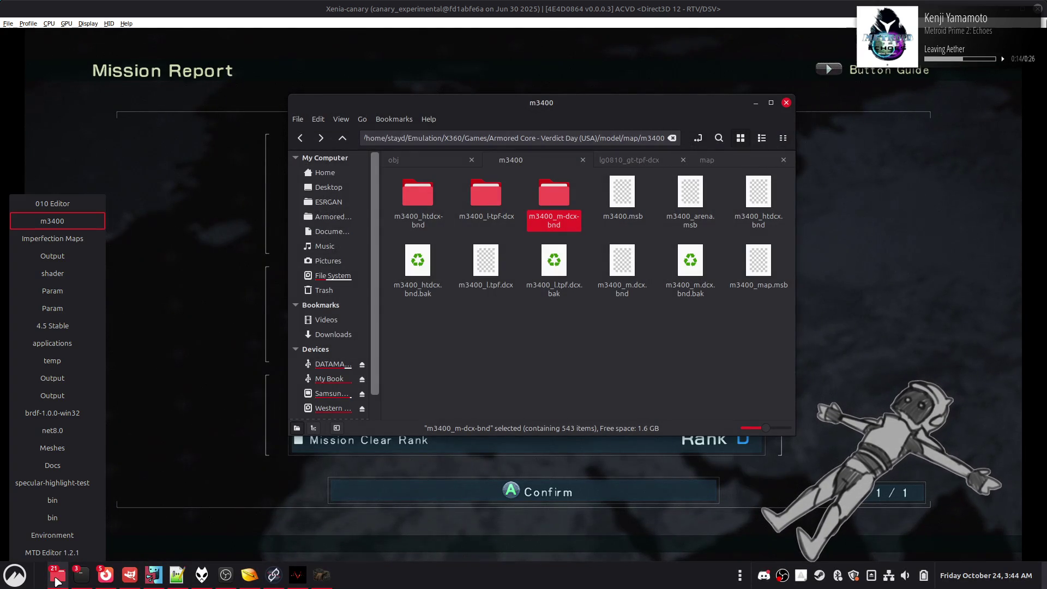
{"action": "mouse_move", "coordinate": [54, 562]}
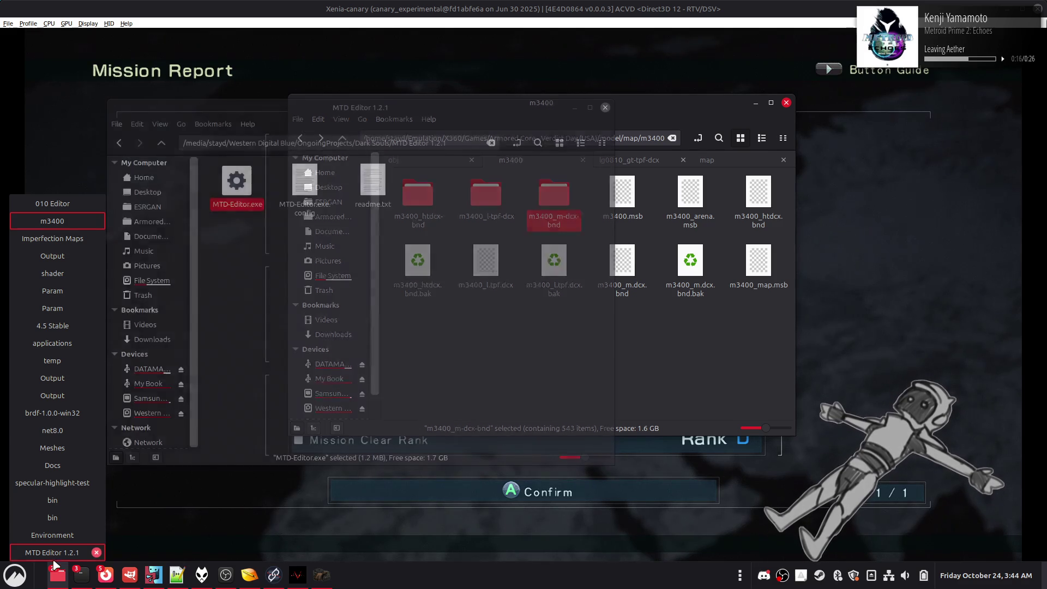
{"action": "left_click", "coordinate": [52, 326]}
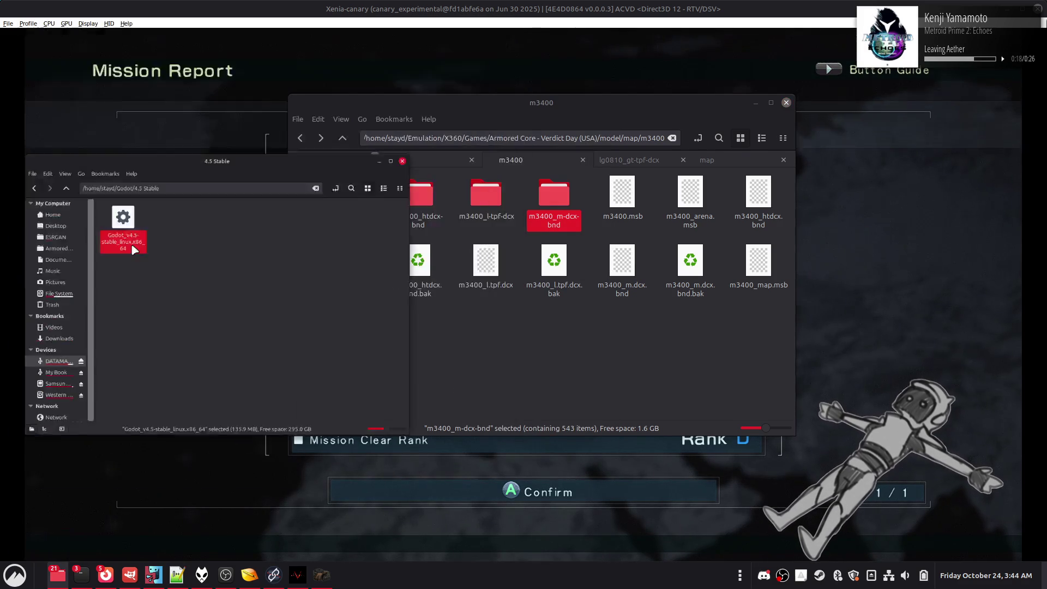
{"action": "double_click", "coordinate": [173, 121]}
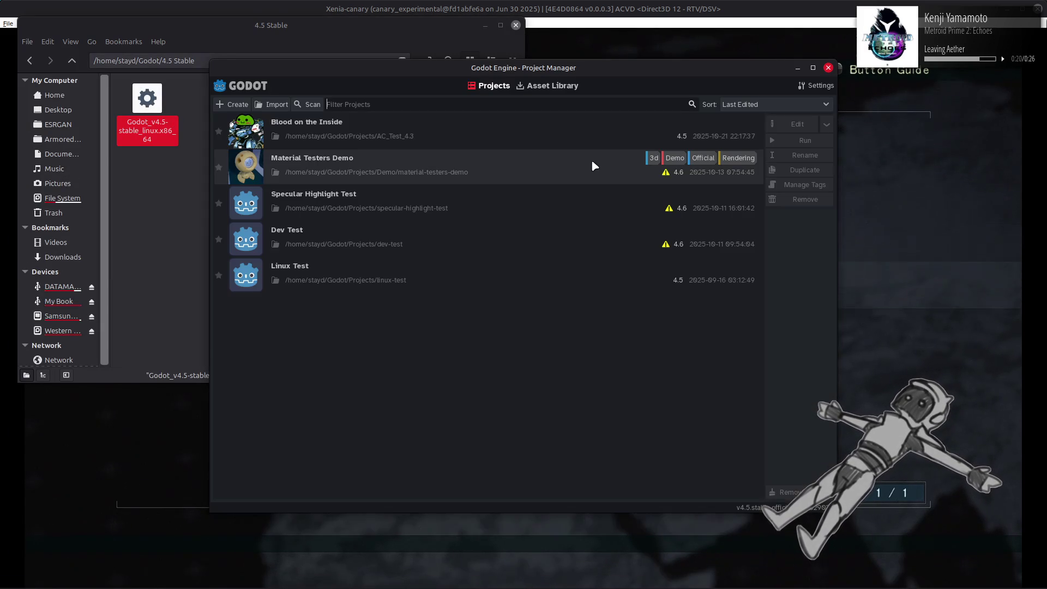
{"action": "left_click", "coordinate": [622, 139]}
{"action": "left_click", "coordinate": [781, 124]}
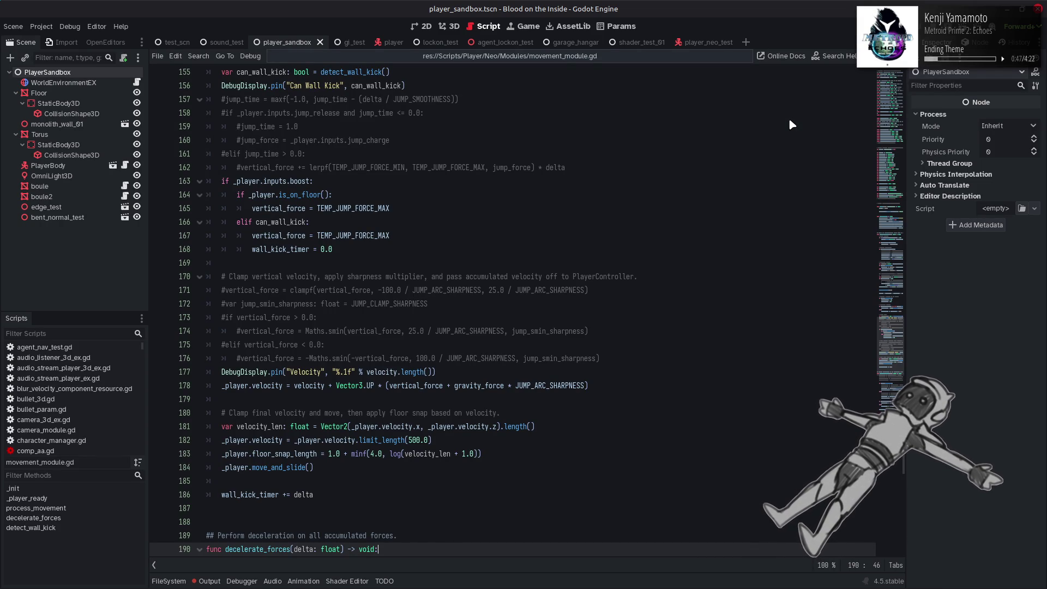
Clear all messages from the Output panel, hide it, and bring up the gi_test scene
{"action": "left_click", "coordinate": [216, 581]}
{"action": "left_click", "coordinate": [883, 323]}
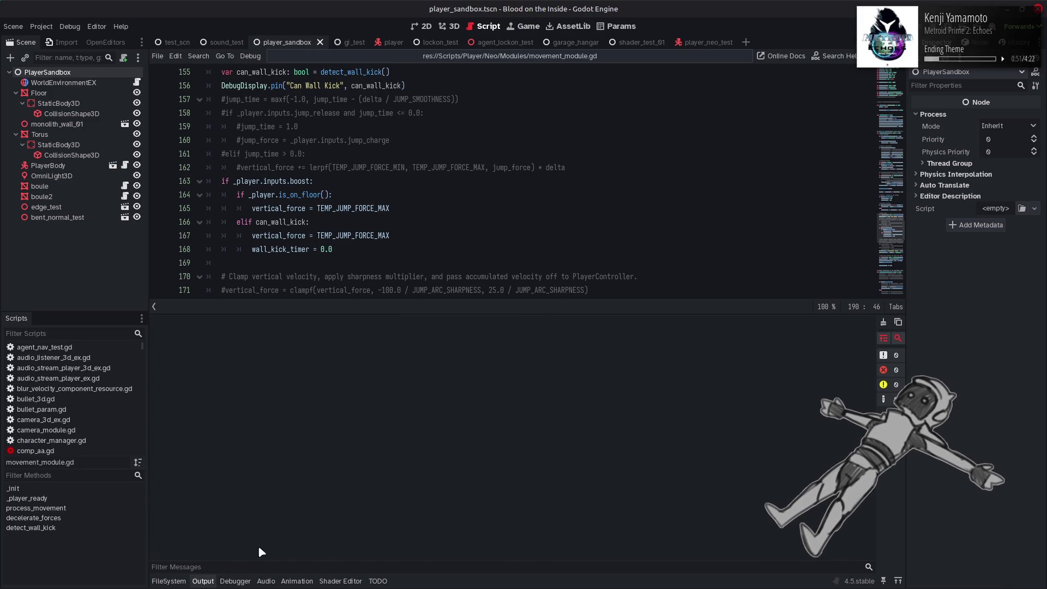
{"action": "left_click", "coordinate": [213, 582]}
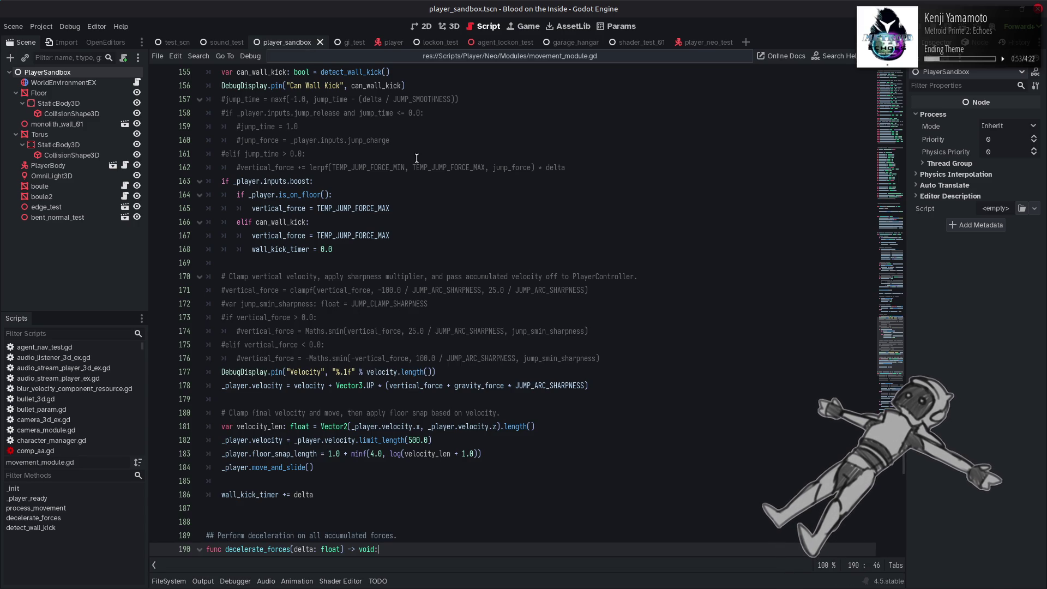
{"action": "left_click", "coordinate": [354, 43]}
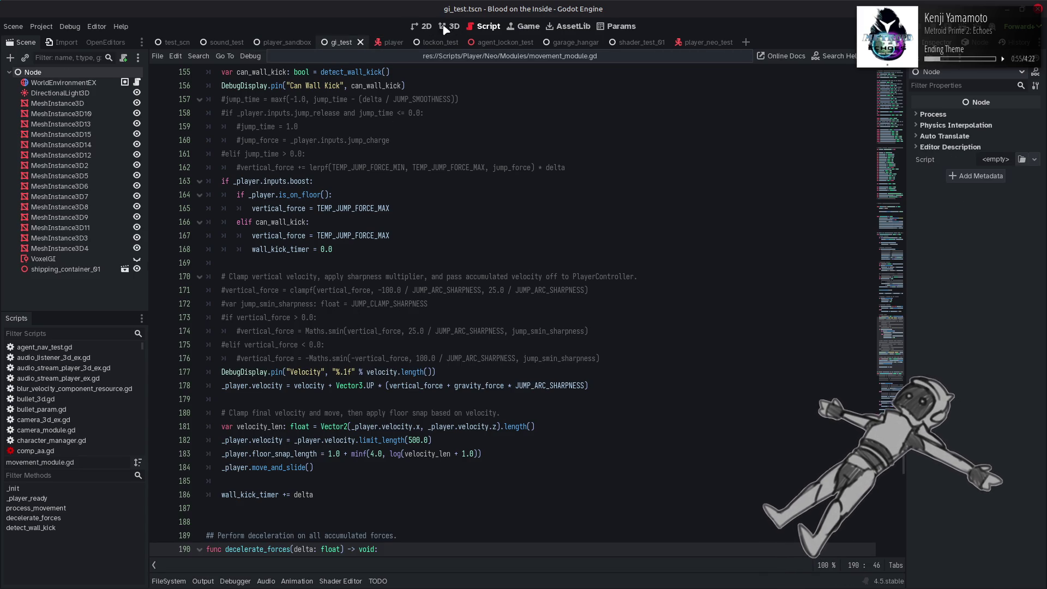
Show gi_test in 3D and inspect WorldEnvironmentEX's Compositor Effect 0
{"action": "left_click", "coordinate": [450, 26]}
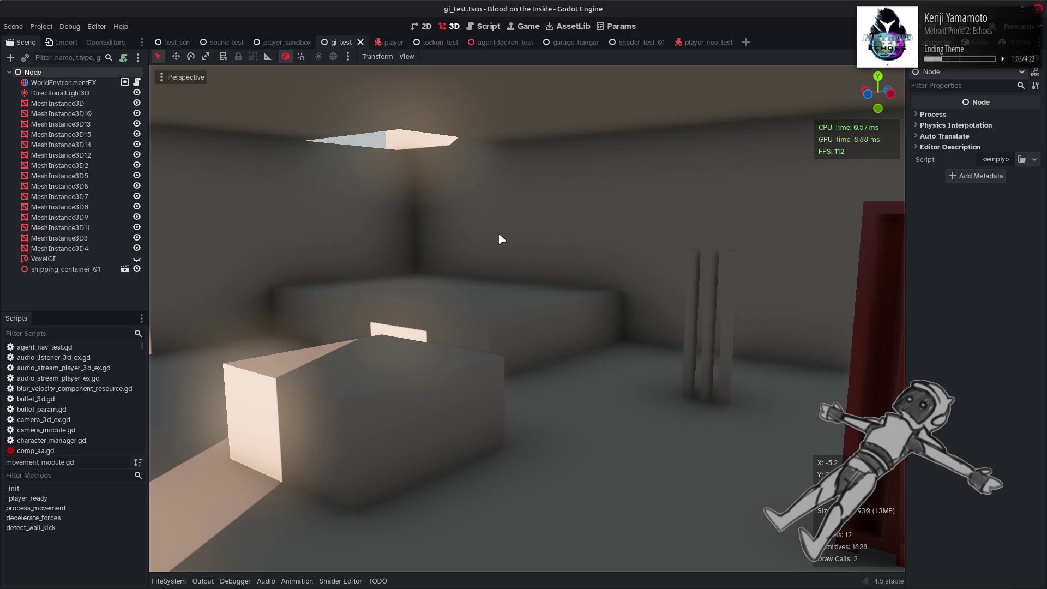
{"action": "left_click", "coordinate": [61, 82]}
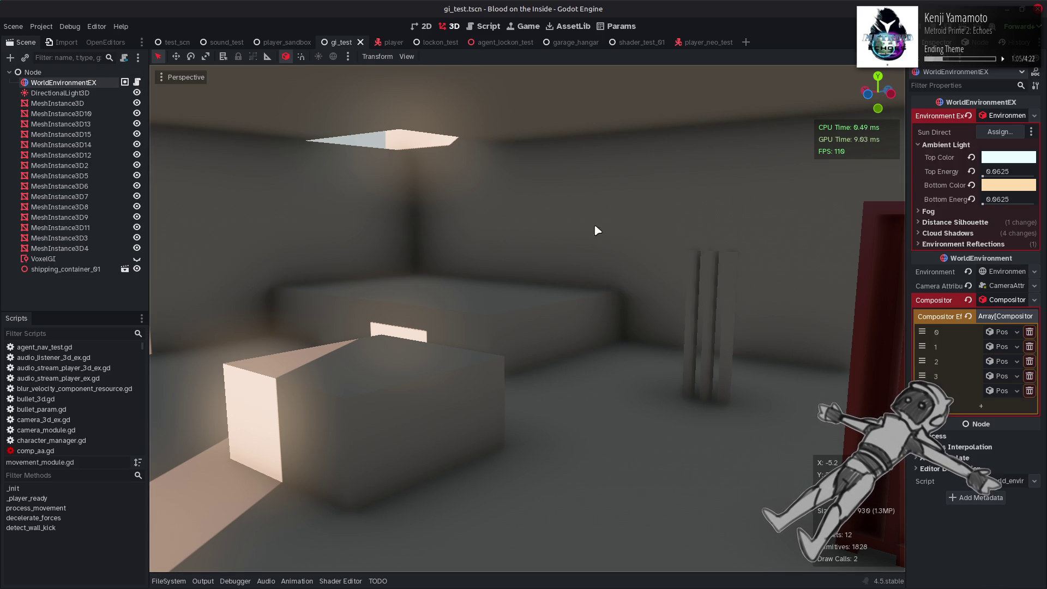
{"action": "left_click", "coordinate": [1003, 332]}
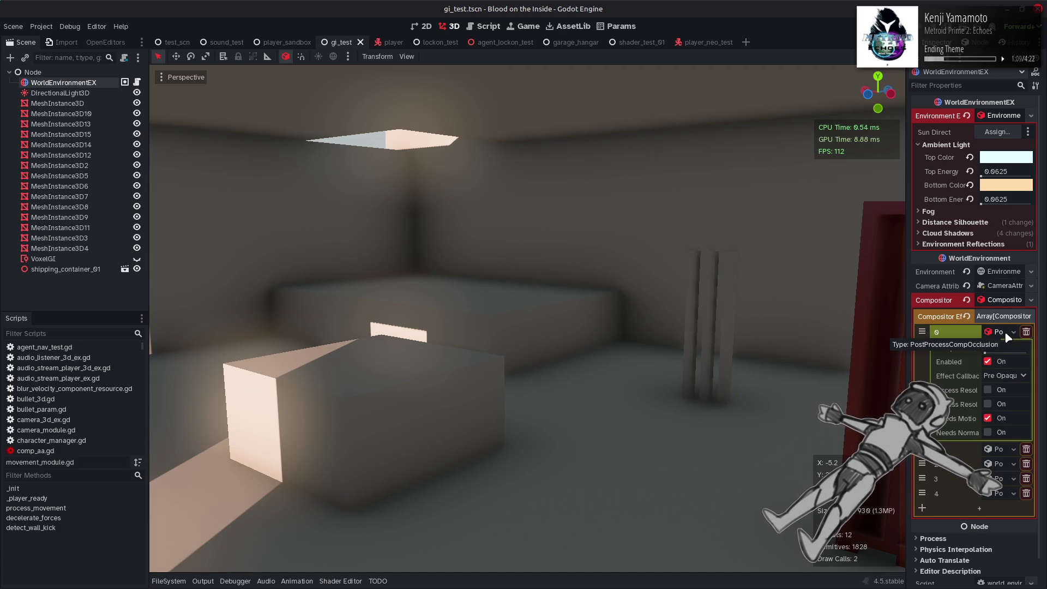
{"action": "left_click", "coordinate": [1006, 331]}
Open the FileSystem dock and browse to res://Shaders/Compositor
{"action": "left_click", "coordinate": [174, 582]}
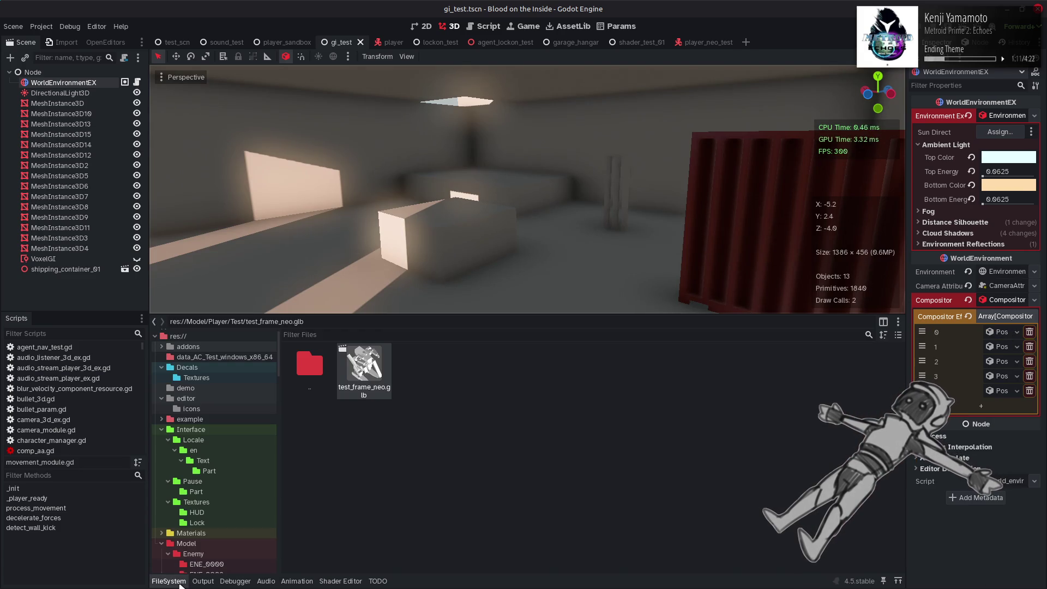
{"action": "left_click", "coordinate": [180, 583]}
{"action": "left_click", "coordinate": [180, 583]}
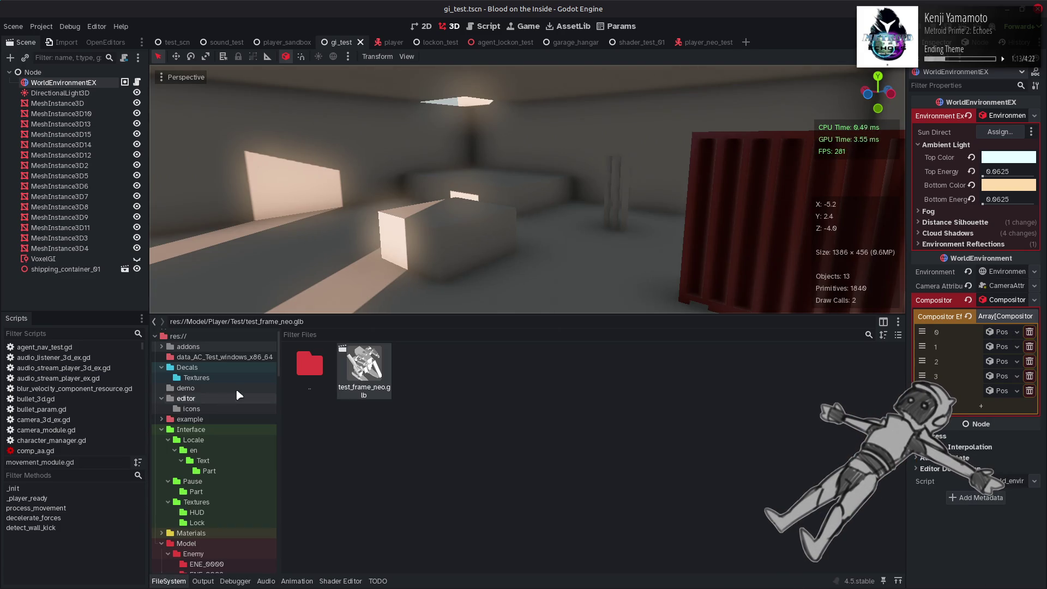
{"action": "left_click_drag", "start_coordinate": [278, 357], "coordinate": [275, 581]}
{"action": "scroll", "coordinate": [206, 432], "scroll_direction": "up", "scroll_amount": 5}
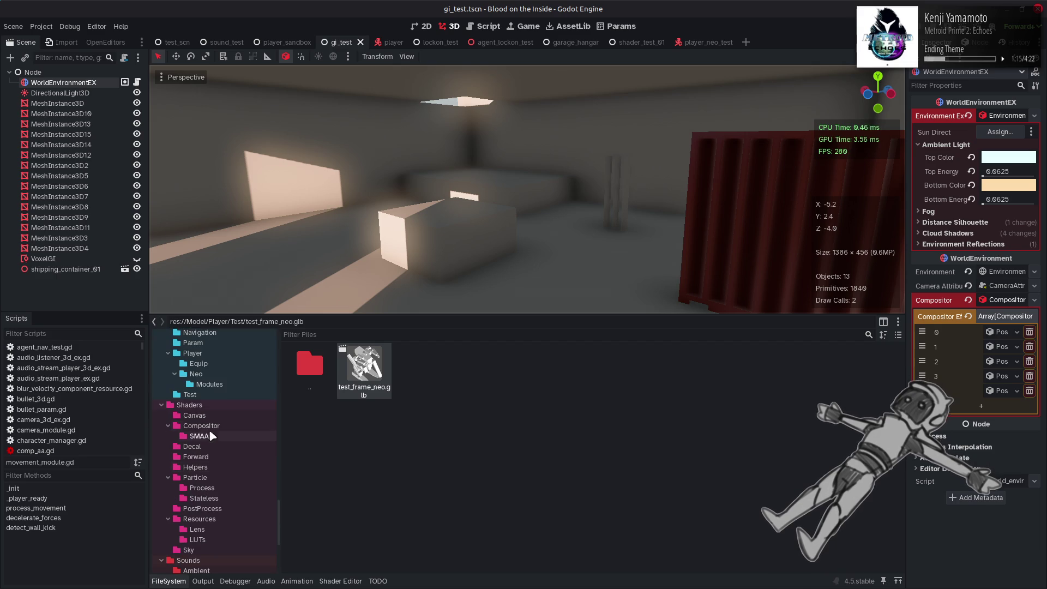
{"action": "left_click", "coordinate": [221, 425]}
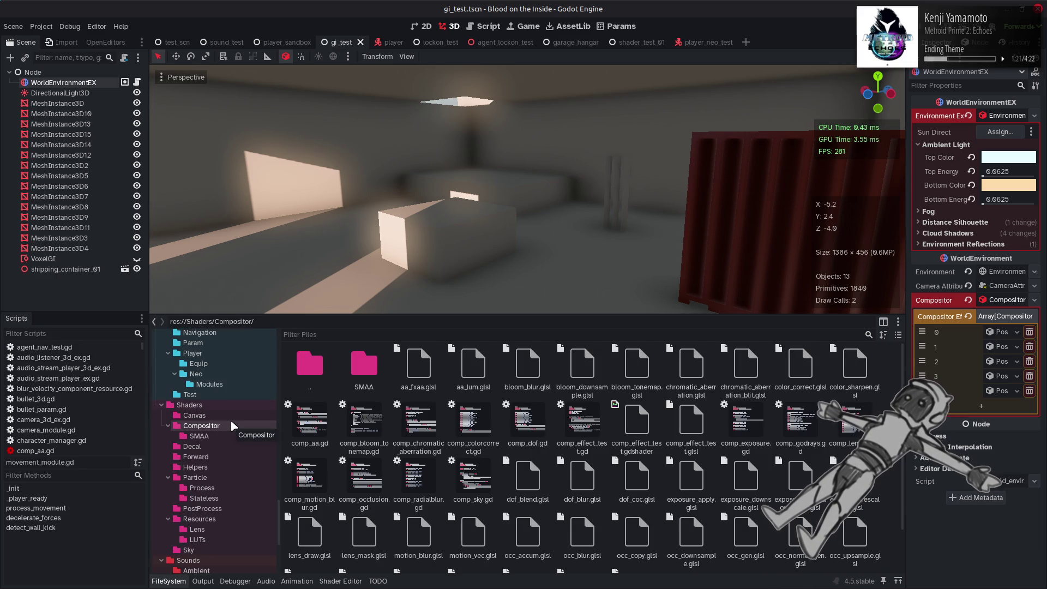
Cycle through the open Nemo windows and close the duplicate Param folder window
{"action": "left_click", "coordinate": [57, 574]}
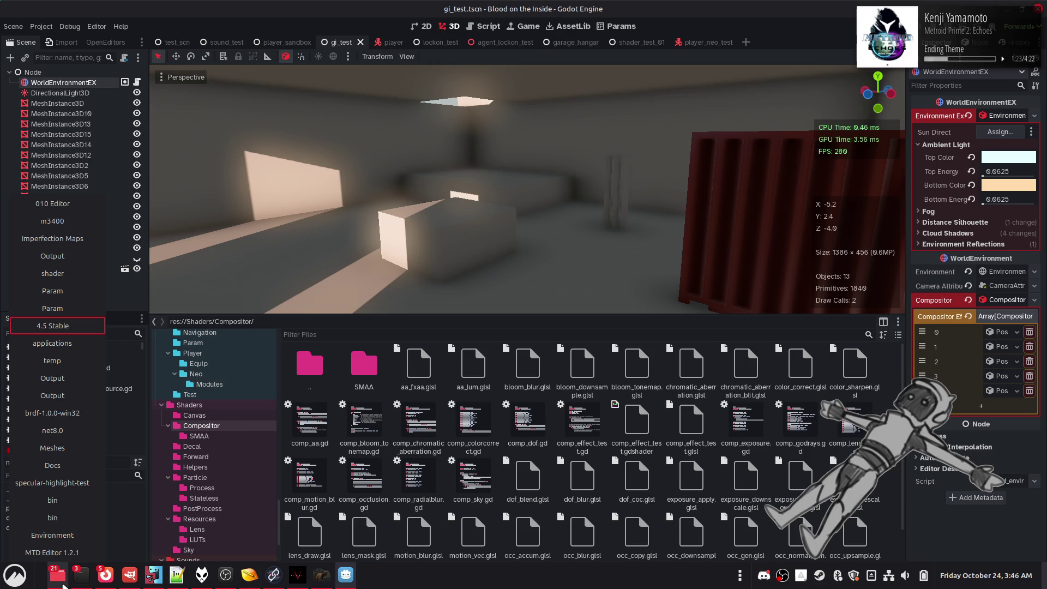
{"action": "left_click", "coordinate": [44, 365]}
{"action": "left_click", "coordinate": [53, 343]}
{"action": "left_click", "coordinate": [56, 308]}
{"action": "left_click", "coordinate": [58, 290]}
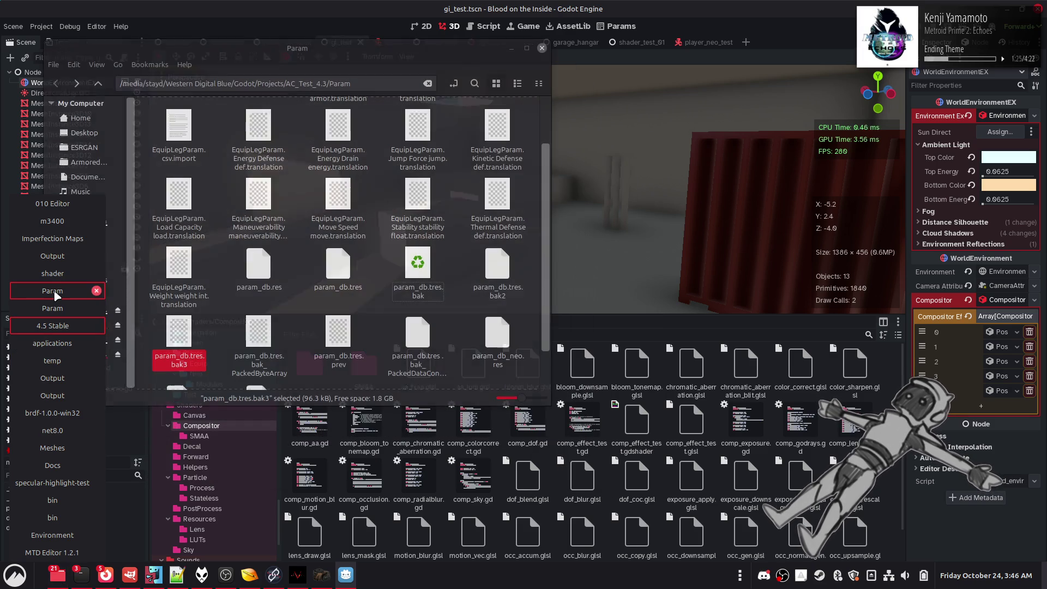
{"action": "mouse_move", "coordinate": [62, 279]}
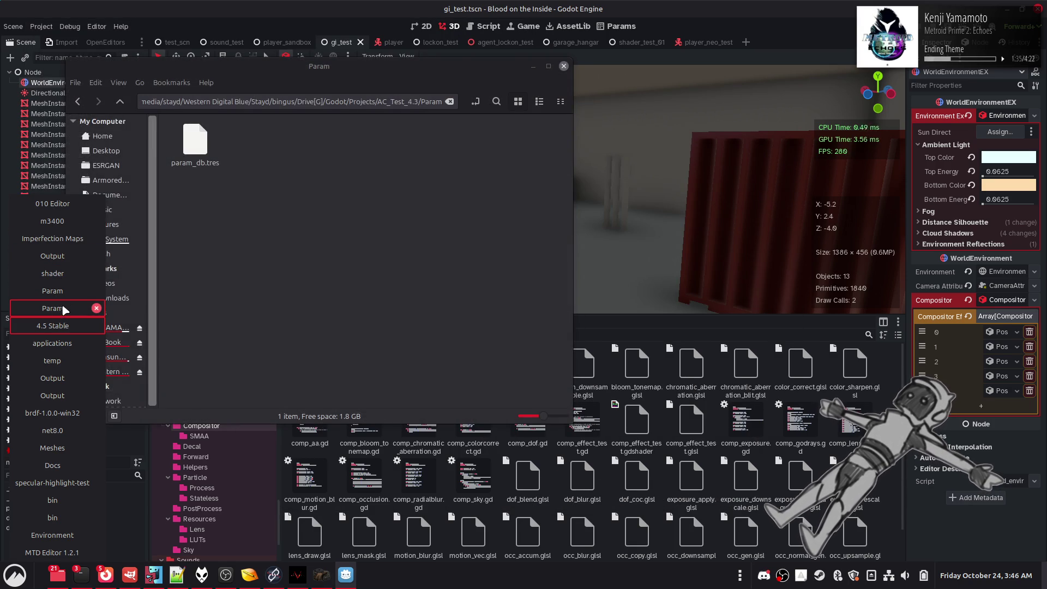
{"action": "left_click", "coordinate": [96, 308]}
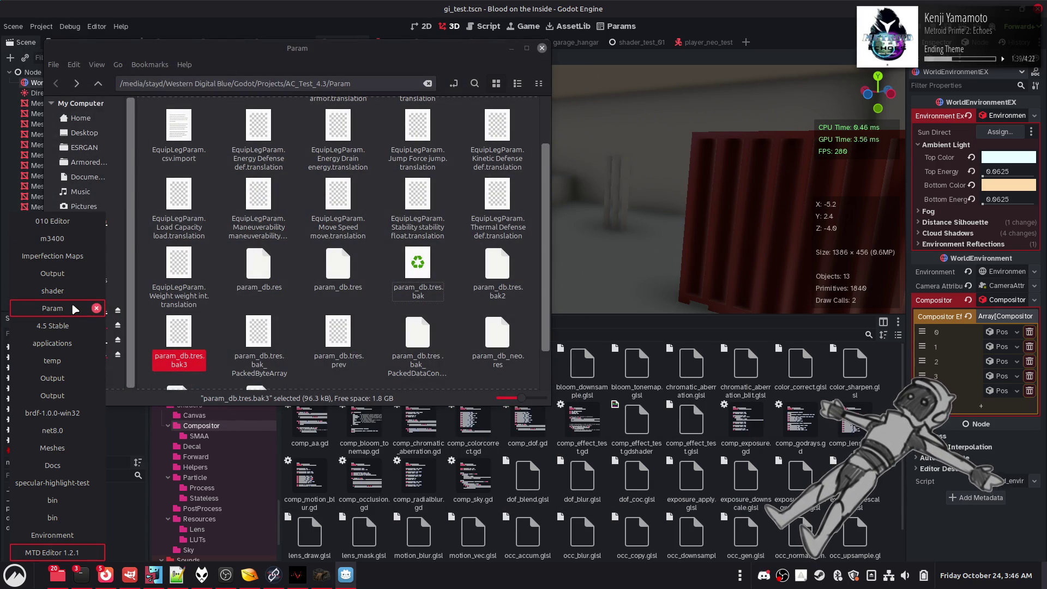
Close the Meshes, Docs, net8.0, specular-highlight-test and temp windows, then raise Environment
{"action": "mouse_move", "coordinate": [62, 451]}
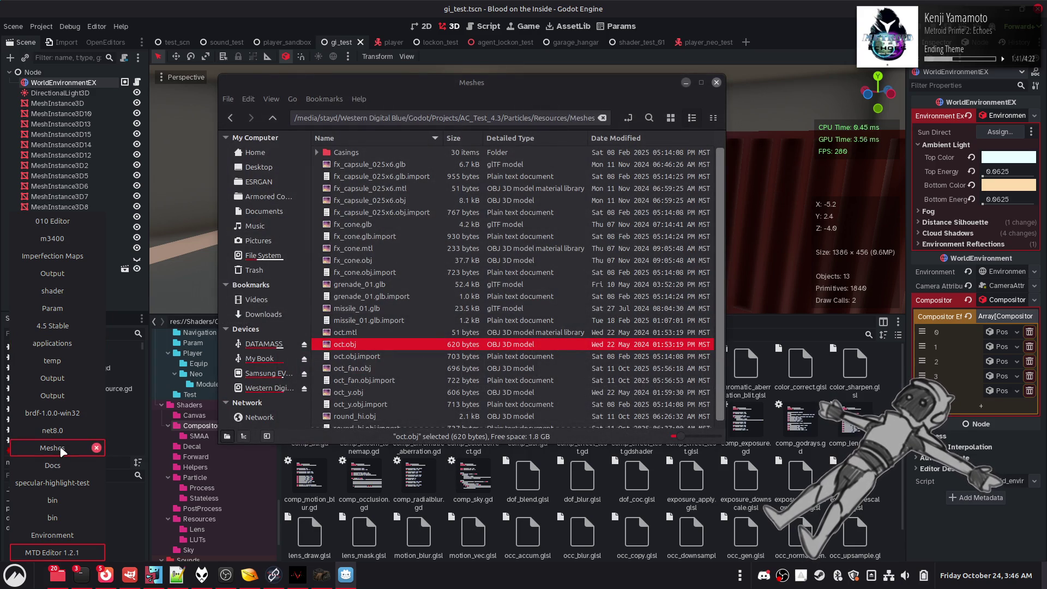
{"action": "left_click", "coordinate": [96, 448]}
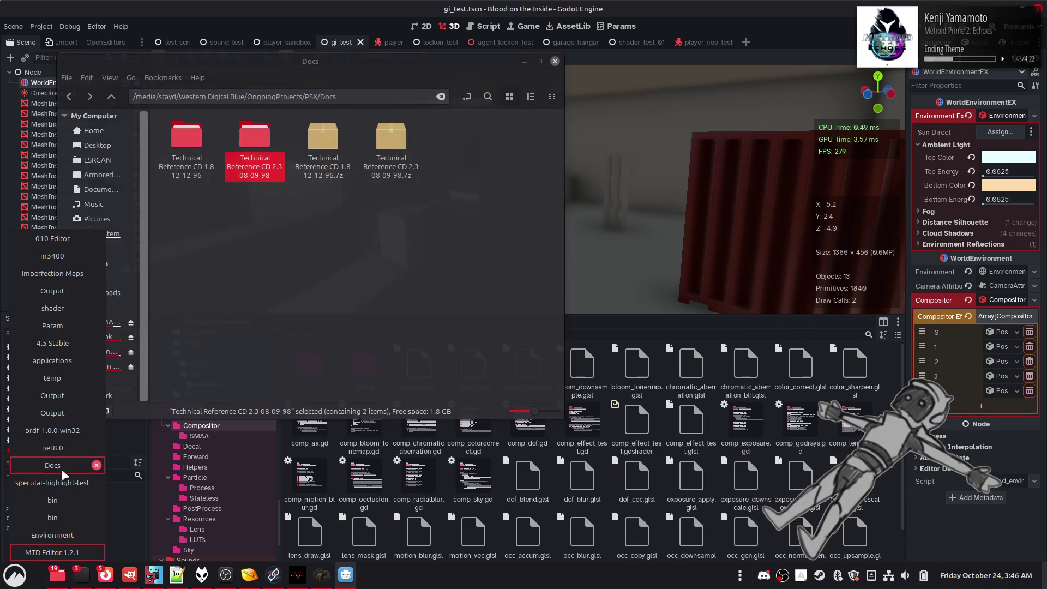
{"action": "middle_click", "coordinate": [74, 468]}
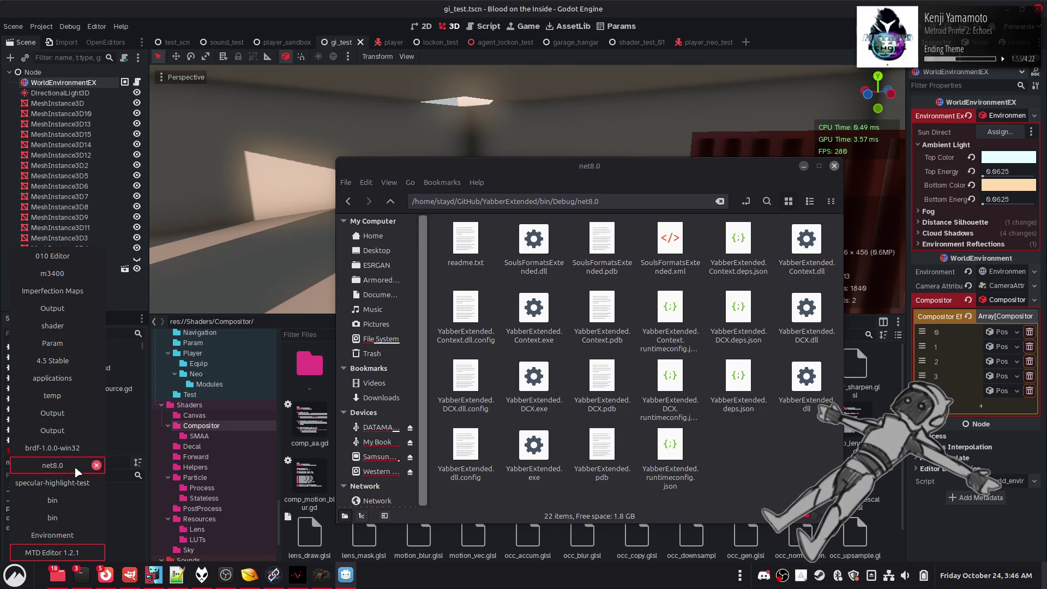
{"action": "middle_click", "coordinate": [79, 466]}
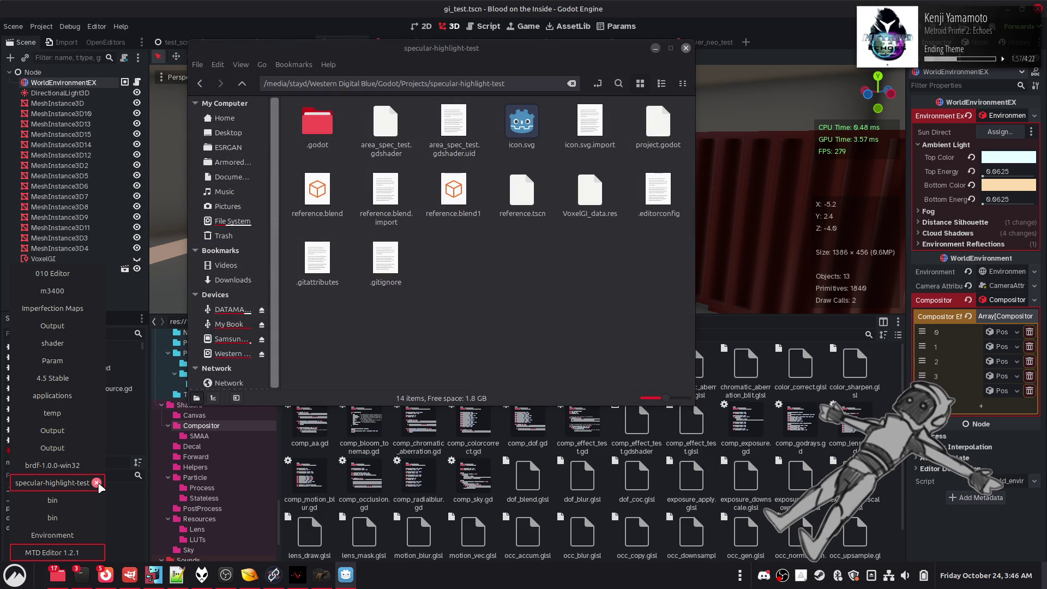
{"action": "left_click", "coordinate": [96, 484]}
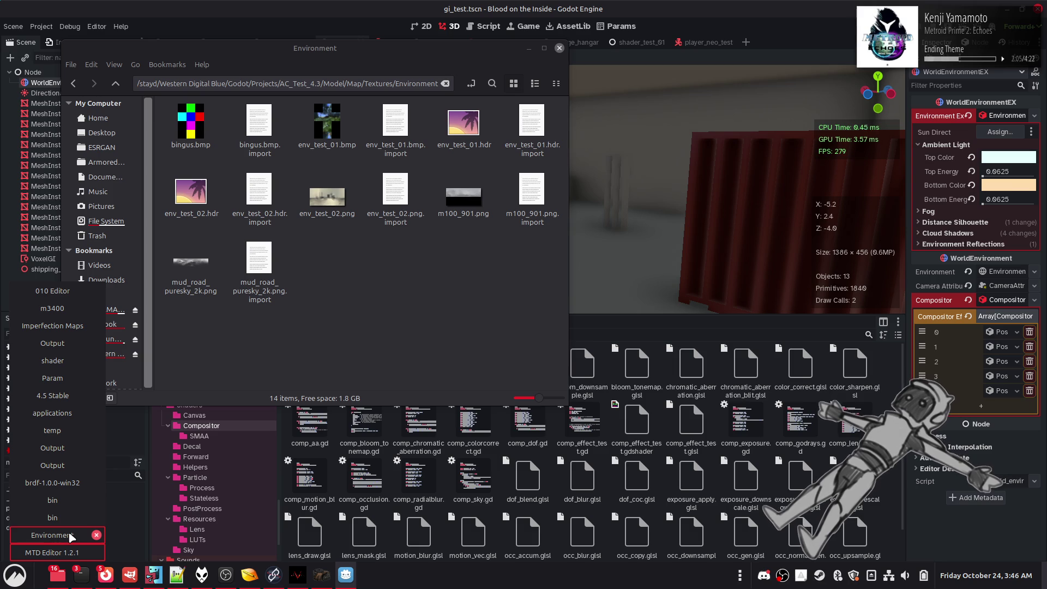
{"action": "left_click", "coordinate": [96, 535]}
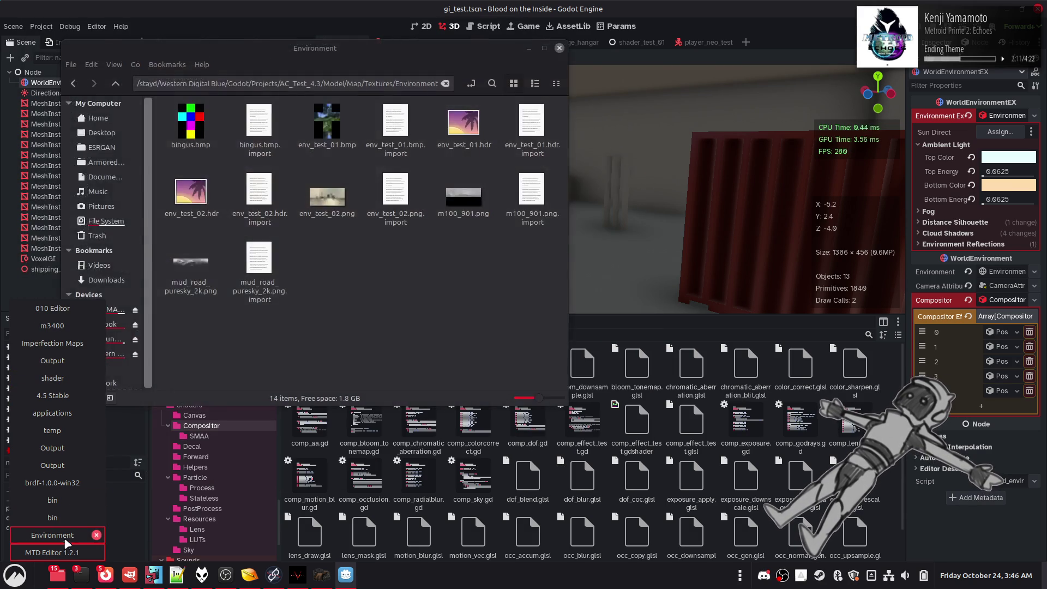
{"action": "left_click", "coordinate": [96, 430]}
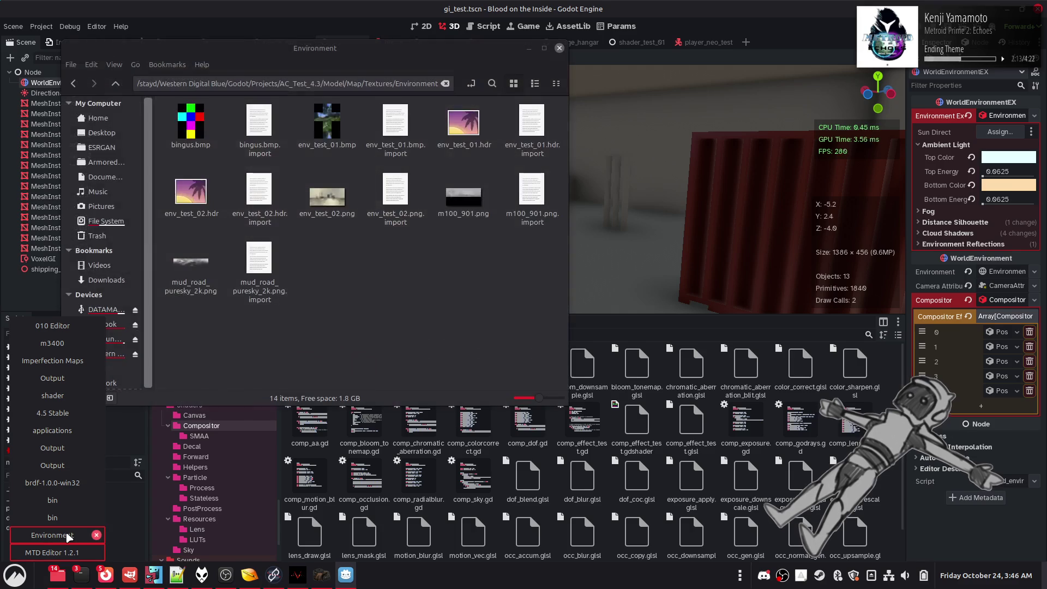
{"action": "left_click", "coordinate": [67, 531]}
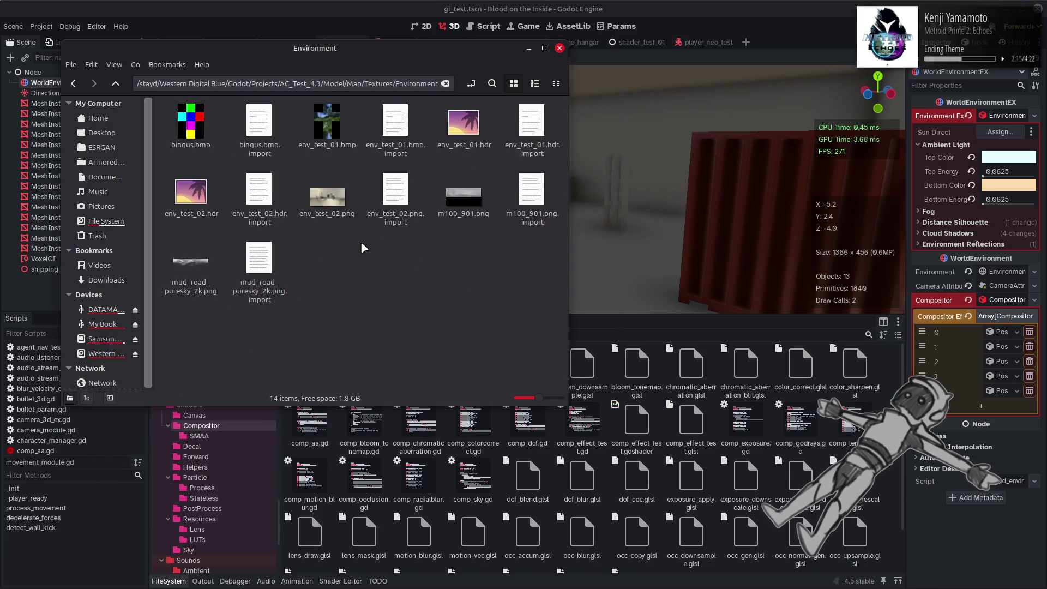
Go up to AC_Test_4.3 in list view, review Shaders/Compositor, then return to Godot
{"action": "key", "text": "alt+Left"}
{"action": "key", "text": "alt+Up"}
{"action": "key", "text": "alt+Up"}
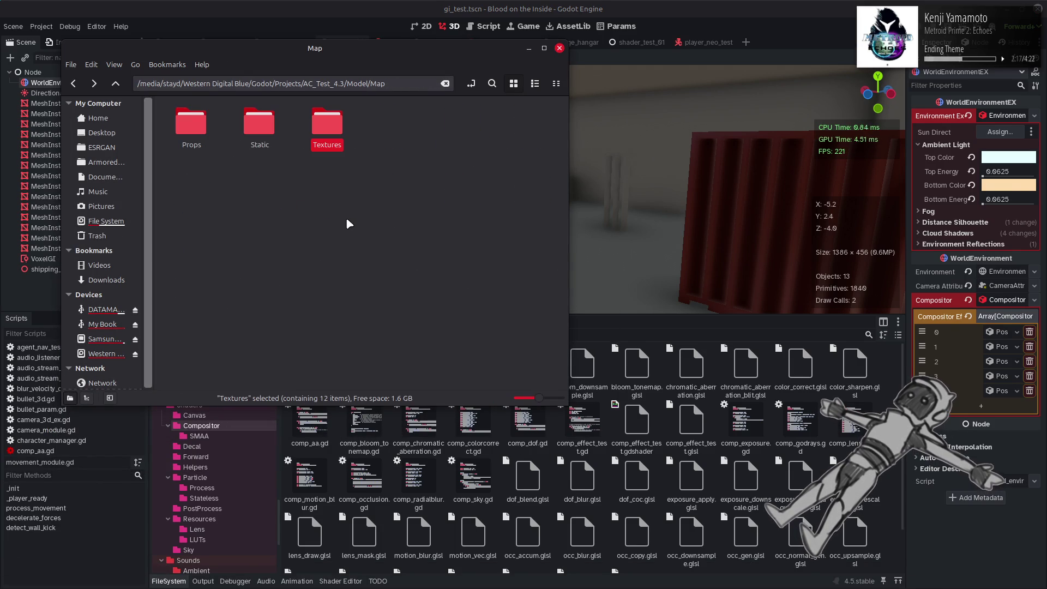
{"action": "key", "text": "ctrl+2"}
{"action": "key", "text": "alt+Up"}
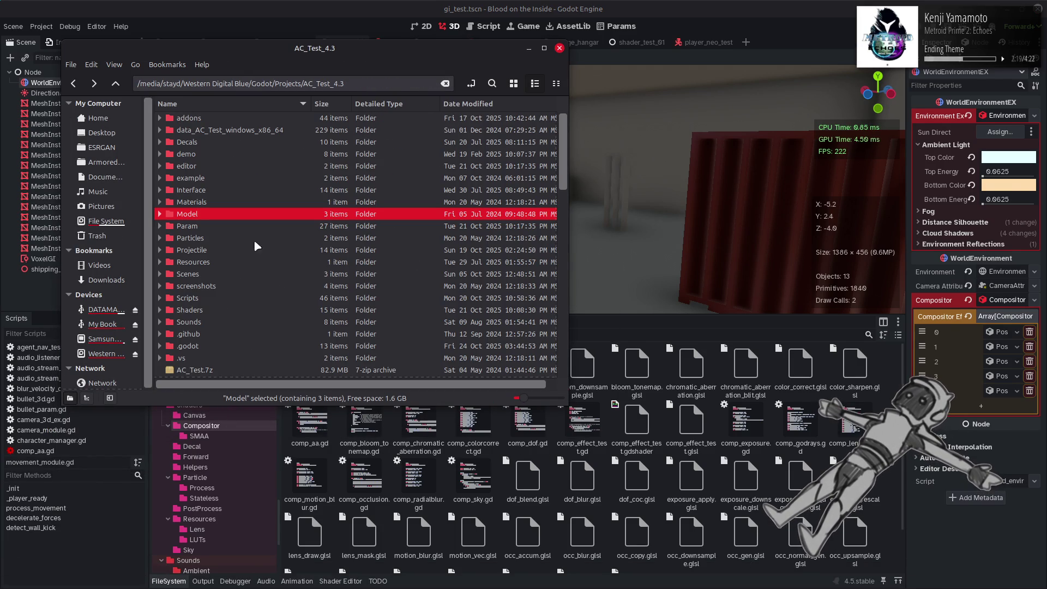
{"action": "double_click", "coordinate": [212, 306]}
{"action": "double_click", "coordinate": [258, 126]}
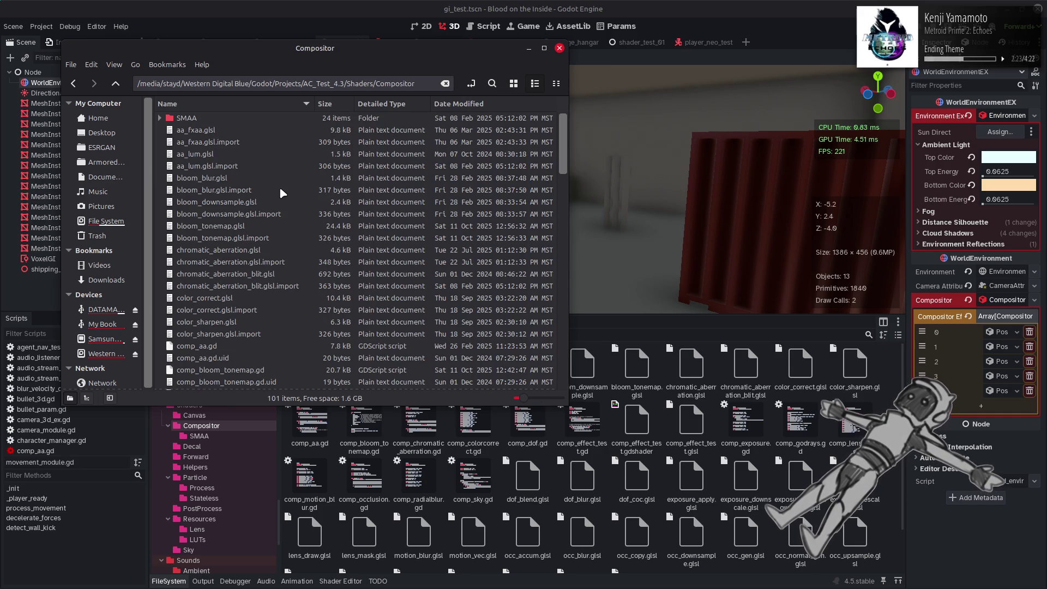
{"action": "scroll", "coordinate": [280, 189], "scroll_direction": "down", "scroll_amount": 15}
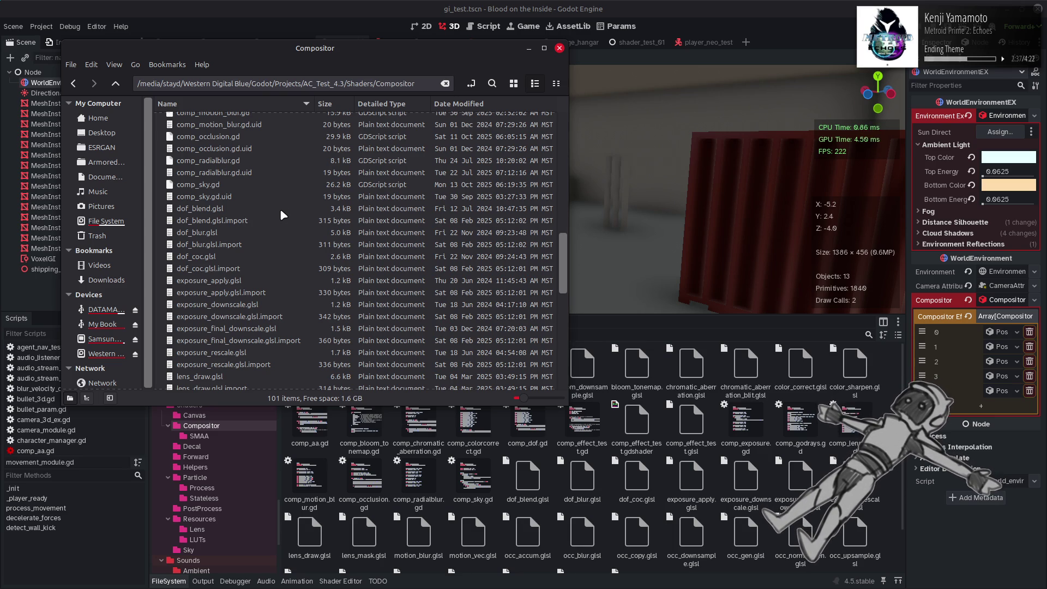
{"action": "left_click", "coordinate": [171, 2]}
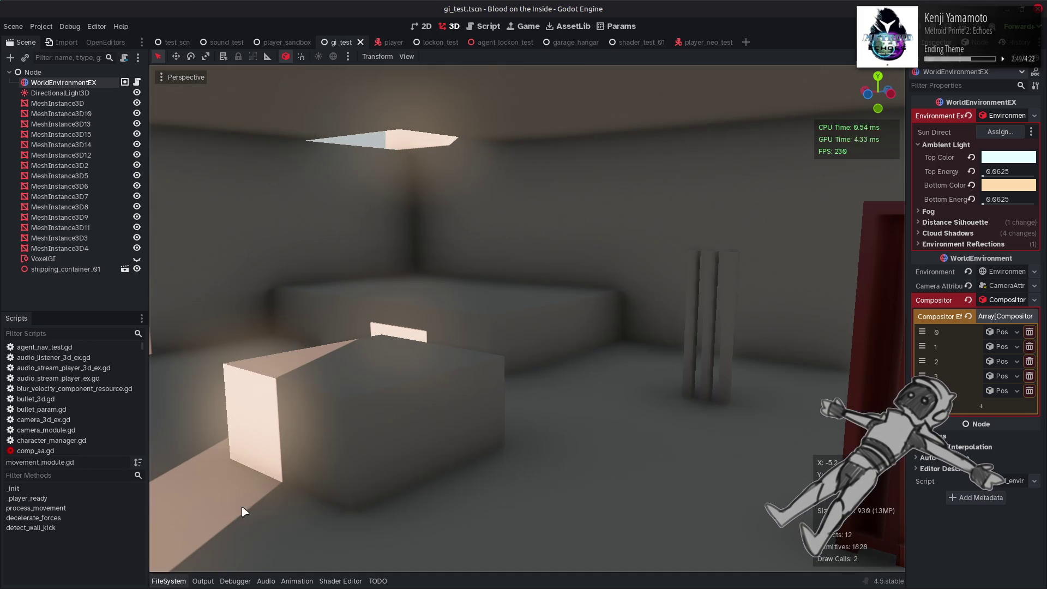
Reopen the FileSystem panel and browse the Desert and City folders
{"action": "left_click", "coordinate": [170, 581]}
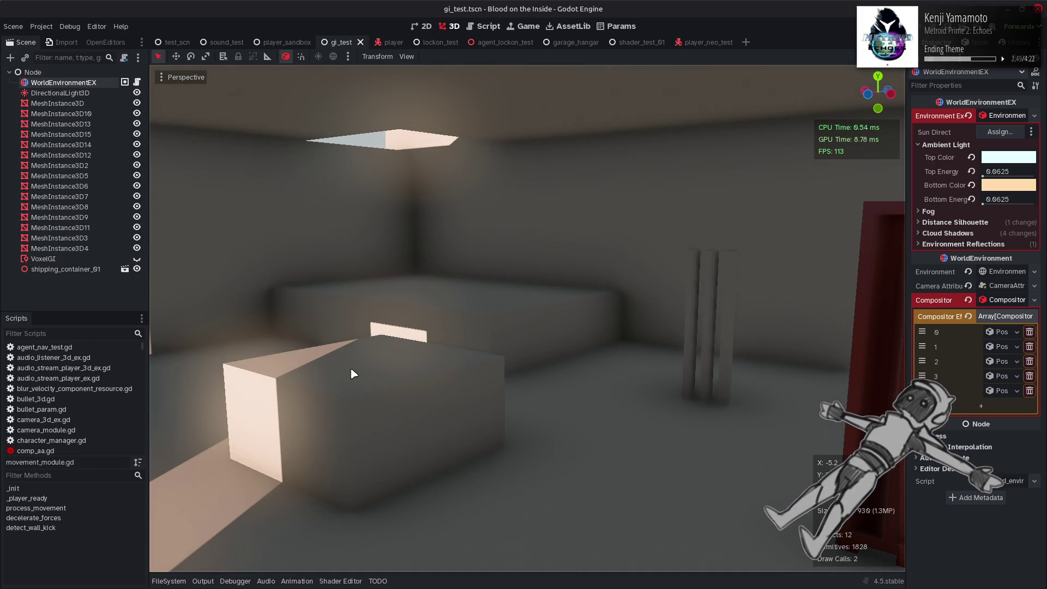
{"action": "left_click", "coordinate": [169, 581]}
{"action": "scroll", "coordinate": [234, 423], "scroll_direction": "down", "scroll_amount": 10}
{"action": "scroll", "coordinate": [234, 419], "scroll_direction": "down", "scroll_amount": 10}
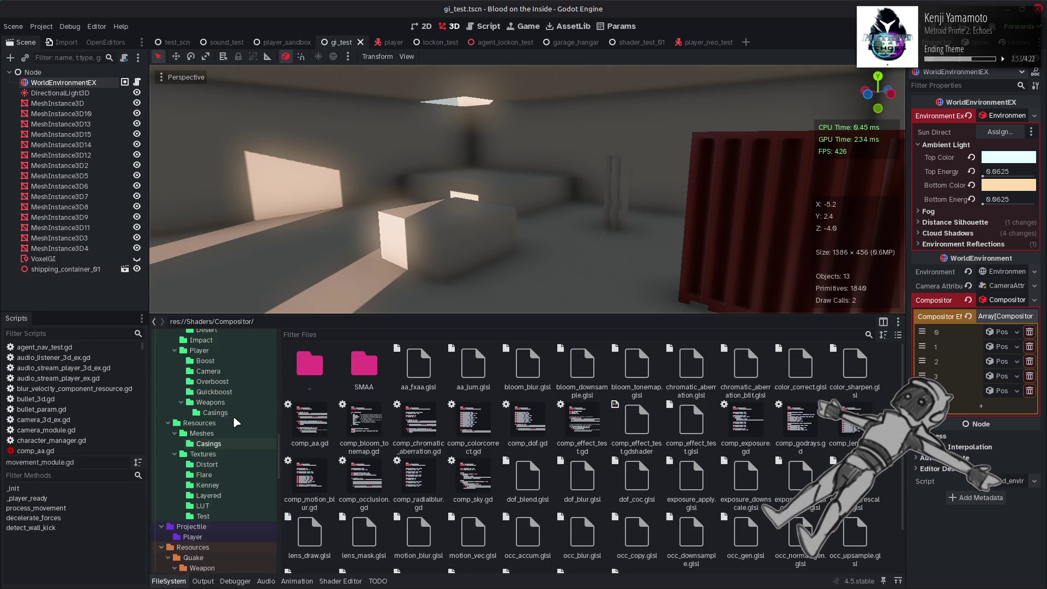
{"action": "scroll", "coordinate": [228, 384], "scroll_direction": "up", "scroll_amount": 5}
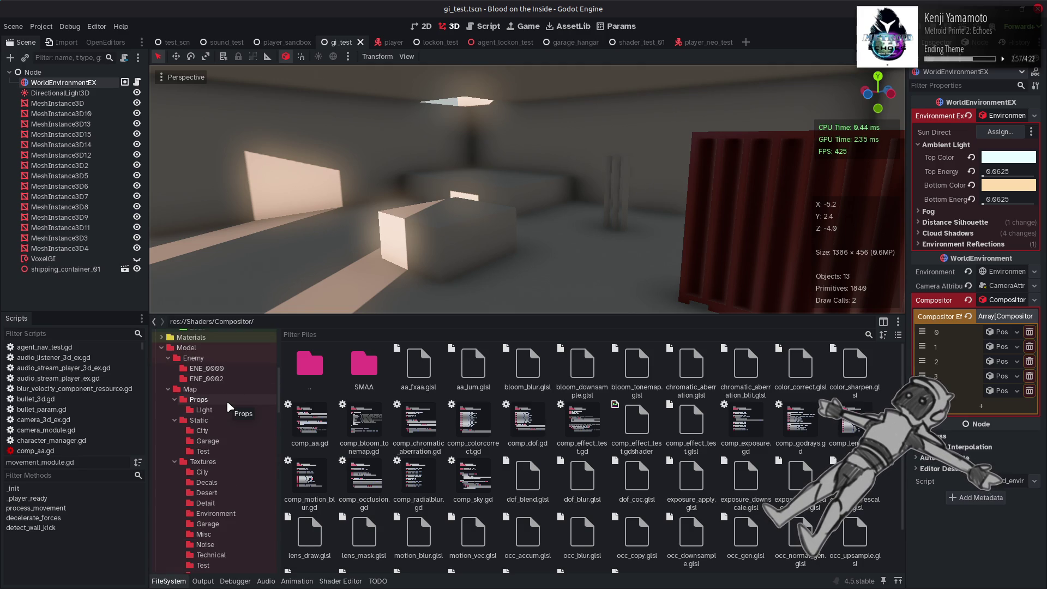
{"action": "scroll", "coordinate": [227, 400], "scroll_direction": "down", "scroll_amount": 5}
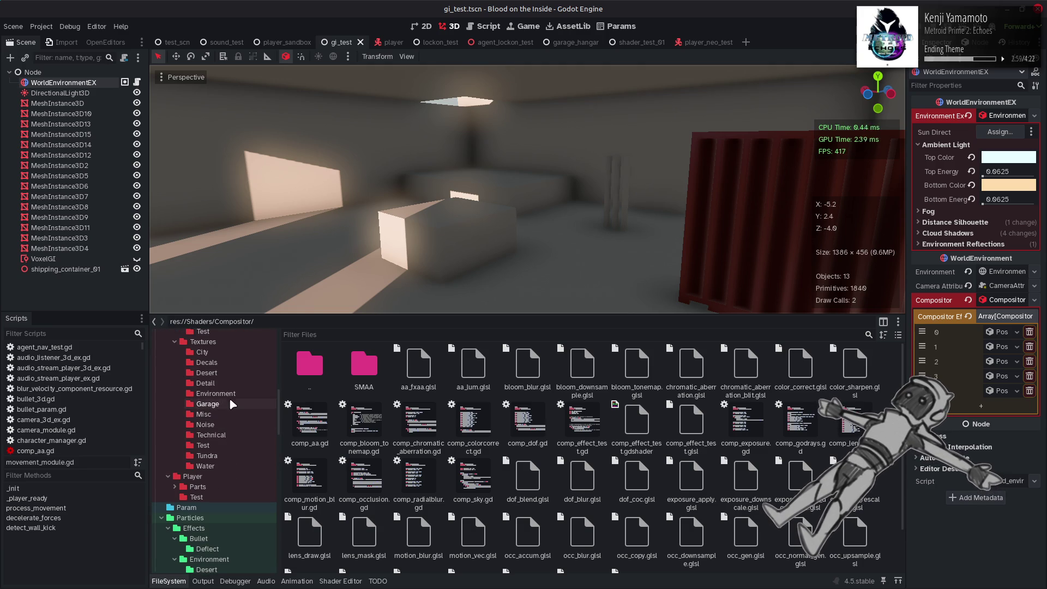
{"action": "left_click", "coordinate": [233, 372]}
{"action": "scroll", "coordinate": [233, 372], "scroll_direction": "up", "scroll_amount": 4}
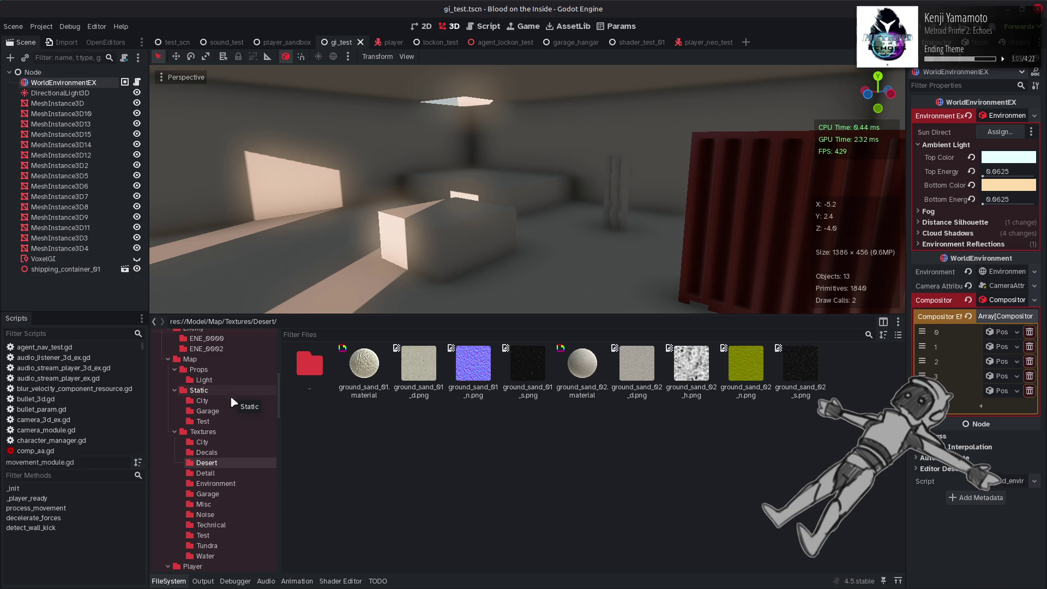
{"action": "left_click", "coordinate": [229, 403]}
Open Model/Map/Static/Test and drag terrain_test_03 into the 3D scene
{"action": "scroll", "coordinate": [228, 403], "scroll_direction": "up", "scroll_amount": 3}
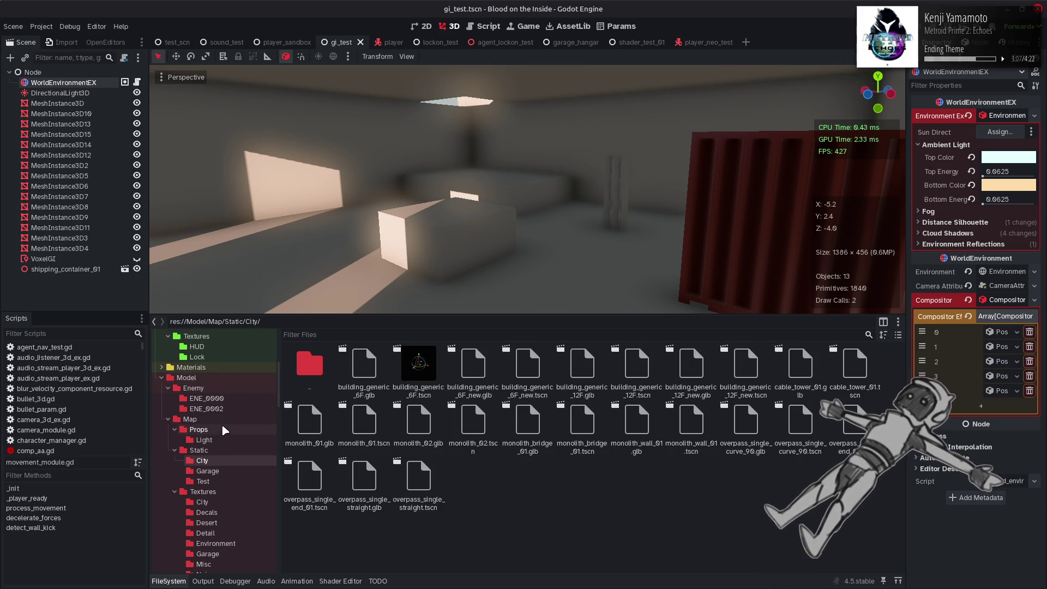
{"action": "left_click", "coordinate": [223, 449]}
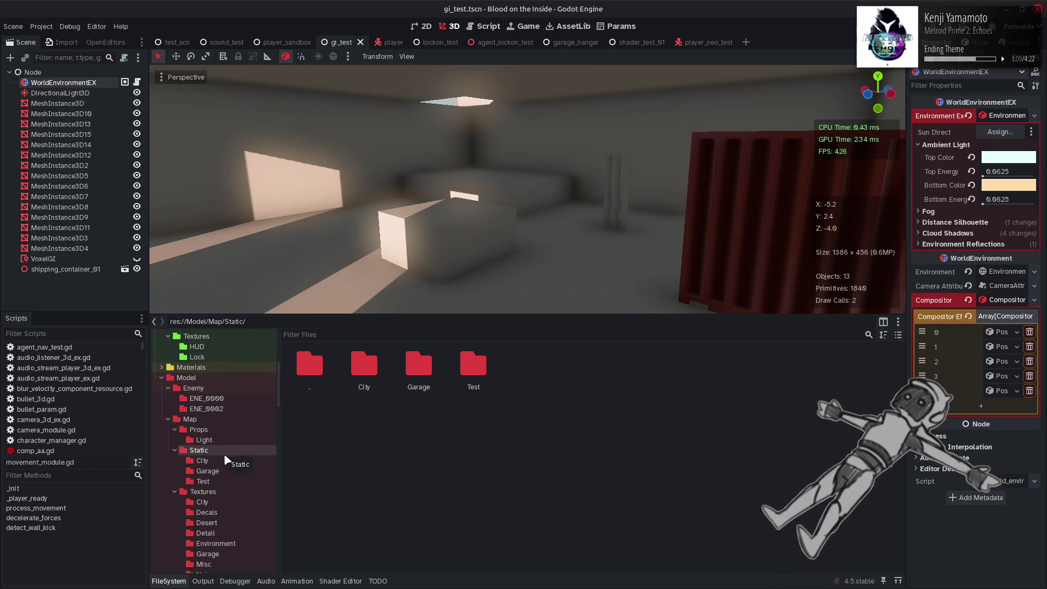
{"action": "left_click", "coordinate": [224, 481]}
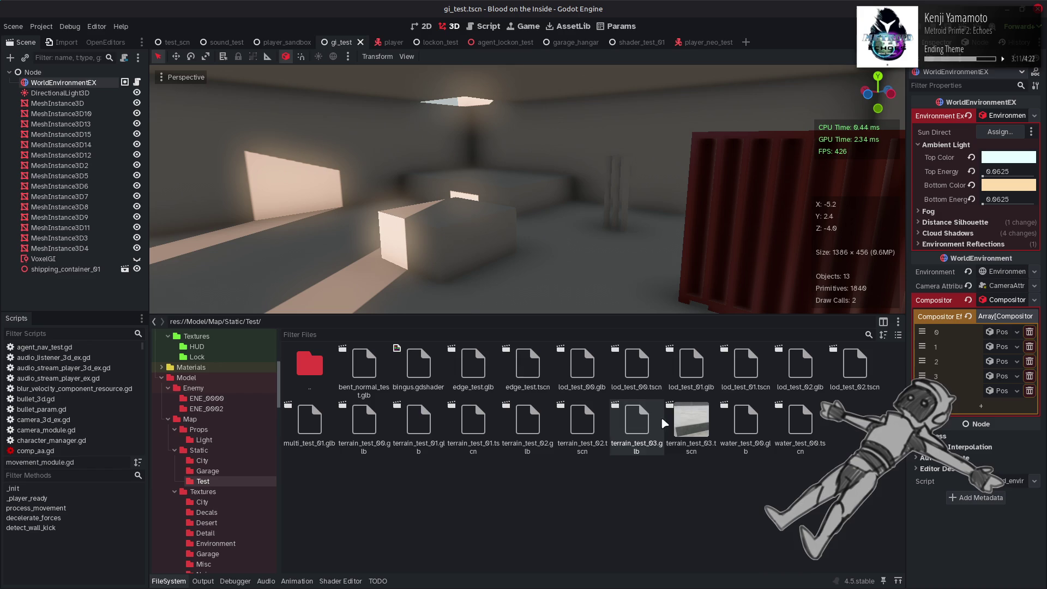
{"action": "mouse_move", "coordinate": [675, 424]}
{"action": "left_mouse_down"}
{"action": "mouse_move", "coordinate": [595, 185]}
{"action": "mouse_move", "coordinate": [542, 163]}
{"action": "left_mouse_up"}
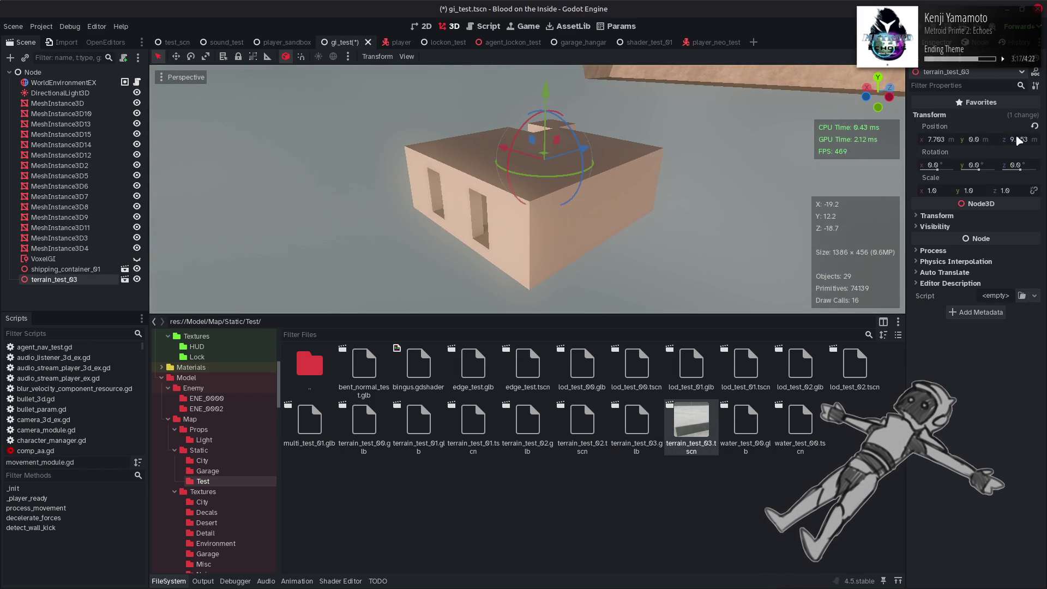
Reset terrain_test_03's position to the origin and set its Y position to -32
{"action": "left_click", "coordinate": [1034, 126]}
{"action": "middle_click_drag", "start_coordinate": [534, 135], "coordinate": [533, 148]}
{"action": "mouse_move", "coordinate": [562, 125]}
{"action": "left_mouse_down"}
{"action": "mouse_move", "coordinate": [588, 554]}
{"action": "mouse_move", "coordinate": [597, 388]}
{"action": "left_mouse_up"}
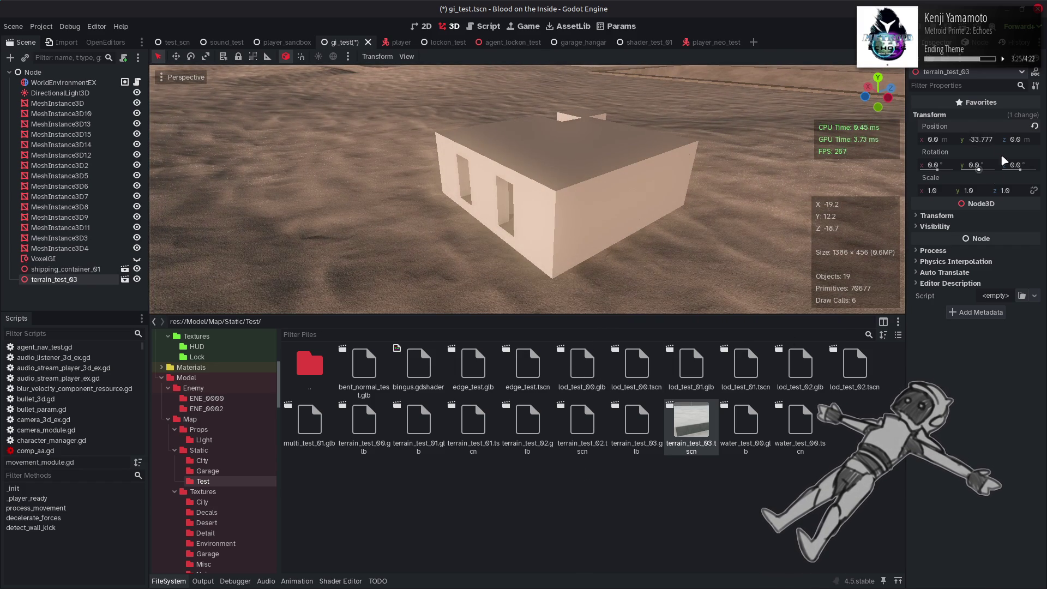
{"action": "left_click", "coordinate": [982, 139]}
{"action": "type", "text": "-32"}
{"action": "key", "text": "Return"}
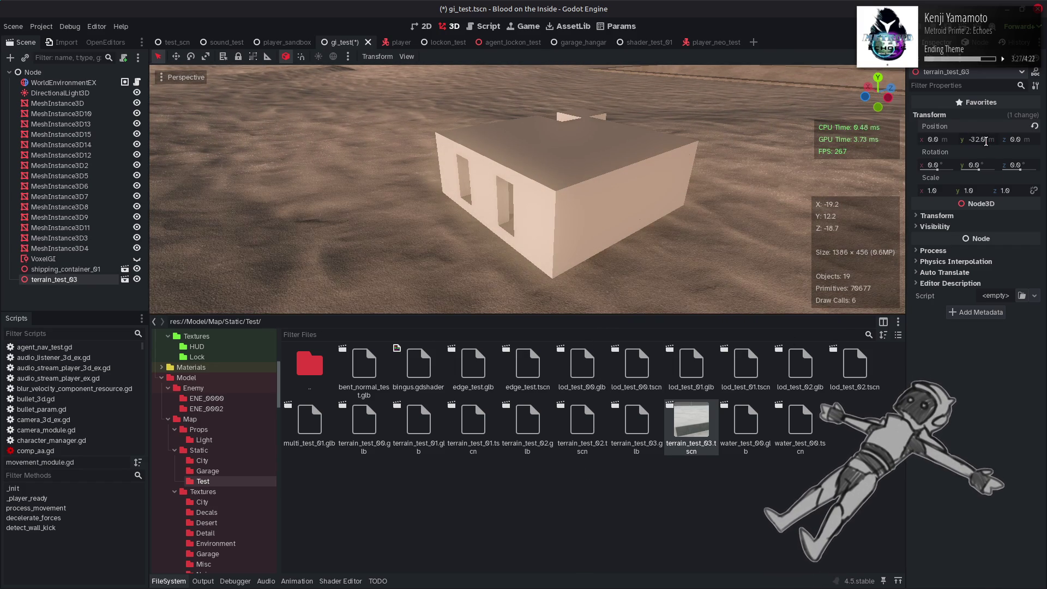
Save the gi_test scene and select WorldEnvironmentEX
{"action": "middle_click_drag", "start_coordinate": [524, 191], "coordinate": [524, 180]}
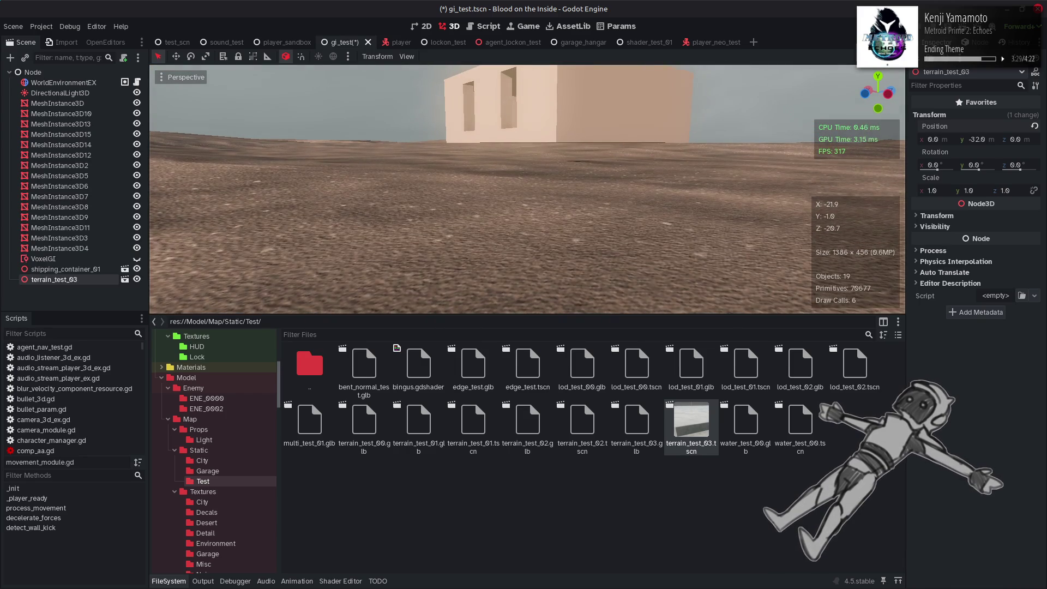
{"action": "mouse_move", "coordinate": [519, 185]}
{"action": "right_mouse_down"}
{"action": "mouse_move", "coordinate": [463, 188]}
{"action": "mouse_move", "coordinate": [519, 188]}
{"action": "mouse_move", "coordinate": [520, 226]}
{"action": "mouse_move", "coordinate": [480, 242]}
{"action": "mouse_move", "coordinate": [469, 199]}
{"action": "mouse_move", "coordinate": [423, 202]}
{"action": "mouse_move", "coordinate": [533, 188]}
{"action": "right_mouse_up"}
{"action": "key", "text": "ctrl+s"}
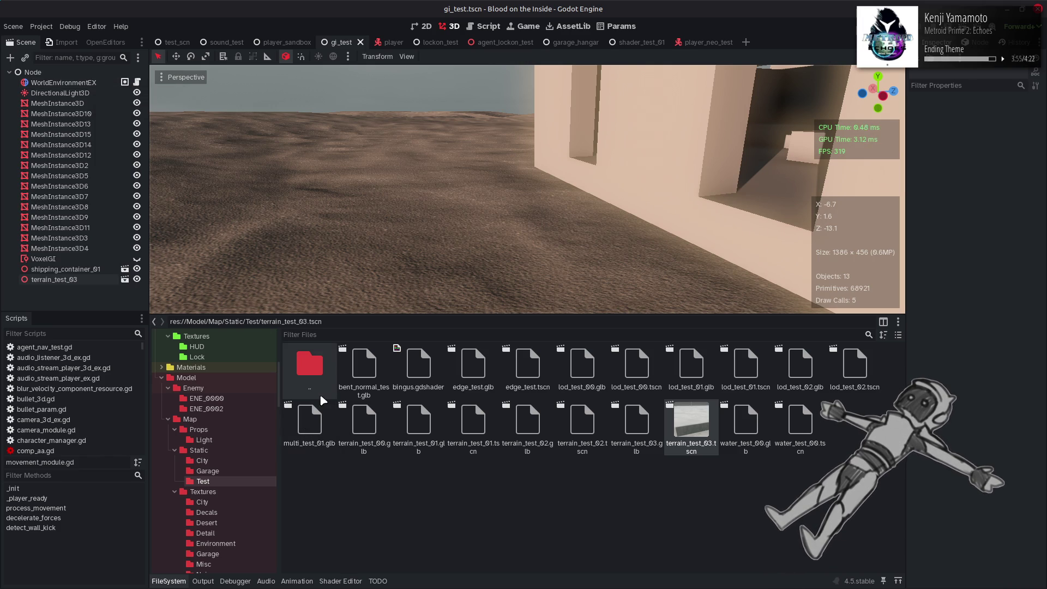
{"action": "left_click", "coordinate": [63, 82]}
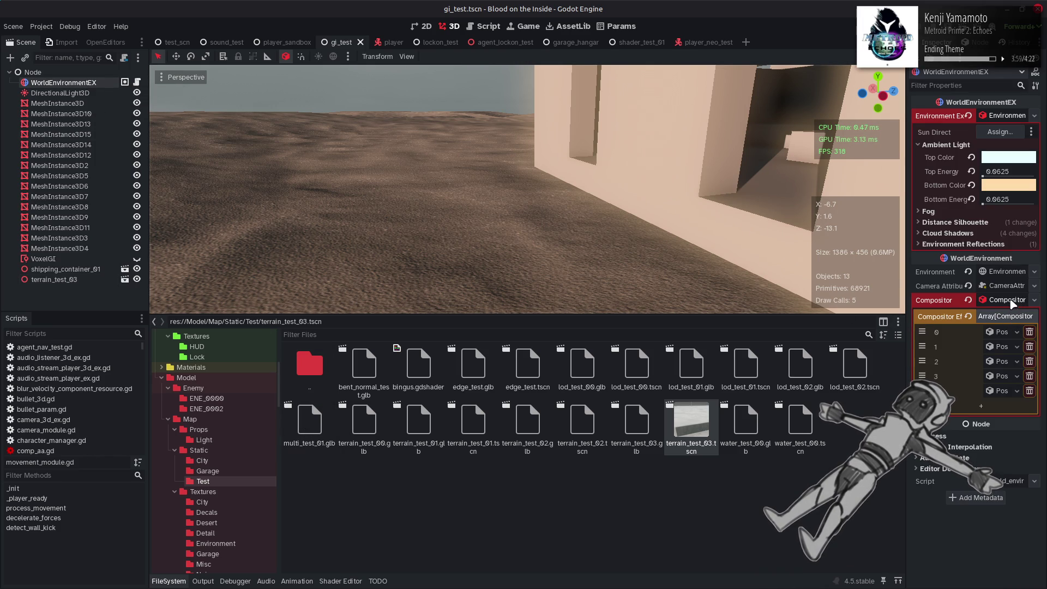
Save the Compositor resource to its own file as gi_test_comp.tres
{"action": "left_click", "coordinate": [1034, 300]}
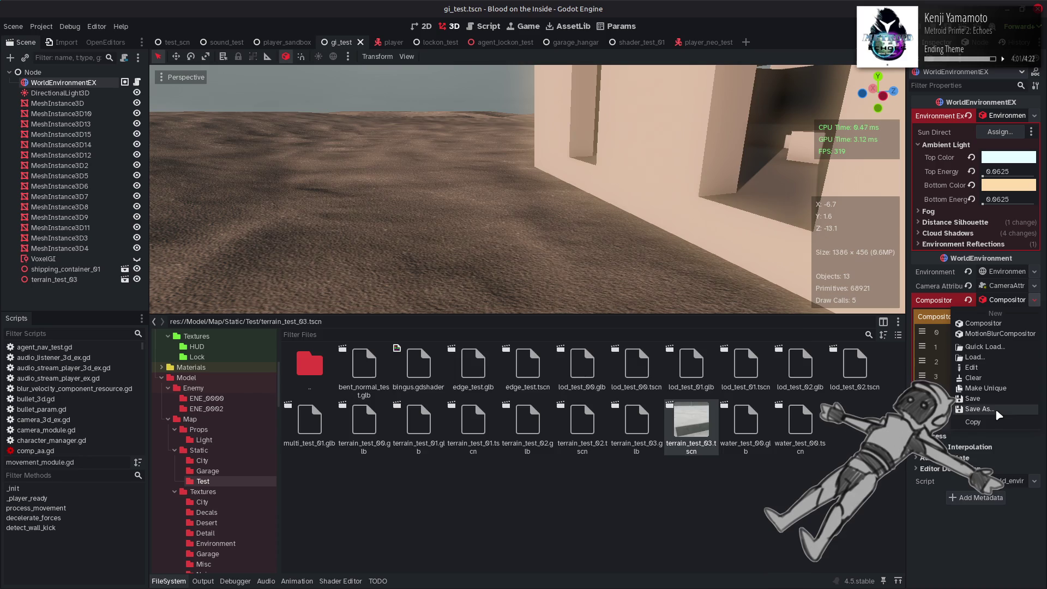
{"action": "left_click", "coordinate": [996, 408]}
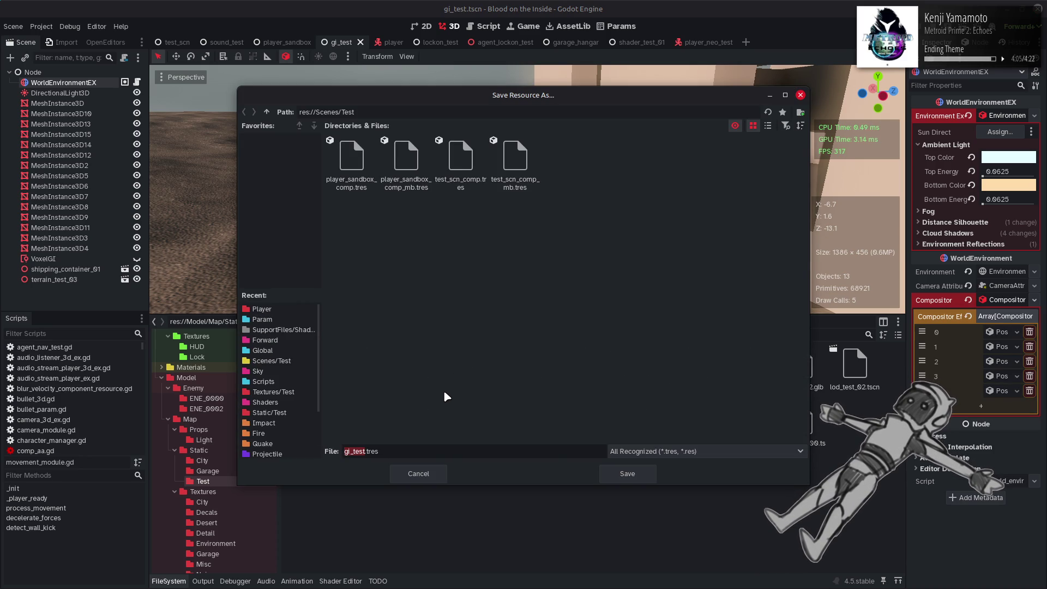
{"action": "key", "text": "Right"}
{"action": "type", "text": "_comp"}
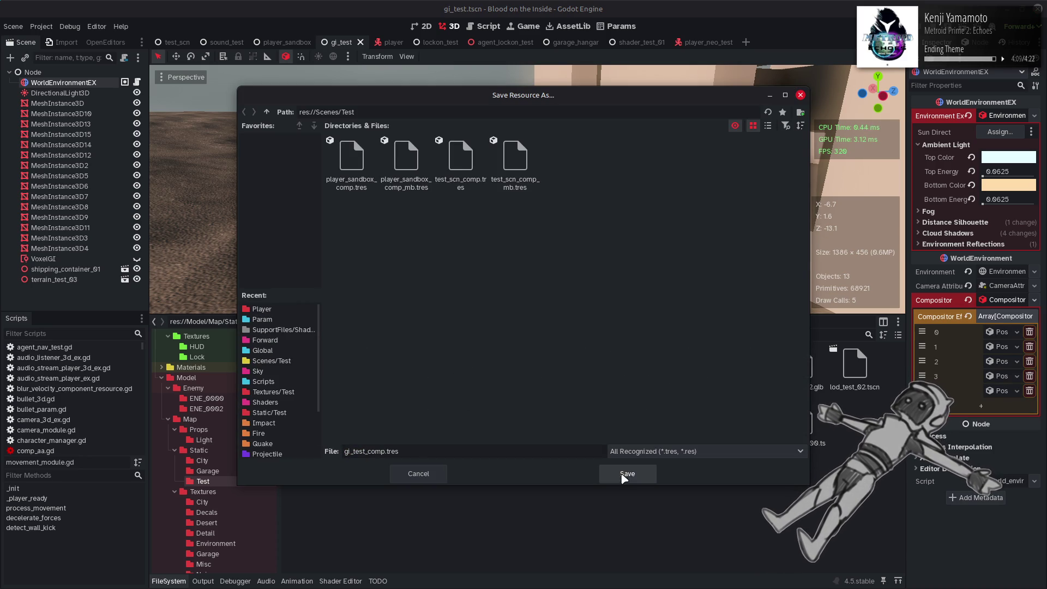
{"action": "left_click", "coordinate": [628, 473]}
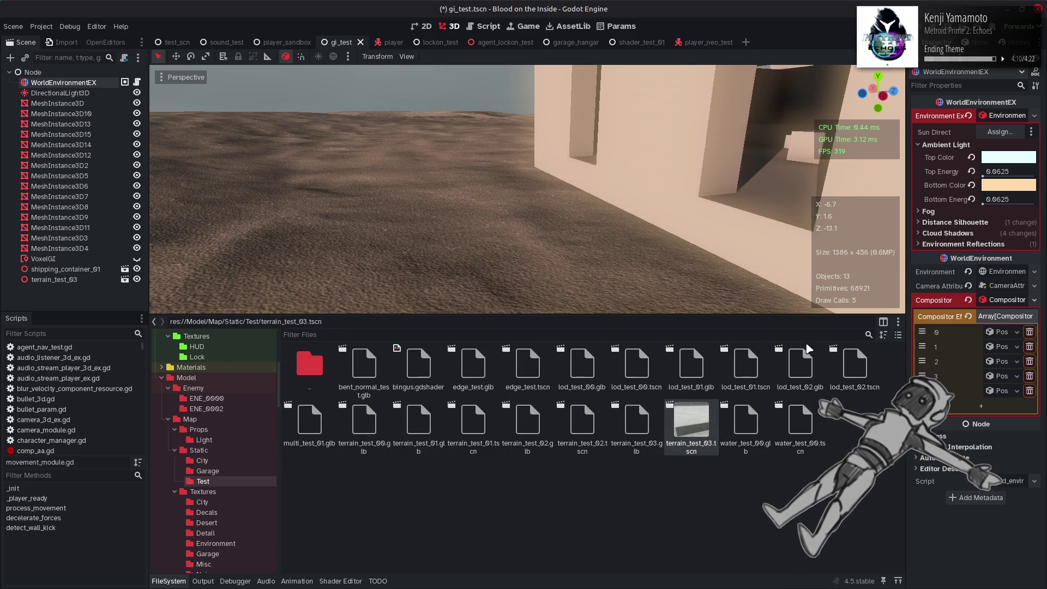
Expand the Compositor Effects array, leave slot 0 empty, and save the scene
{"action": "left_click", "coordinate": [1035, 300]}
{"action": "left_click", "coordinate": [1017, 330]}
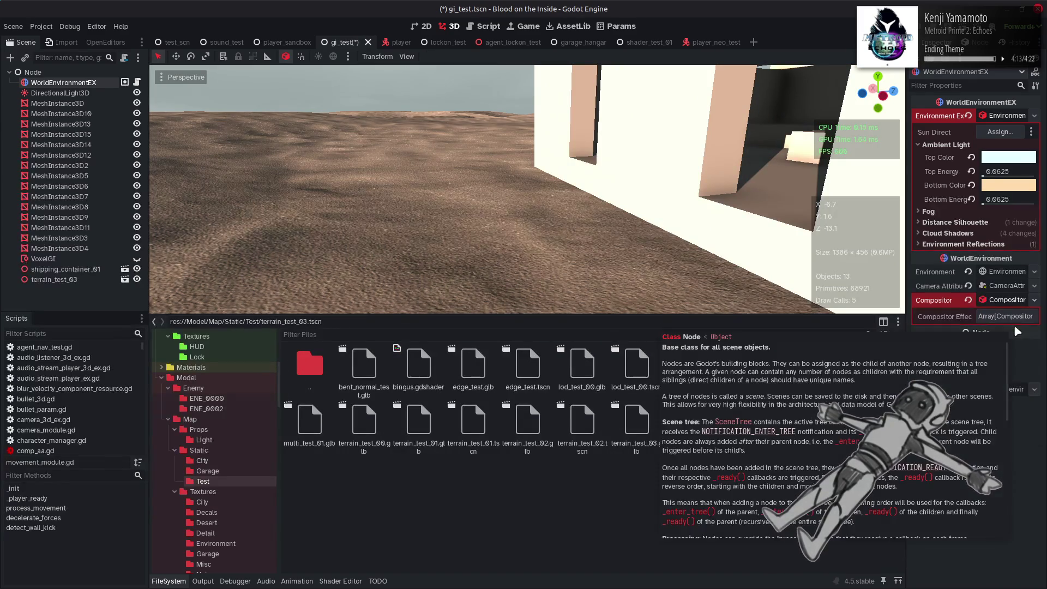
{"action": "left_click", "coordinate": [1015, 303]}
{"action": "left_click", "coordinate": [1016, 304]}
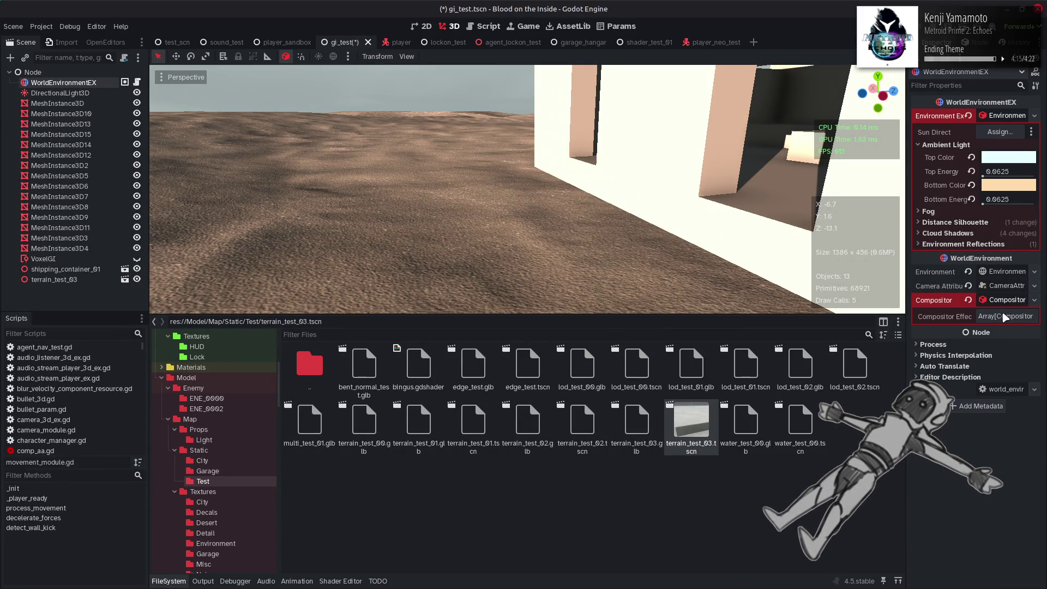
{"action": "left_click", "coordinate": [1006, 316]}
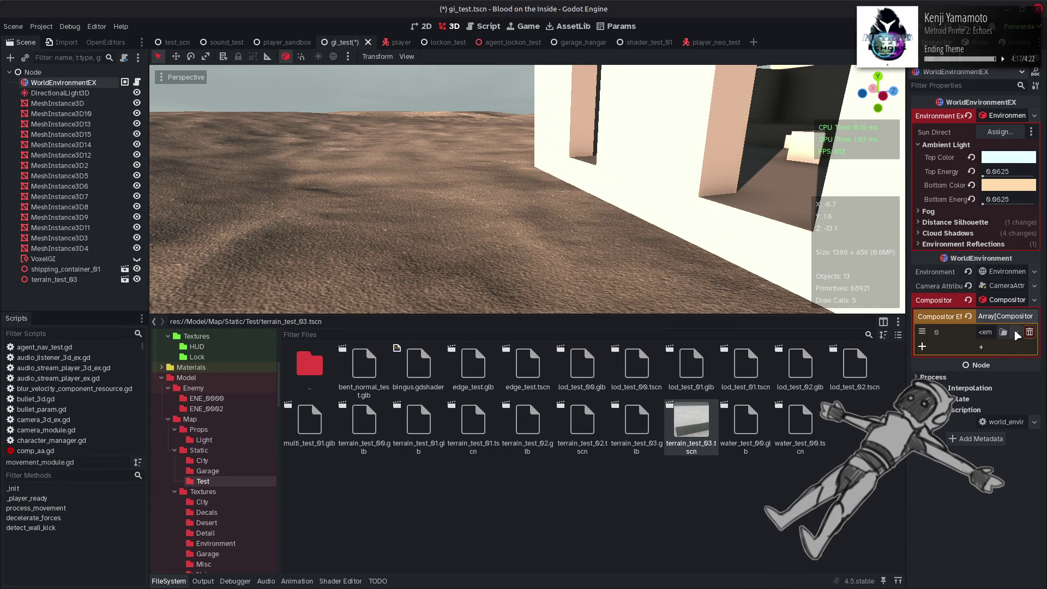
{"action": "left_click", "coordinate": [1016, 331]}
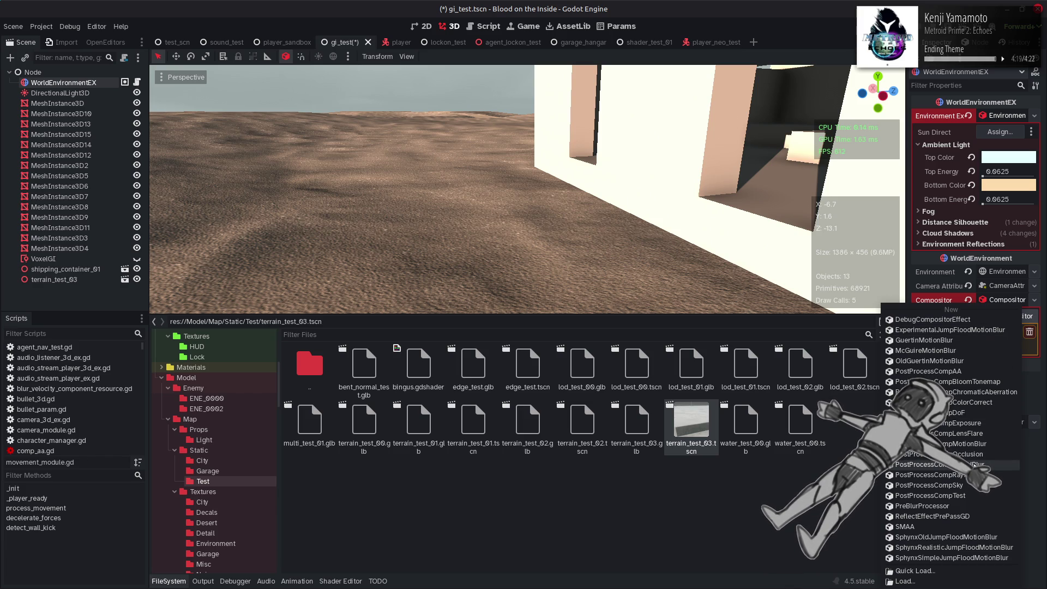
{"action": "key", "text": "Escape"}
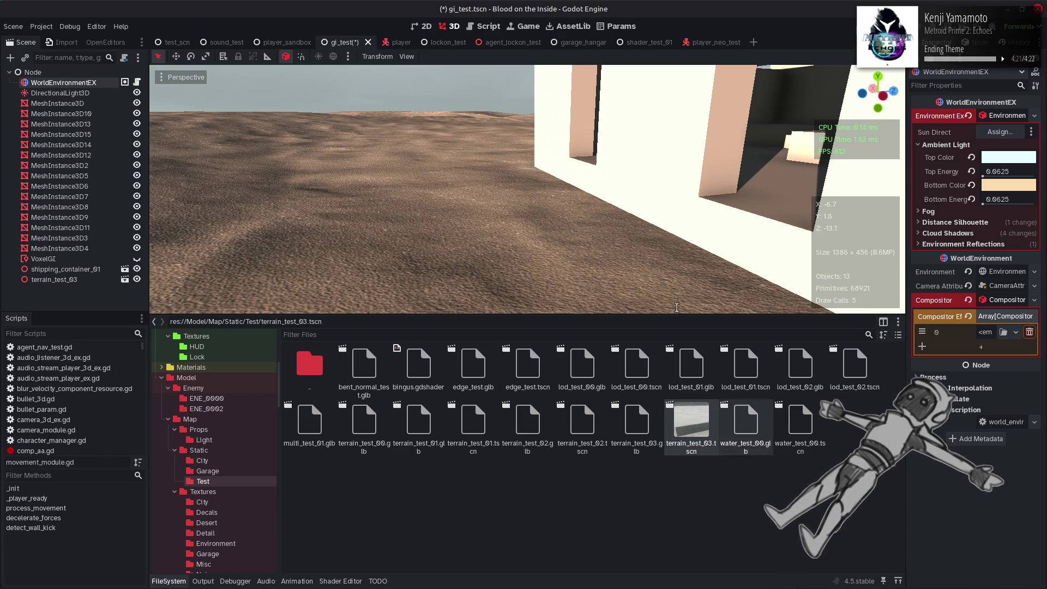
{"action": "key", "text": "ctrl+s"}
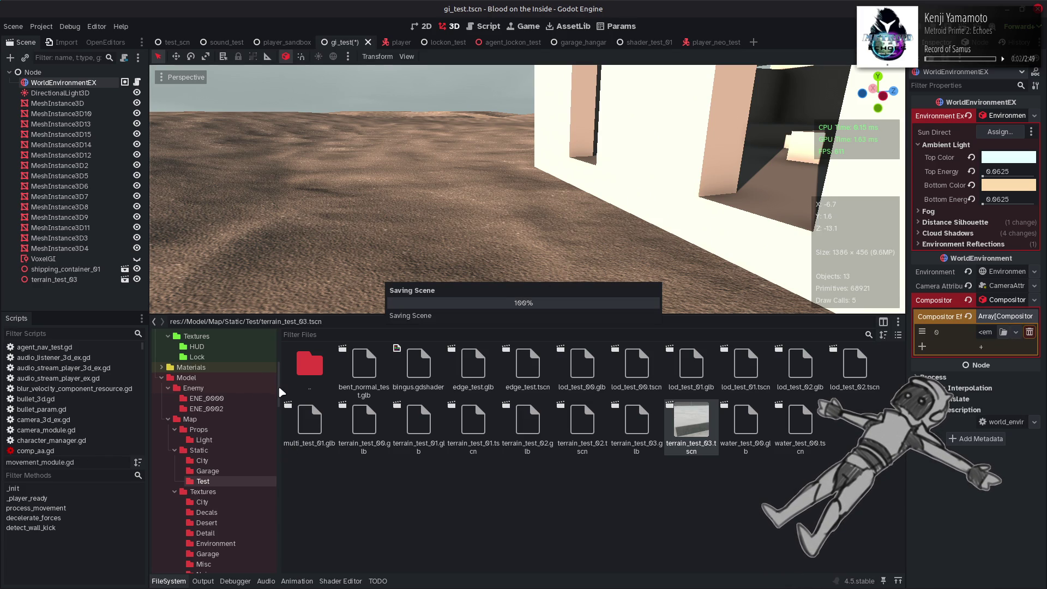
{"action": "left_click_drag", "start_coordinate": [279, 383], "coordinate": [284, 563]}
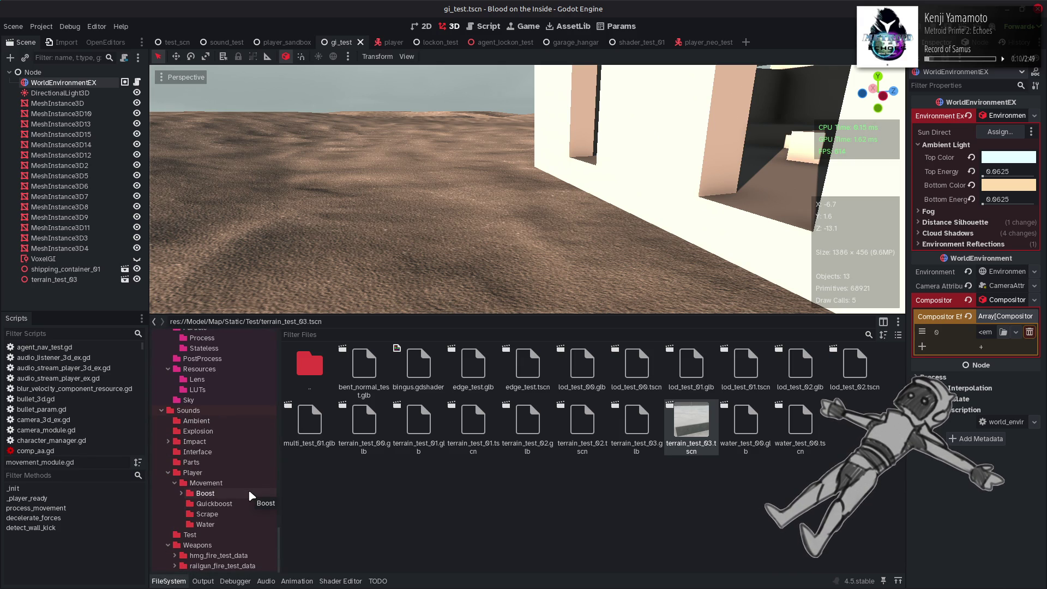
Create a new folder named Test inside Shaders/Compositor
{"action": "mouse_move", "coordinate": [565, 196]}
{"action": "right_mouse_down"}
{"action": "mouse_move", "coordinate": [551, 178]}
{"action": "mouse_move", "coordinate": [570, 207]}
{"action": "right_mouse_up"}
{"action": "key", "text": "w"}
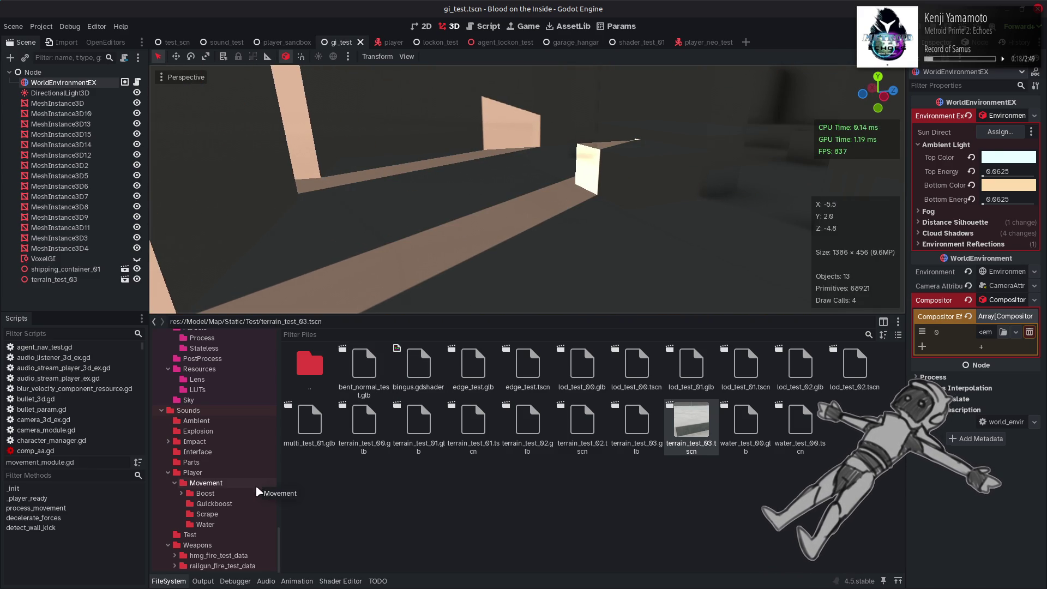
{"action": "scroll", "coordinate": [243, 452], "scroll_direction": "up", "scroll_amount": 5}
{"action": "left_click", "coordinate": [228, 426]}
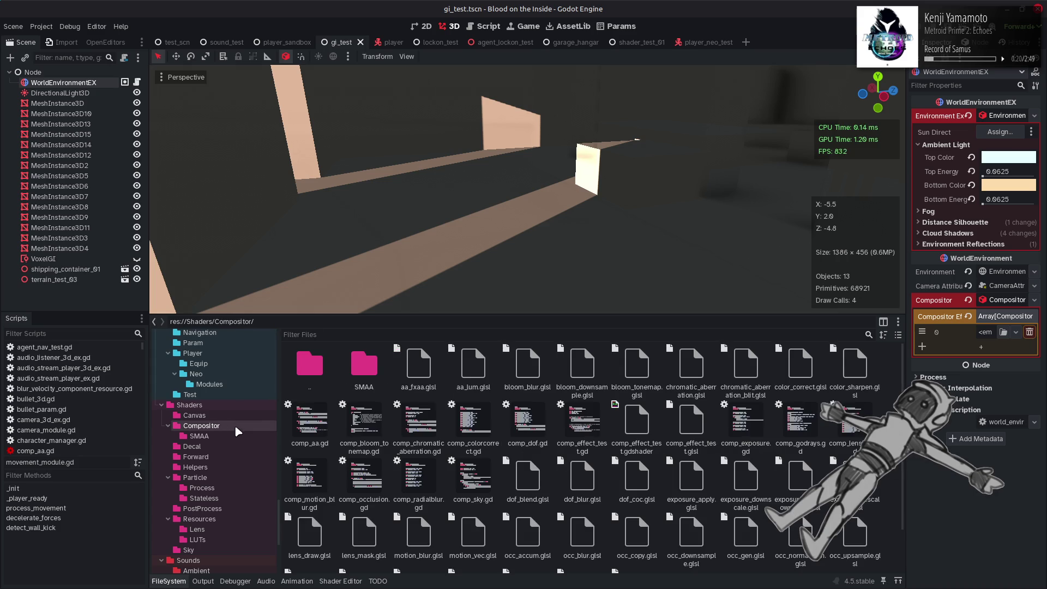
{"action": "right_click", "coordinate": [395, 411]}
{"action": "mouse_move", "coordinate": [468, 453]}
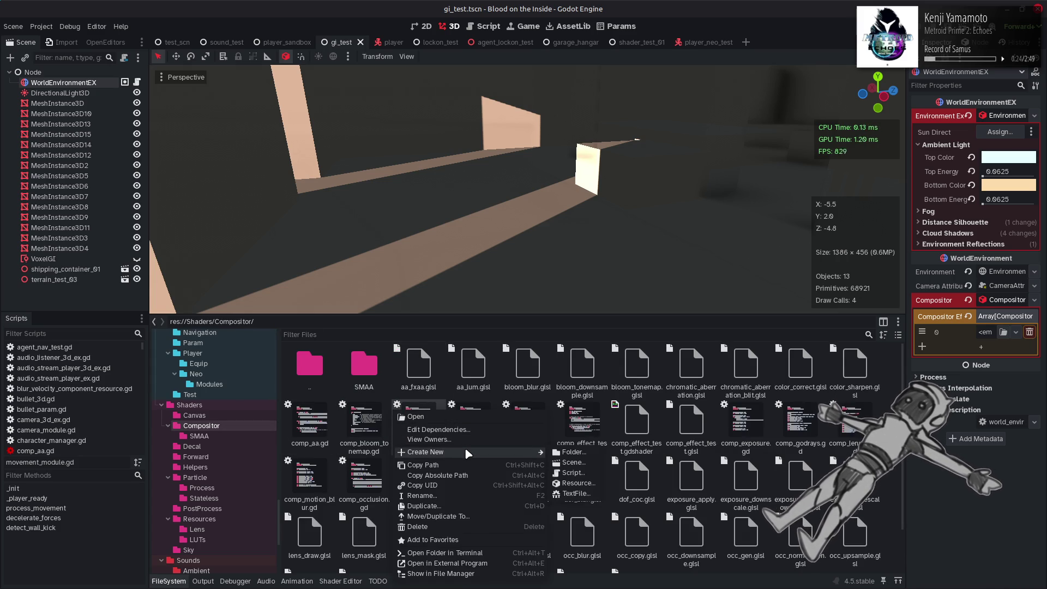
{"action": "left_click", "coordinate": [570, 452]}
{"action": "type", "text": "Test"}
{"action": "key", "text": "Return"}
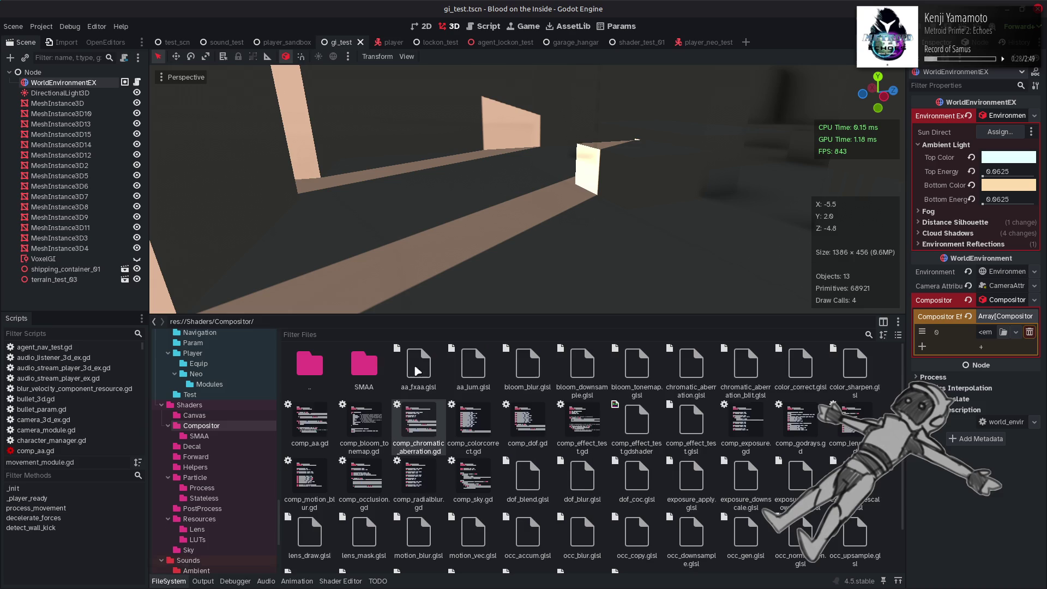
{"action": "double_click", "coordinate": [417, 365]}
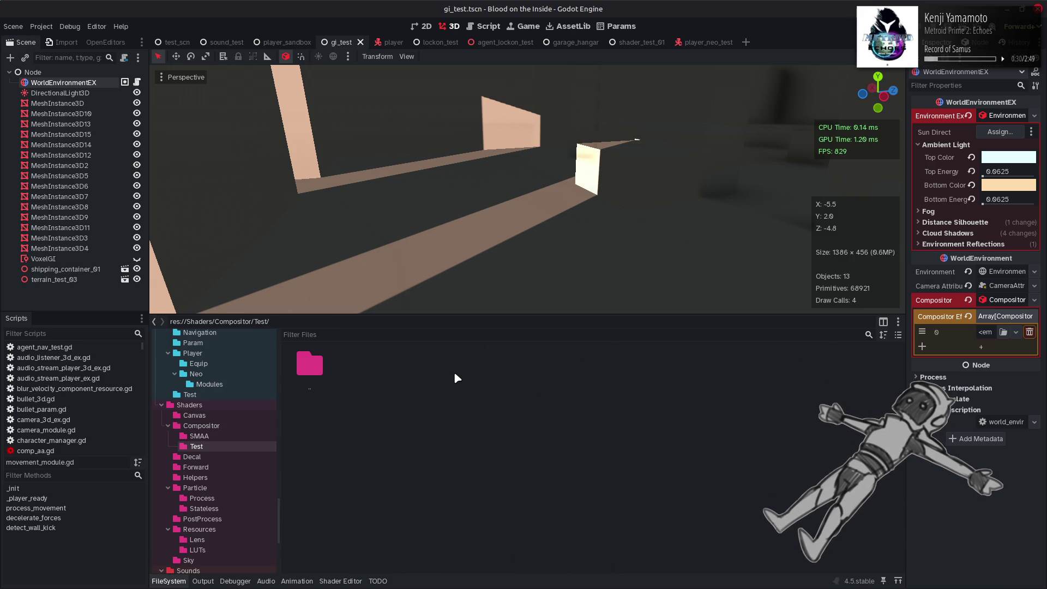
{"action": "double_click", "coordinate": [326, 368]}
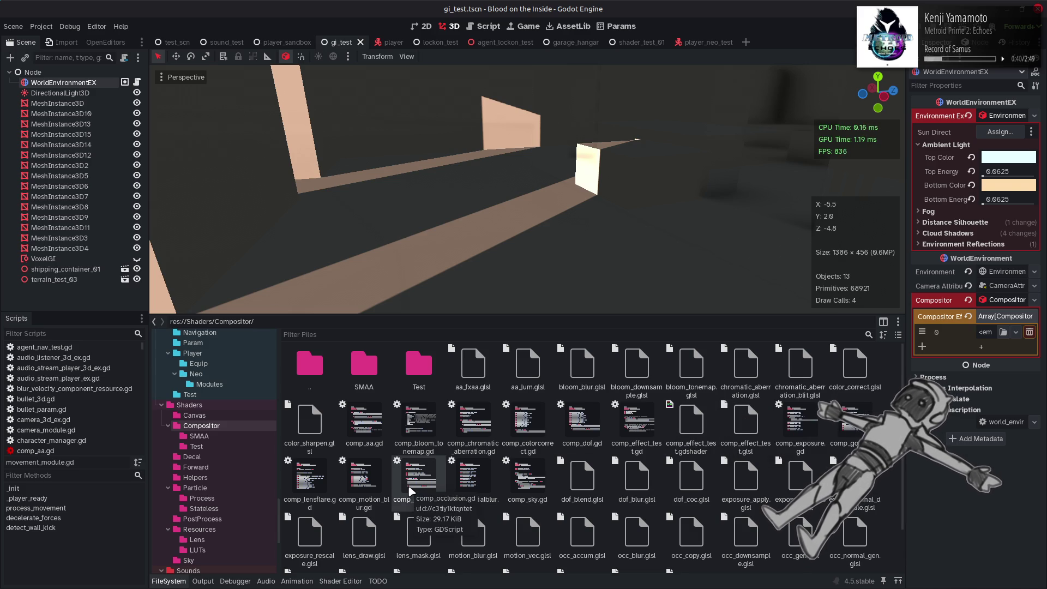
Copy all of comp_occlusion.gd's code, then go back into the empty Test folder
{"action": "double_click", "coordinate": [412, 491]}
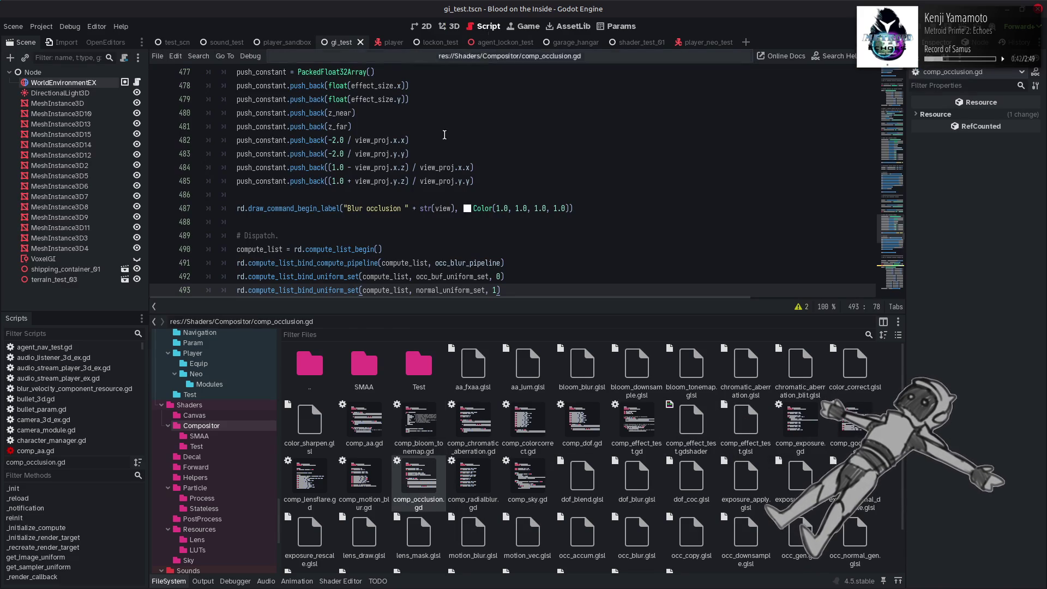
{"action": "left_click", "coordinate": [169, 580]}
{"action": "left_click", "coordinate": [410, 329]}
{"action": "key", "text": "ctrl+a"}
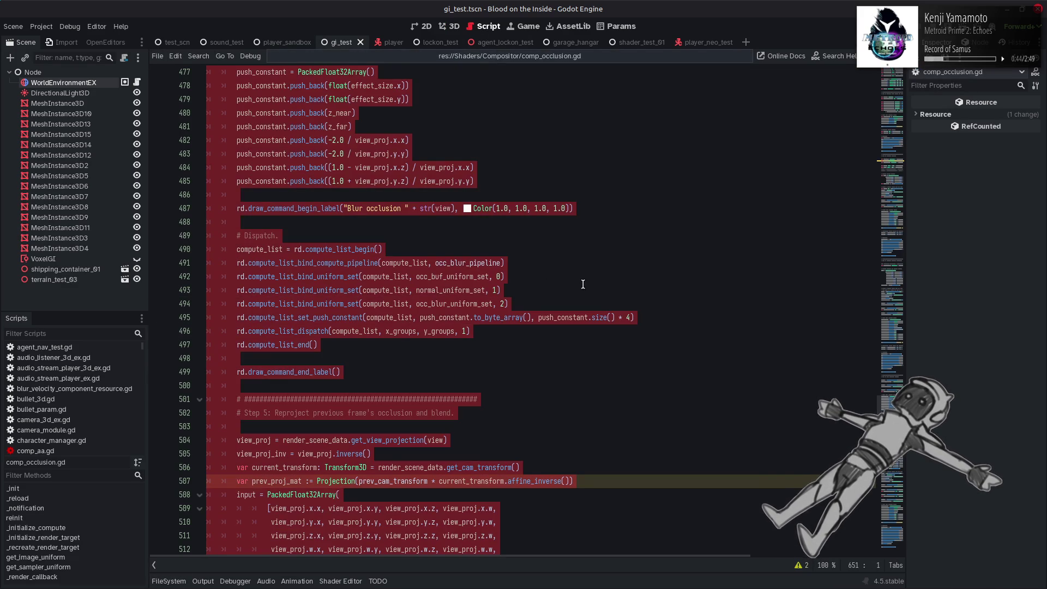
{"action": "left_click", "coordinate": [611, 266]}
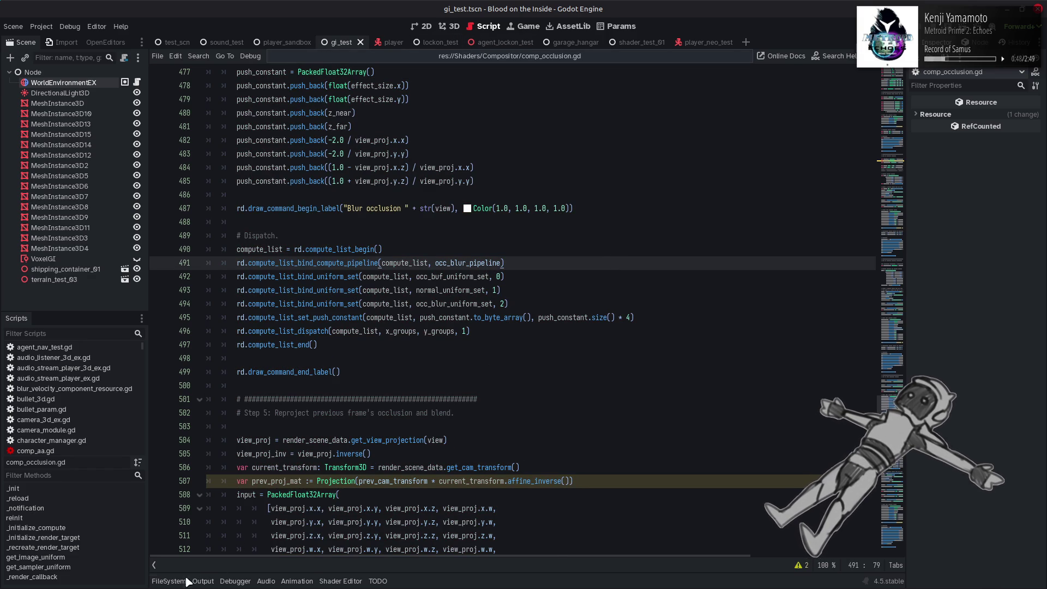
{"action": "left_click", "coordinate": [168, 581]}
{"action": "double_click", "coordinate": [417, 371]}
{"action": "right_click", "coordinate": [489, 401]}
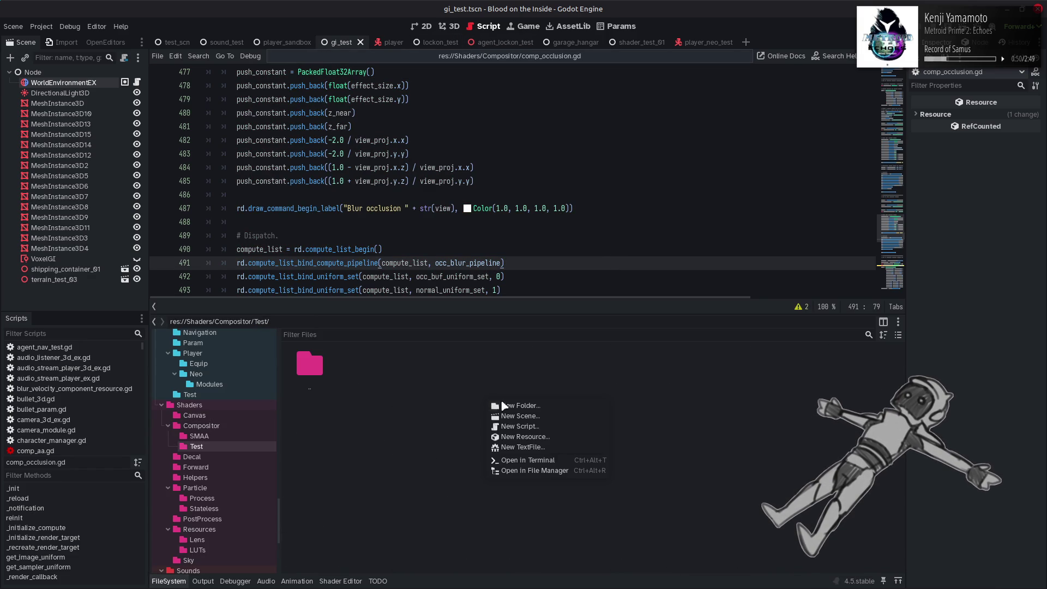
Create a Resource-based script comp_occlusion_test.gd in the Test folder
{"action": "left_click", "coordinate": [544, 426]}
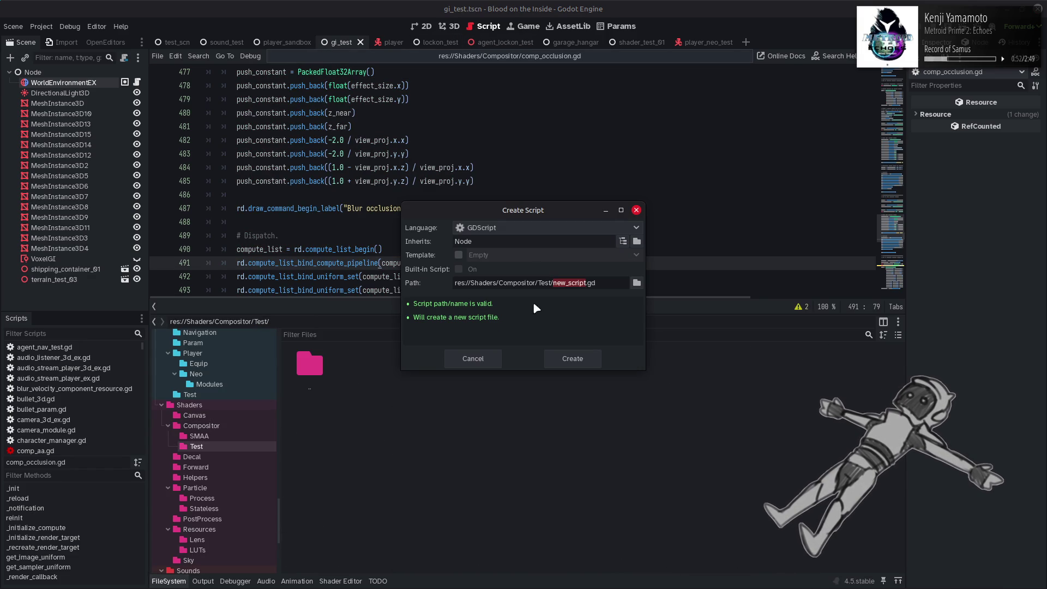
{"action": "left_click", "coordinate": [622, 241]}
{"action": "type", "text": "res"}
{"action": "double_click", "coordinate": [433, 172]}
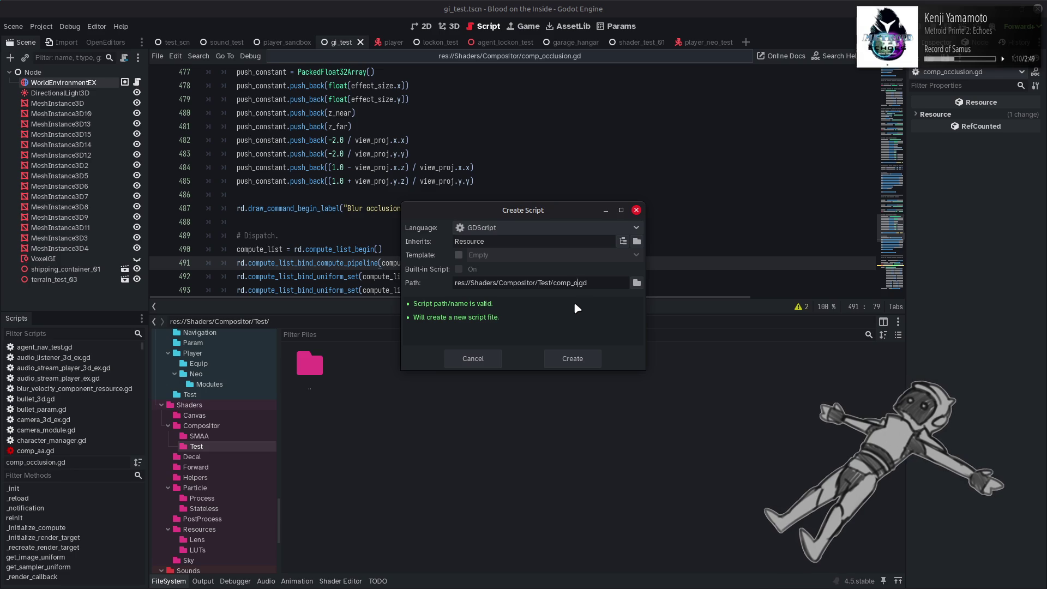
{"action": "type", "text": "cclusion_te"}
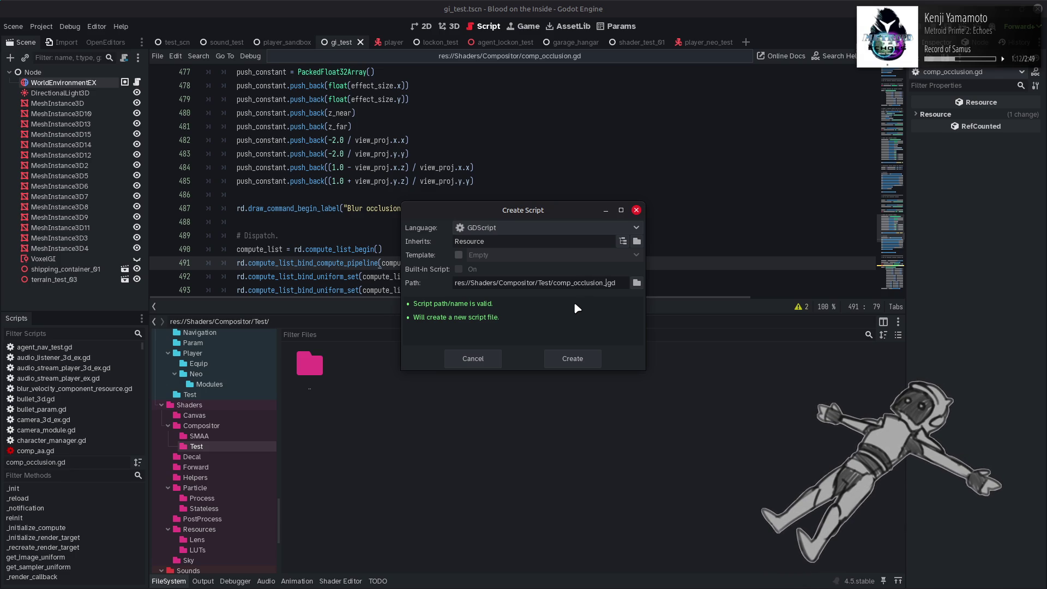
{"action": "type", "text": "st"}
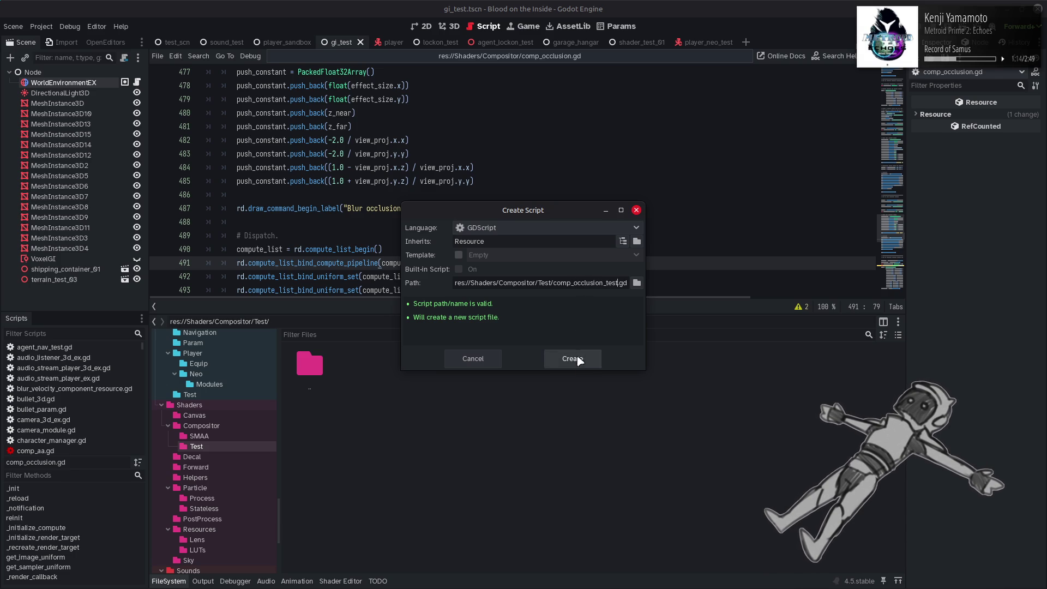
{"action": "left_click", "coordinate": [574, 358]}
Paste the occlusion code into comp_occlusion_test.gd and rename its class PostProcessCompOcclusionTest
{"action": "double_click", "coordinate": [326, 367]}
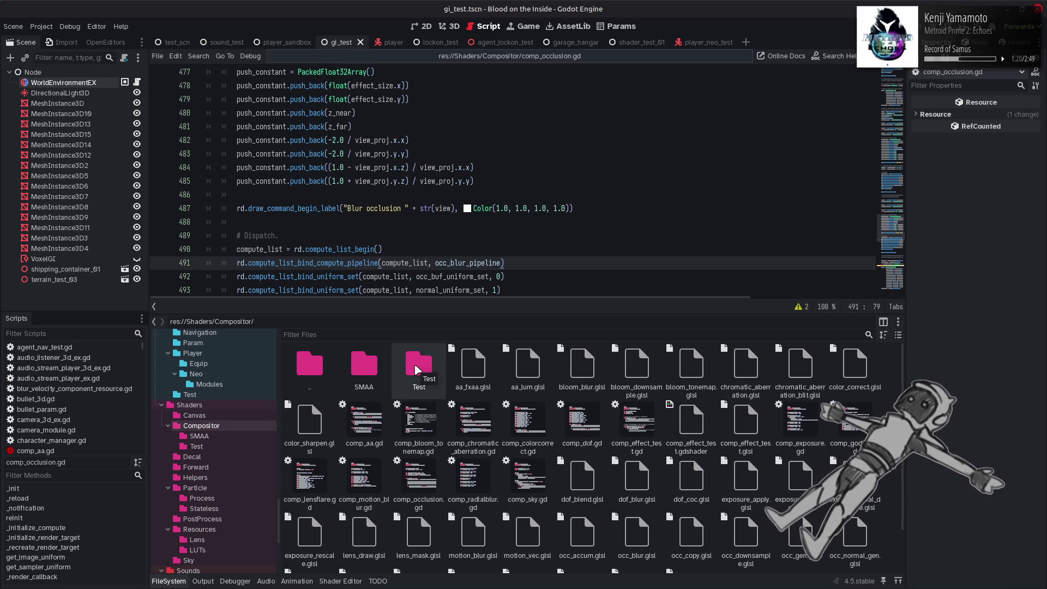
{"action": "double_click", "coordinate": [418, 368]}
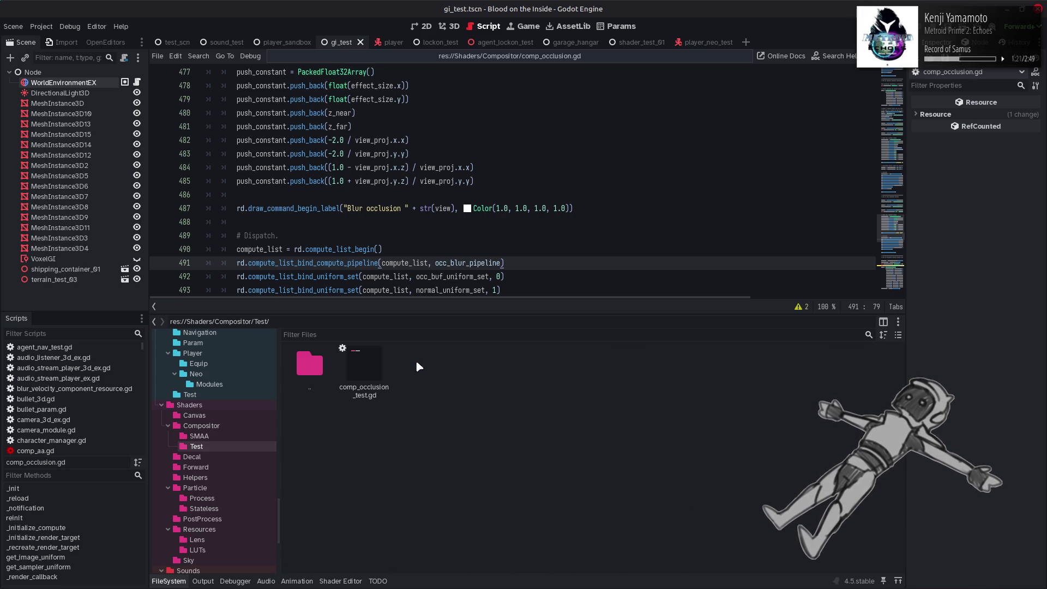
{"action": "double_click", "coordinate": [372, 363]}
{"action": "left_click", "coordinate": [169, 581]}
{"action": "key", "text": "ctrl+a"}
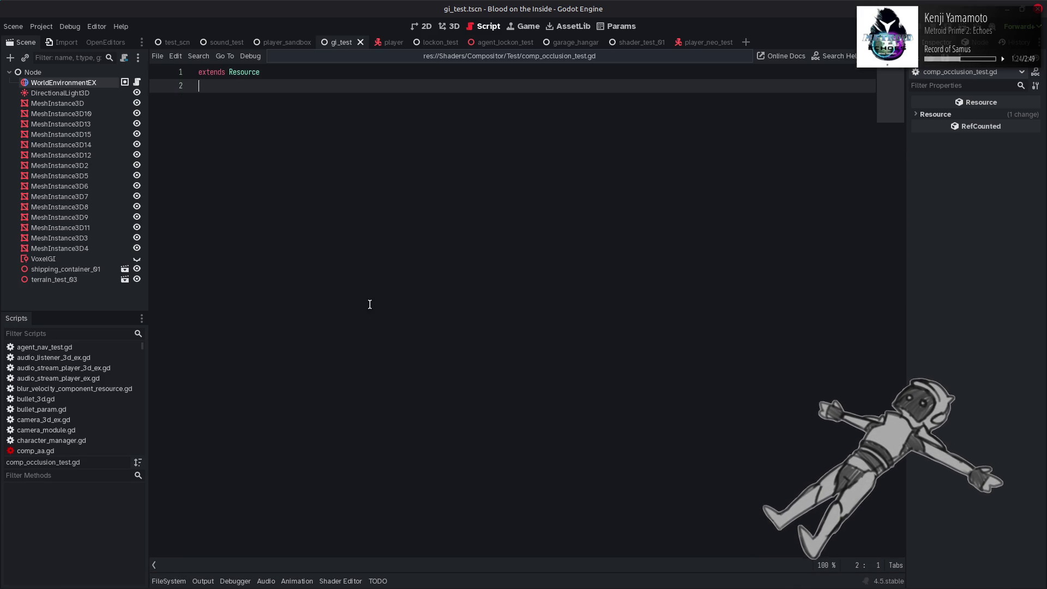
{"action": "key", "text": "ctrl+v"}
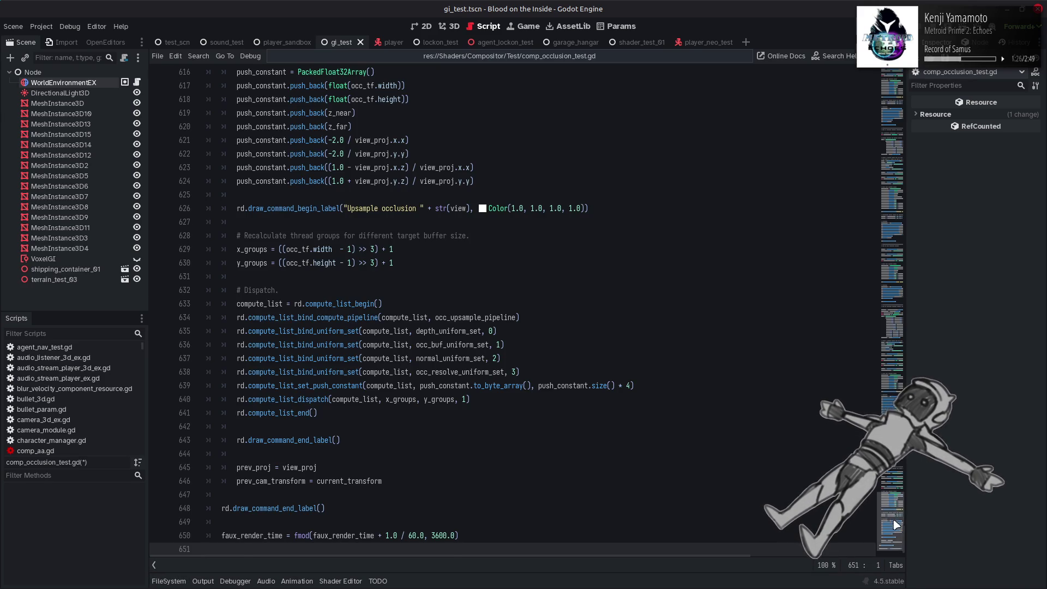
{"action": "scroll", "coordinate": [897, 525], "scroll_direction": "up", "scroll_amount": 20}
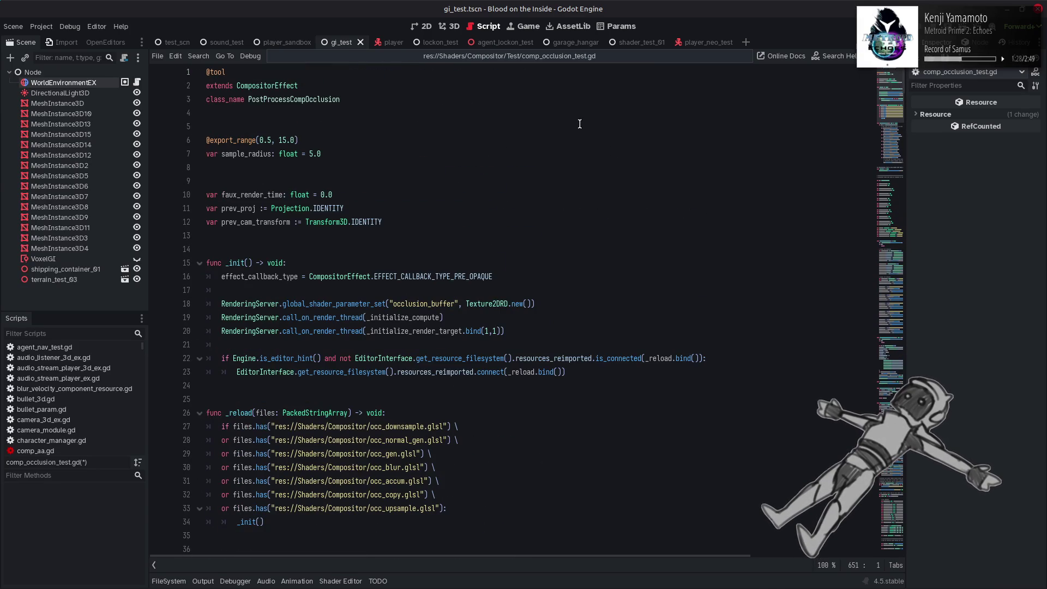
{"action": "left_click", "coordinate": [358, 93]}
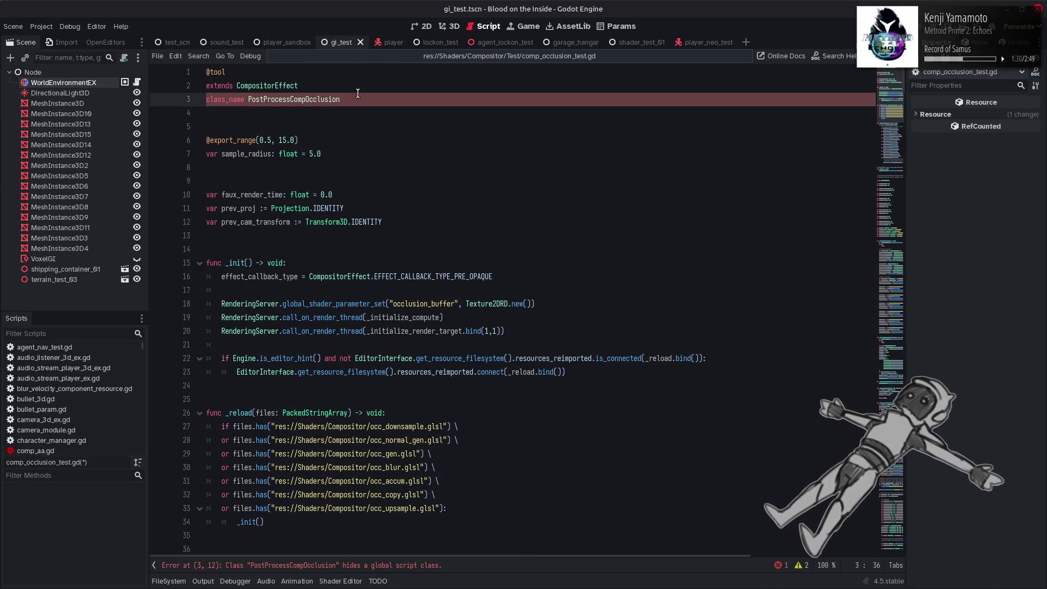
{"action": "type", "text": "Test"}
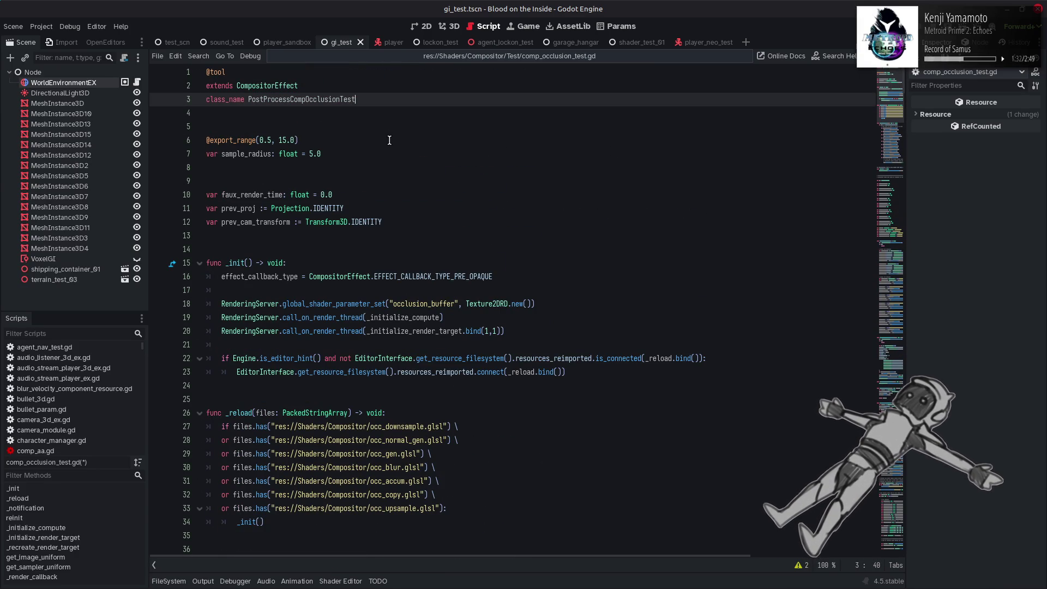
{"action": "left_click", "coordinate": [389, 140]}
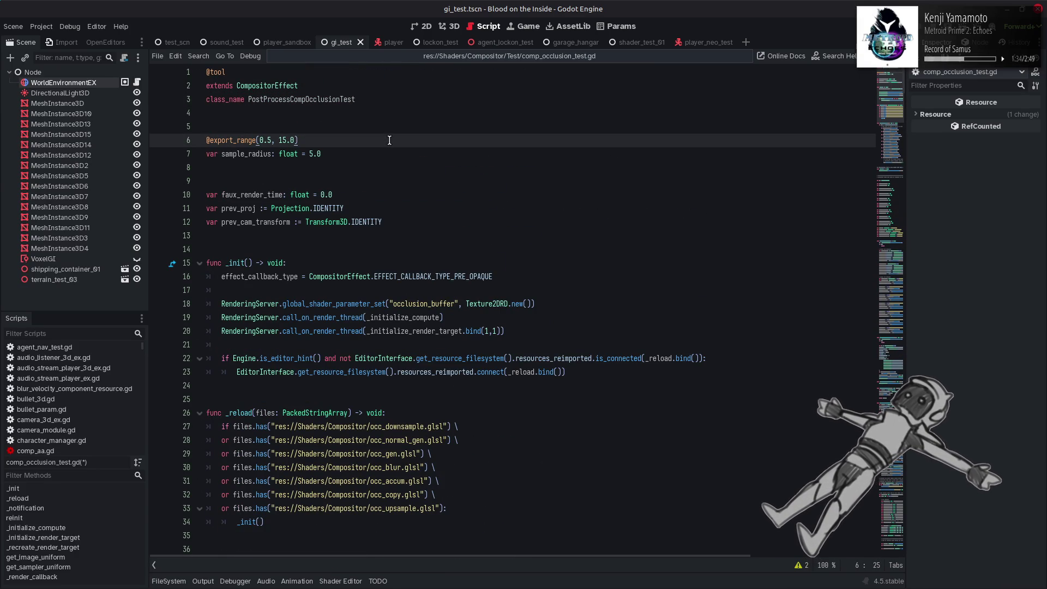
{"action": "double_click", "coordinate": [253, 195]}
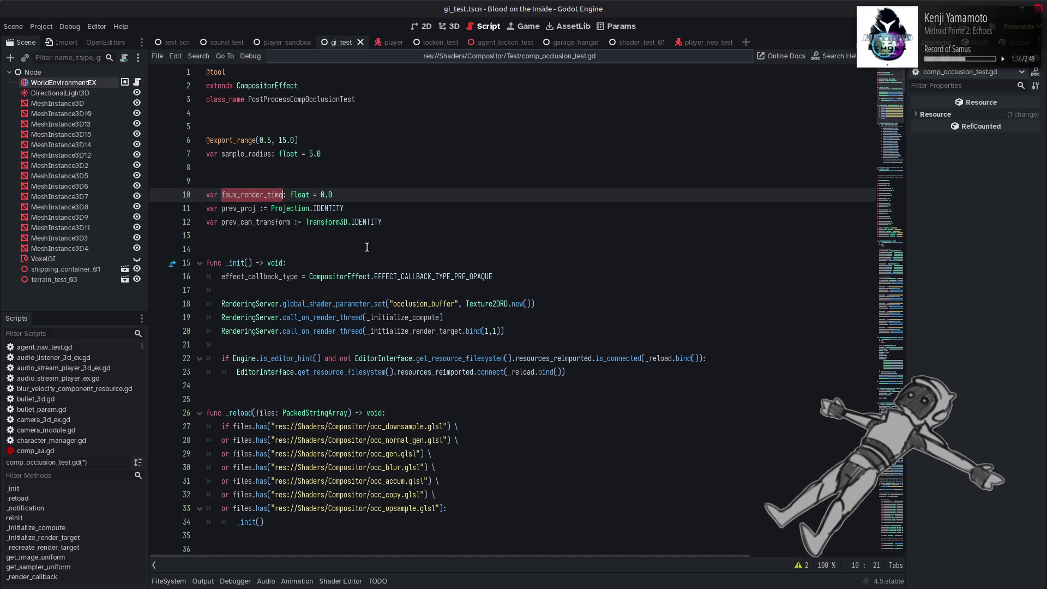
Step through every faux_render_time match in the script with Find
{"action": "key", "text": "ctrl+f"}
{"action": "left_click", "coordinate": [769, 566]}
{"action": "left_click", "coordinate": [769, 566]}
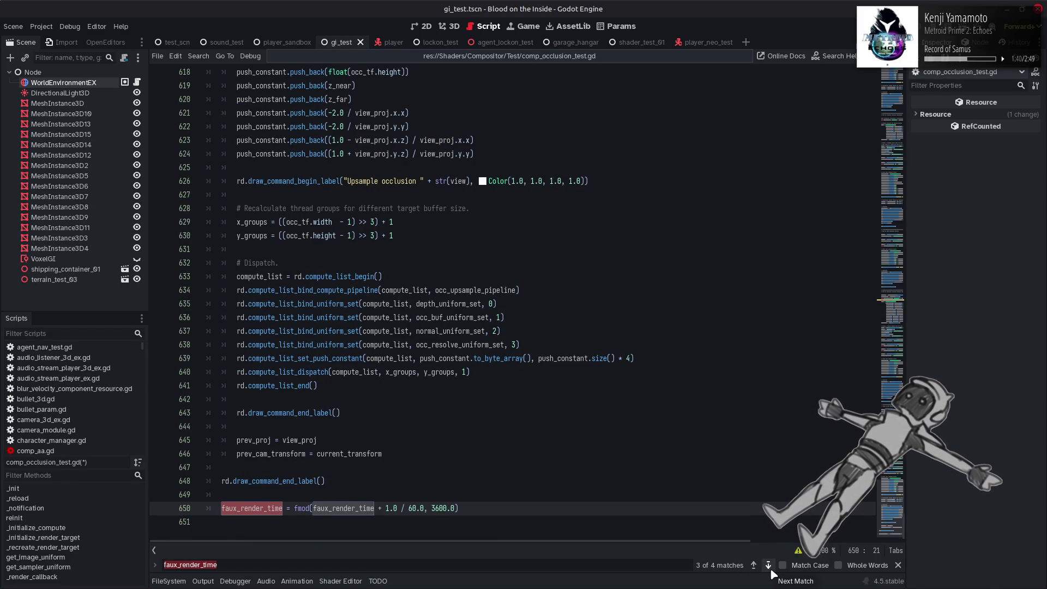
{"action": "left_click", "coordinate": [770, 567]}
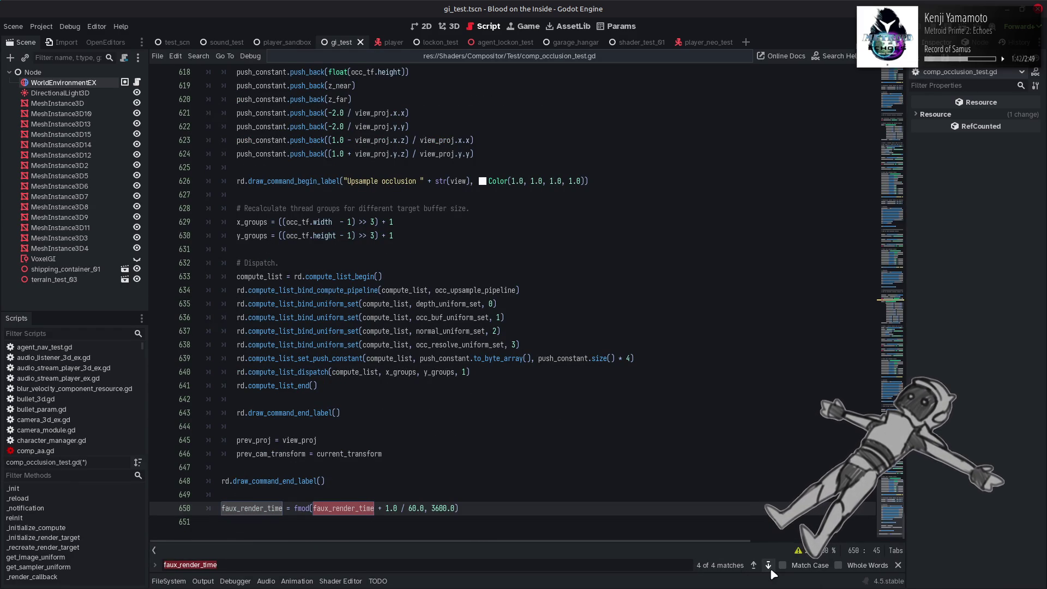
{"action": "left_click", "coordinate": [770, 568]}
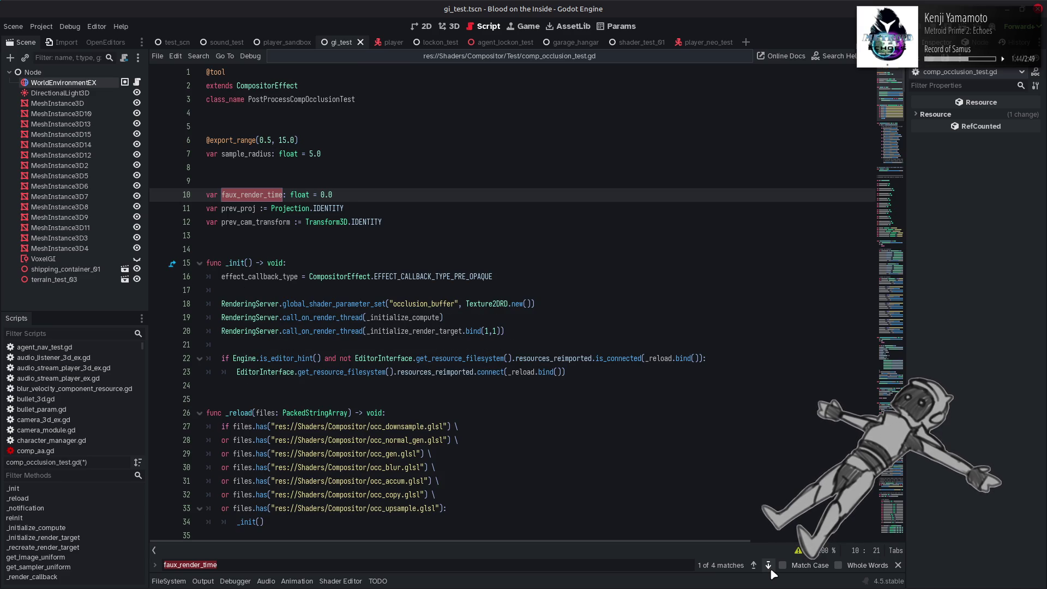
{"action": "left_click", "coordinate": [770, 567]}
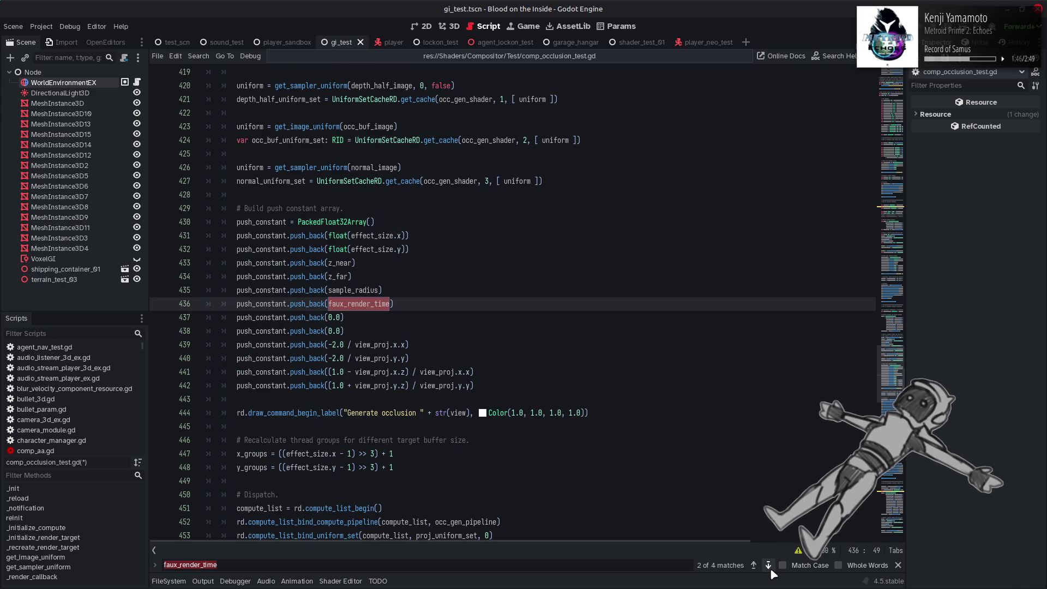
{"action": "left_click", "coordinate": [770, 567]}
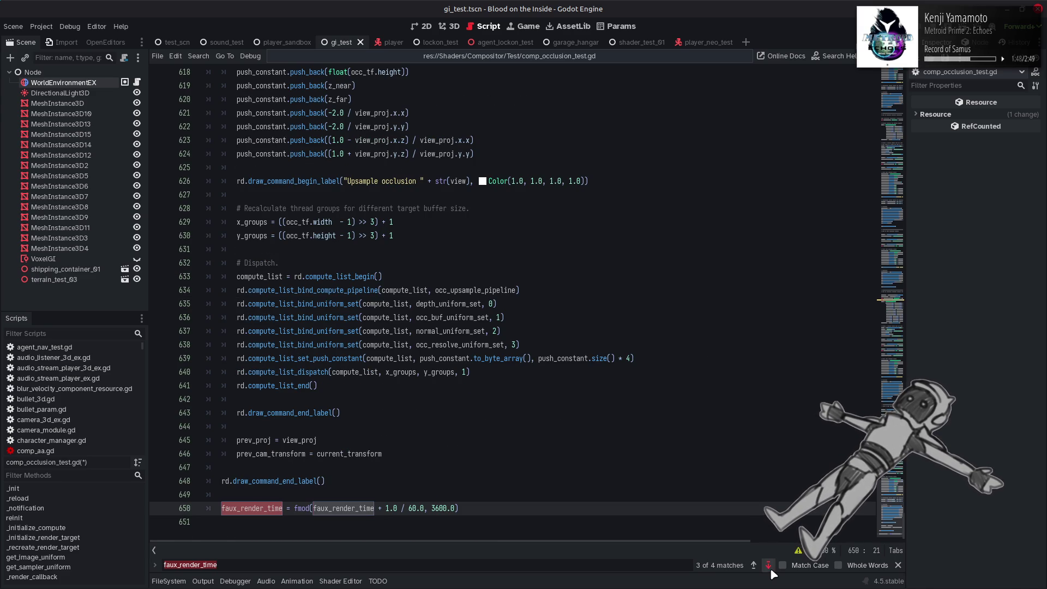
{"action": "left_click", "coordinate": [770, 568]}
{"action": "left_click", "coordinate": [770, 568]}
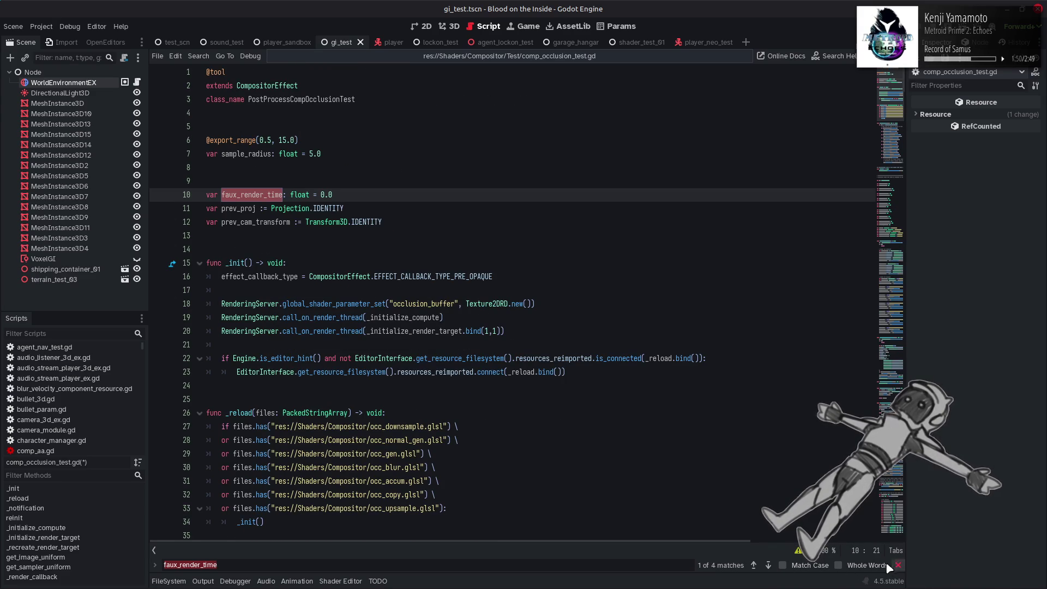
{"action": "left_click", "coordinate": [897, 566]}
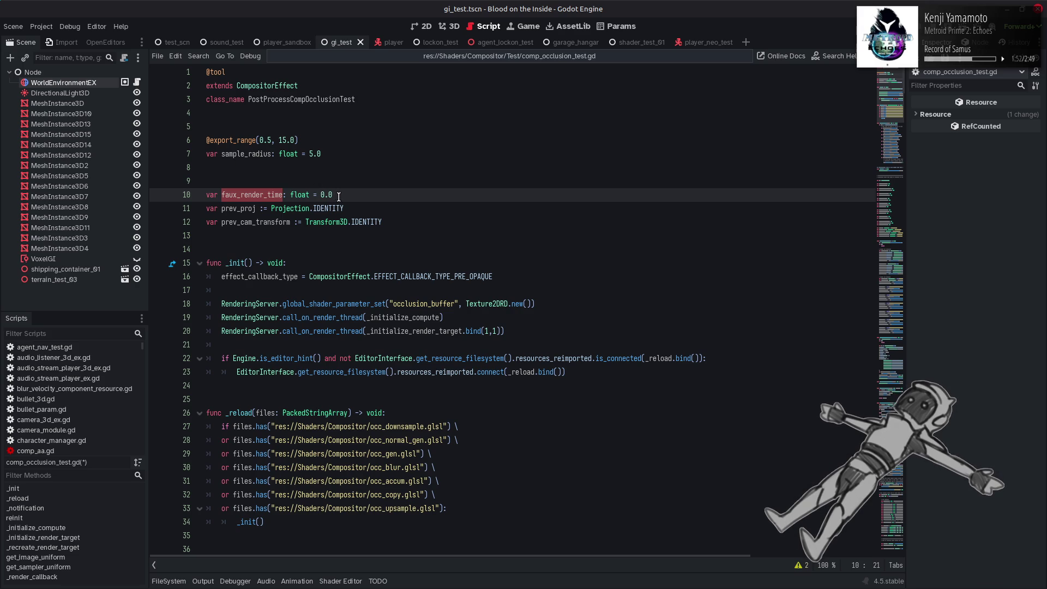
Delete the line-10 faux_render_time declaration and push 1.0 instead on line 435
{"action": "key", "text": "ctrl+f"}
{"action": "left_click_drag", "start_coordinate": [339, 197], "coordinate": [206, 196]}
{"action": "key", "text": "BackSpace"}
{"action": "key", "text": "BackSpace"}
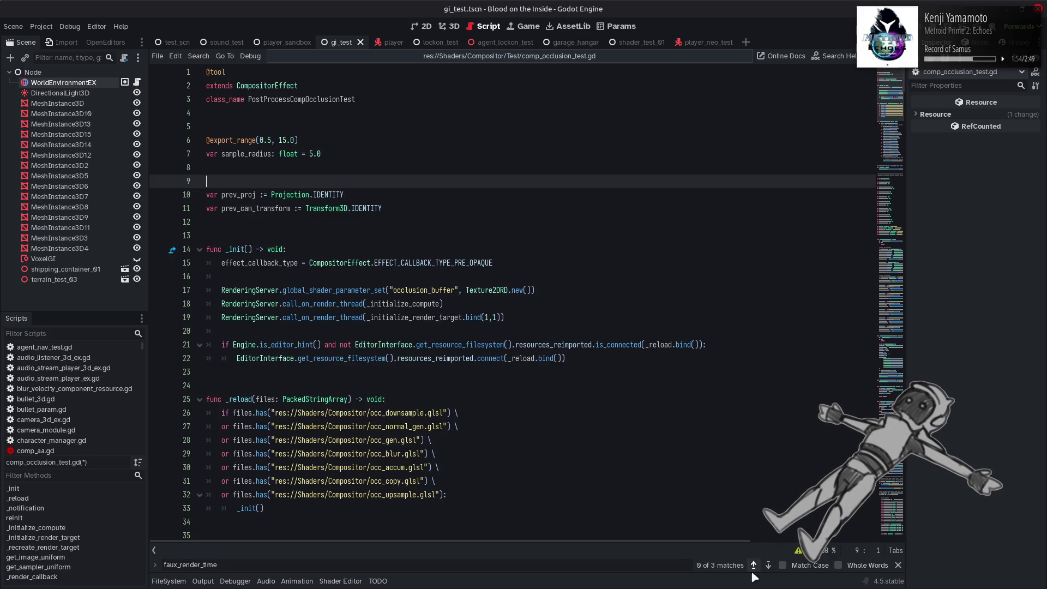
{"action": "left_click", "coordinate": [753, 566]}
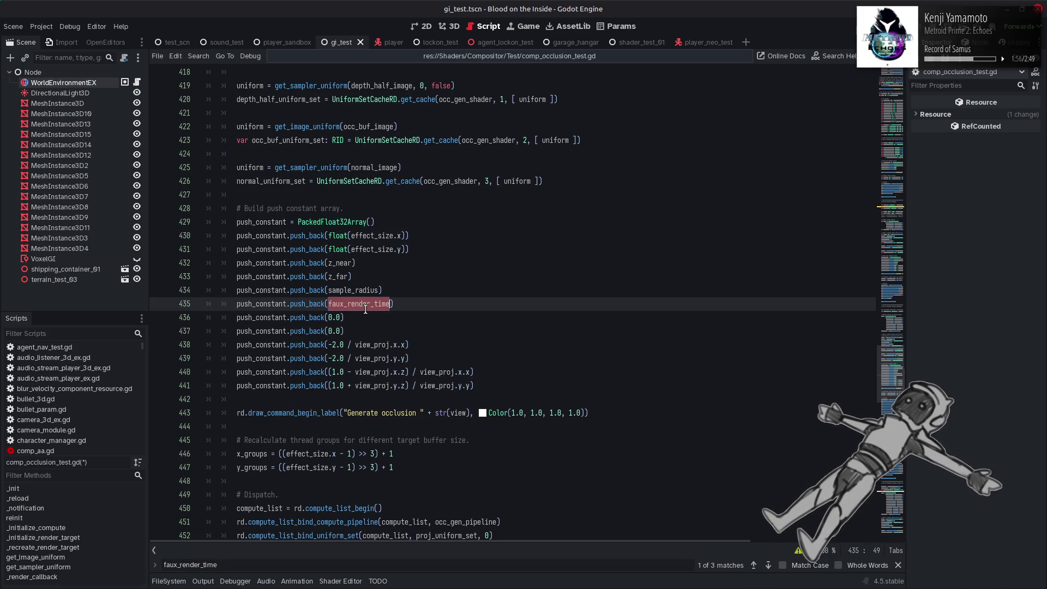
{"action": "type", "text": "1.0"}
{"action": "key", "text": "Left"}
{"action": "key", "text": "BackSpace"}
{"action": "type", "text": "1"}
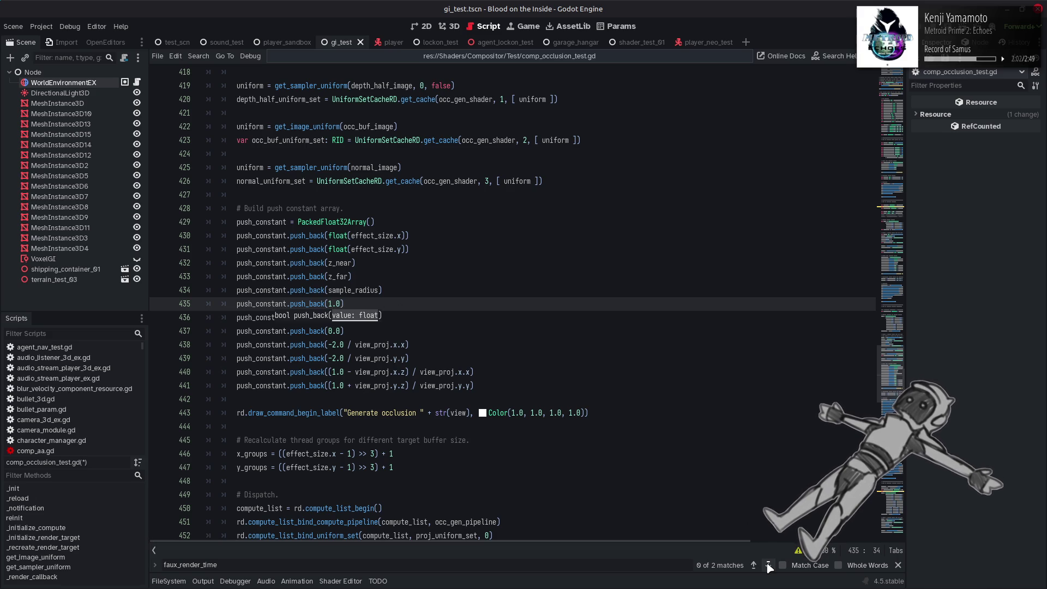
Check the leftover faux_render_time update on line 649, then review line 435
{"action": "left_click", "coordinate": [768, 565]}
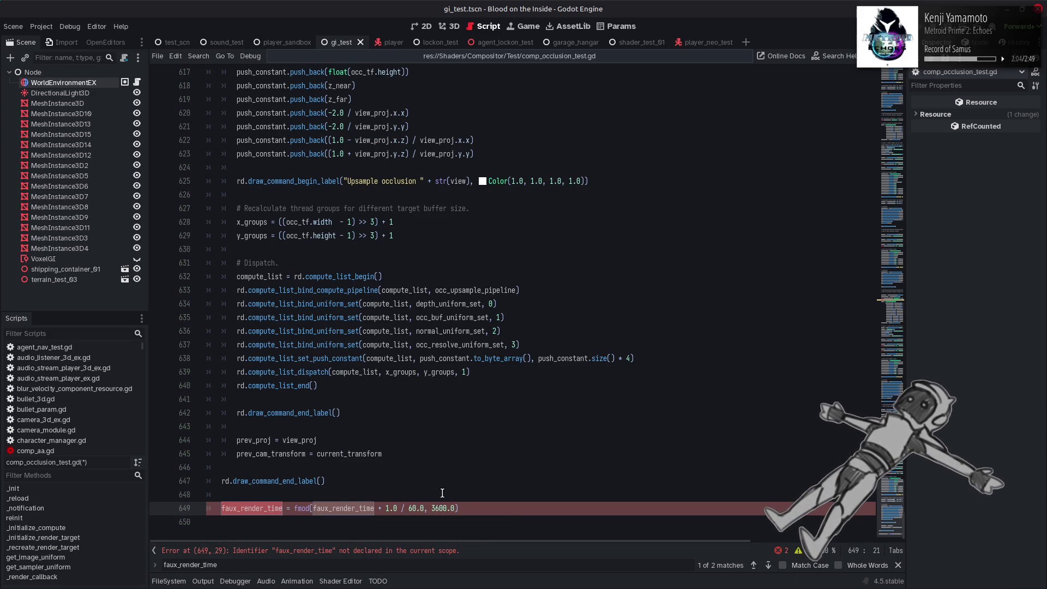
{"action": "mouse_move", "coordinate": [405, 585]}
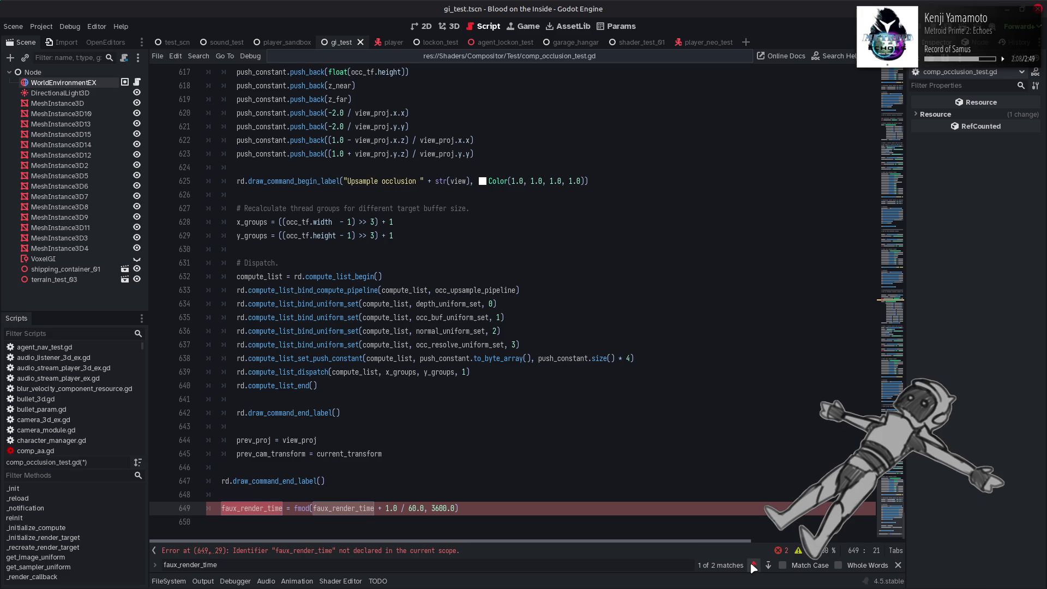
{"action": "left_click", "coordinate": [754, 565]}
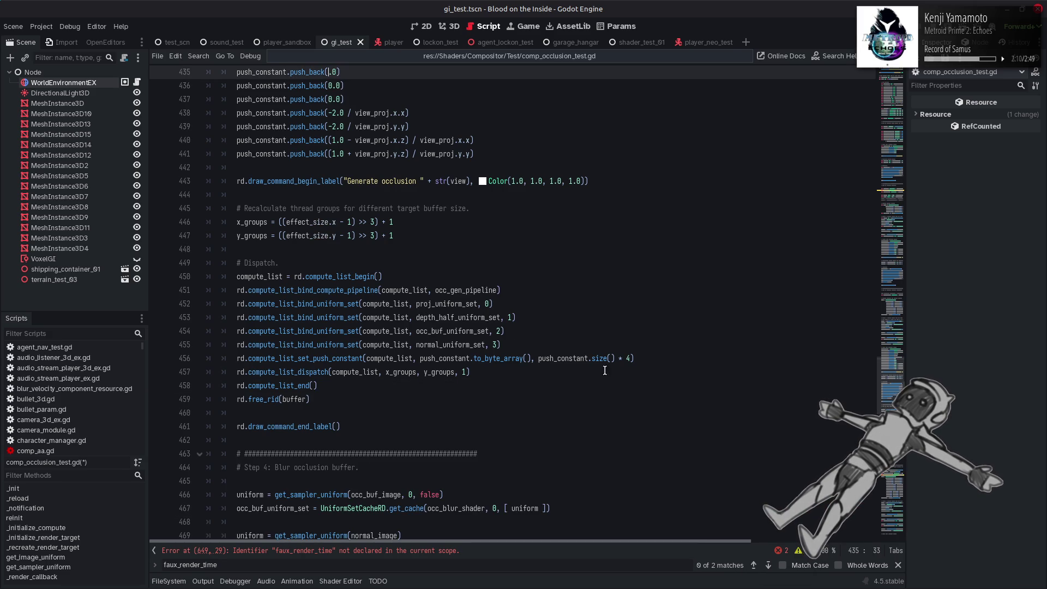
{"action": "scroll", "coordinate": [600, 371], "scroll_direction": "up", "scroll_amount": 9}
{"action": "scroll", "coordinate": [556, 359], "scroll_direction": "up", "scroll_amount": 10}
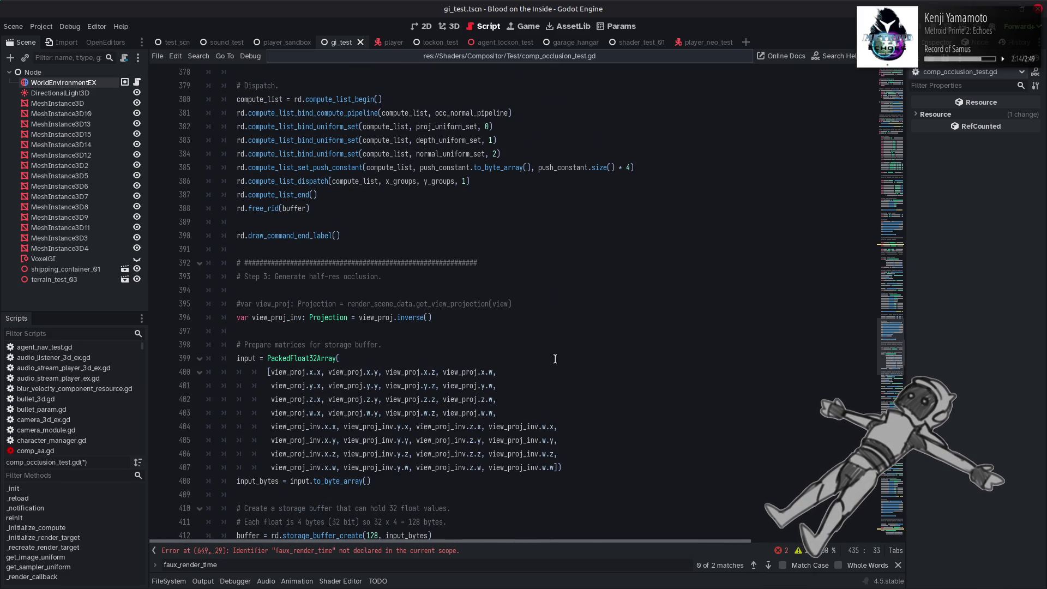
{"action": "scroll", "coordinate": [555, 359], "scroll_direction": "down", "scroll_amount": 13}
{"action": "left_click", "coordinate": [343, 317]}
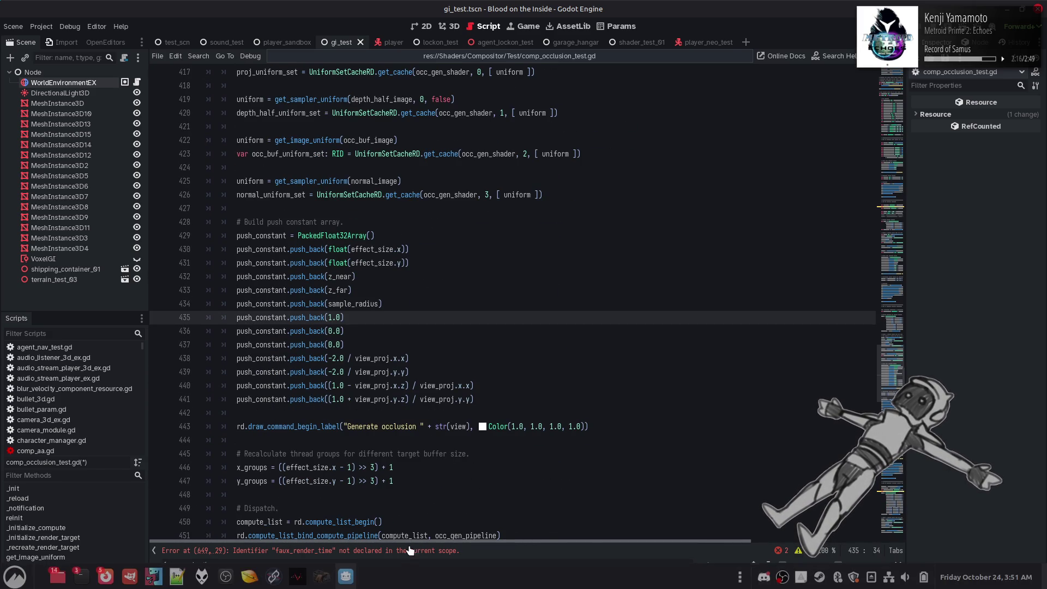
In Notepad++, open occ_gen.glsl from Blood on the Inside > Shaders > Compositor
{"action": "left_click", "coordinate": [177, 579]}
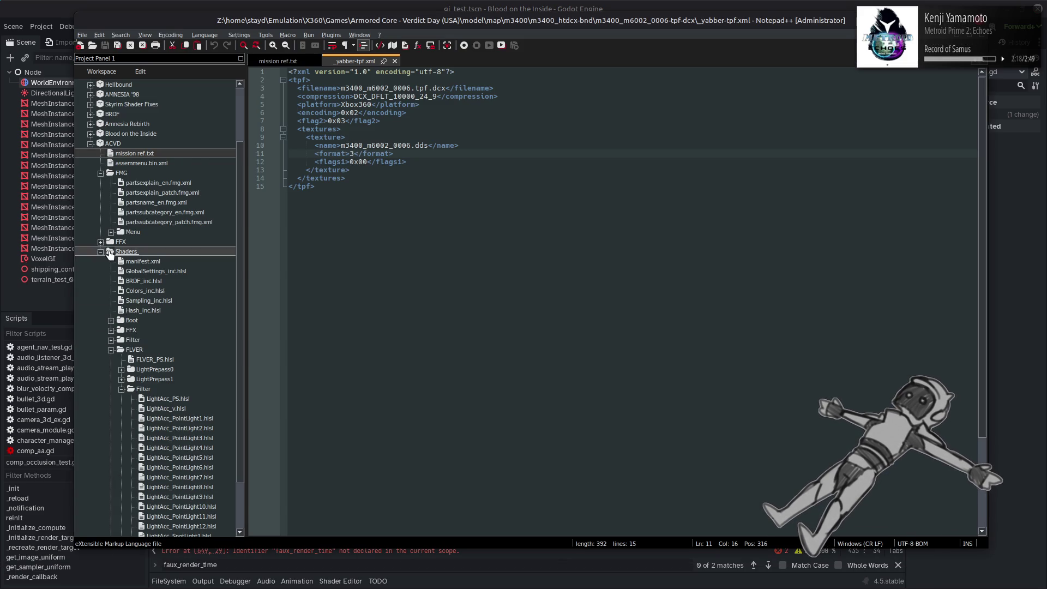
{"action": "key", "text": "ctrl+Tab"}
{"action": "scroll", "coordinate": [98, 229], "scroll_direction": "up", "scroll_amount": 3}
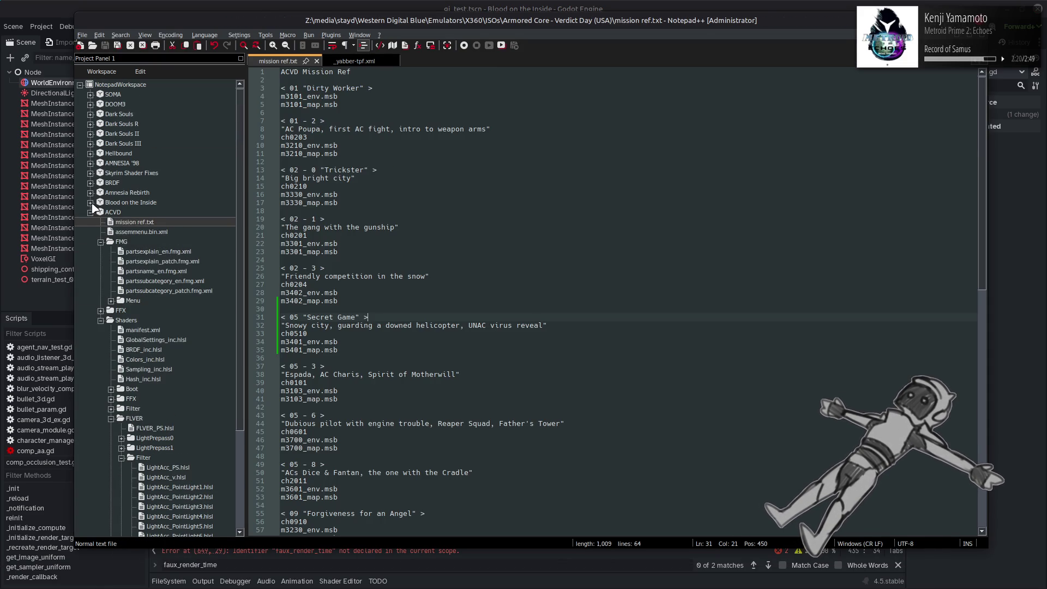
{"action": "left_click", "coordinate": [91, 202]}
{"action": "left_click", "coordinate": [101, 213]}
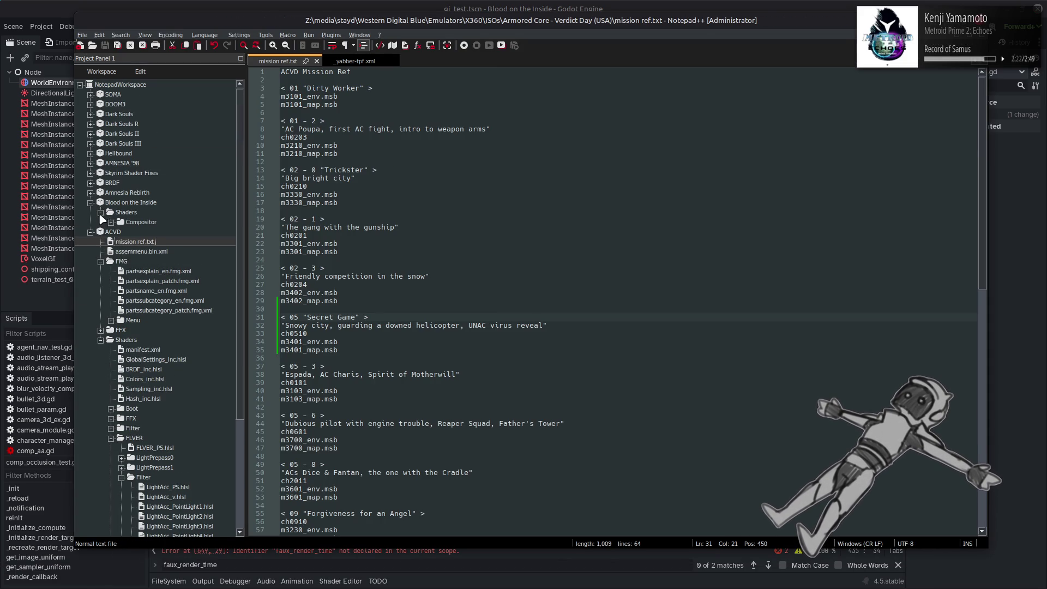
{"action": "left_click", "coordinate": [111, 223]}
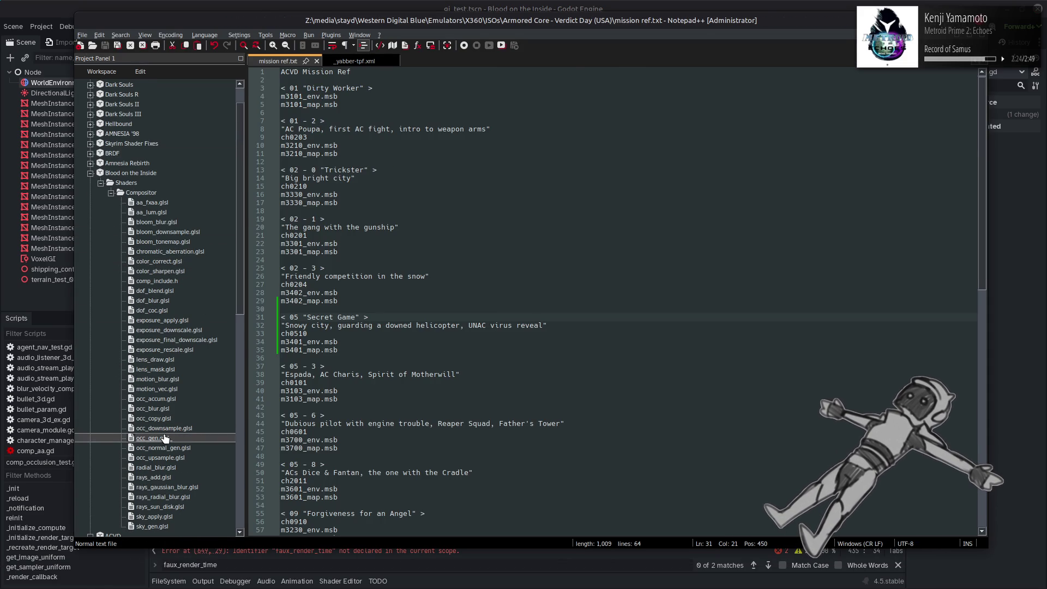
{"action": "double_click", "coordinate": [157, 438]}
{"action": "left_click_drag", "start_coordinate": [980, 218], "coordinate": [980, 90]}
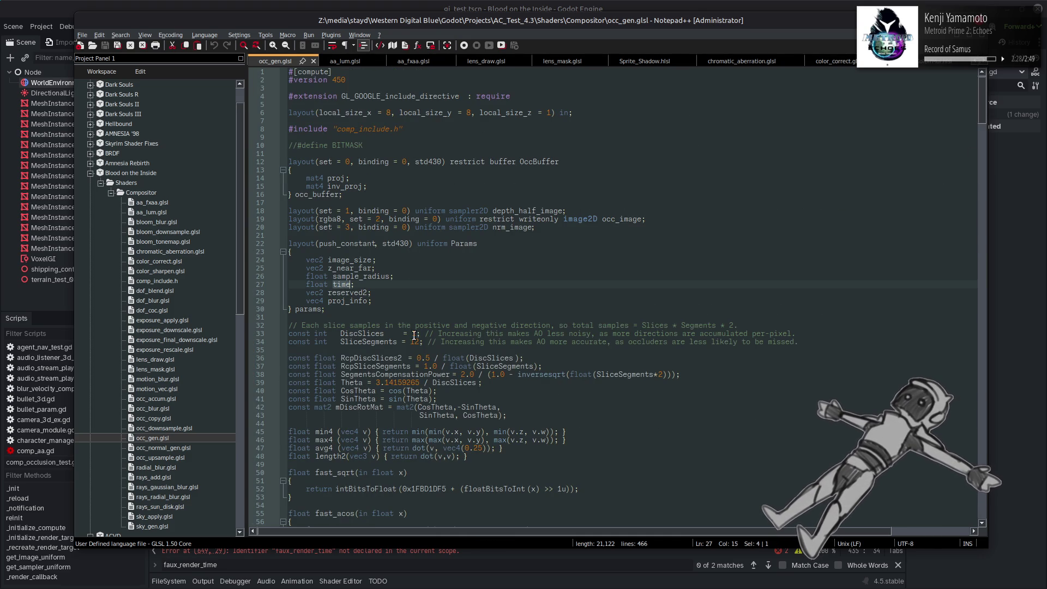
Search occ_gen.glsl for uses of time, then undo the 1.0 edit in Godot
{"action": "key", "text": "ctrl+f"}
{"action": "key", "text": "Return"}
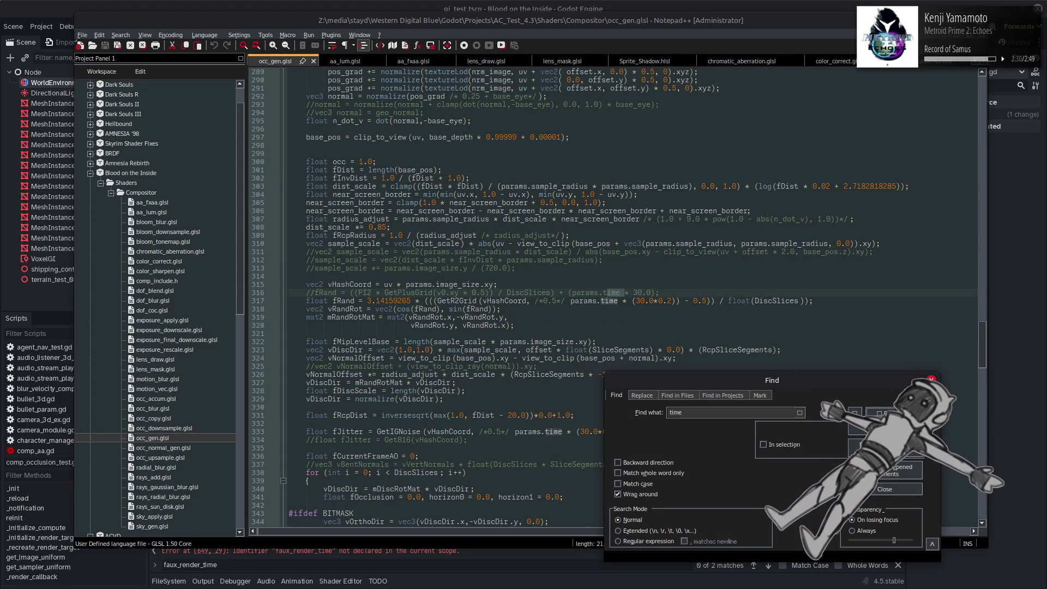
{"action": "key", "text": "Return"}
{"action": "key", "text": "Return"}
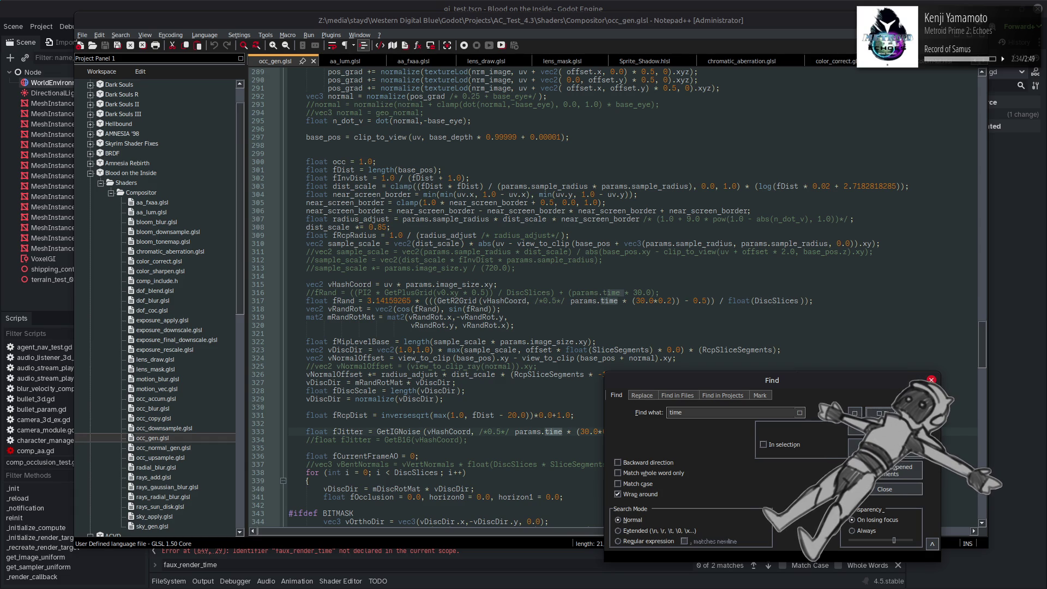
{"action": "key", "text": "alt+Tab"}
{"action": "left_click", "coordinate": [585, 280]}
{"action": "key", "text": "ctrl+z"}
{"action": "key", "text": "ctrl+z"}
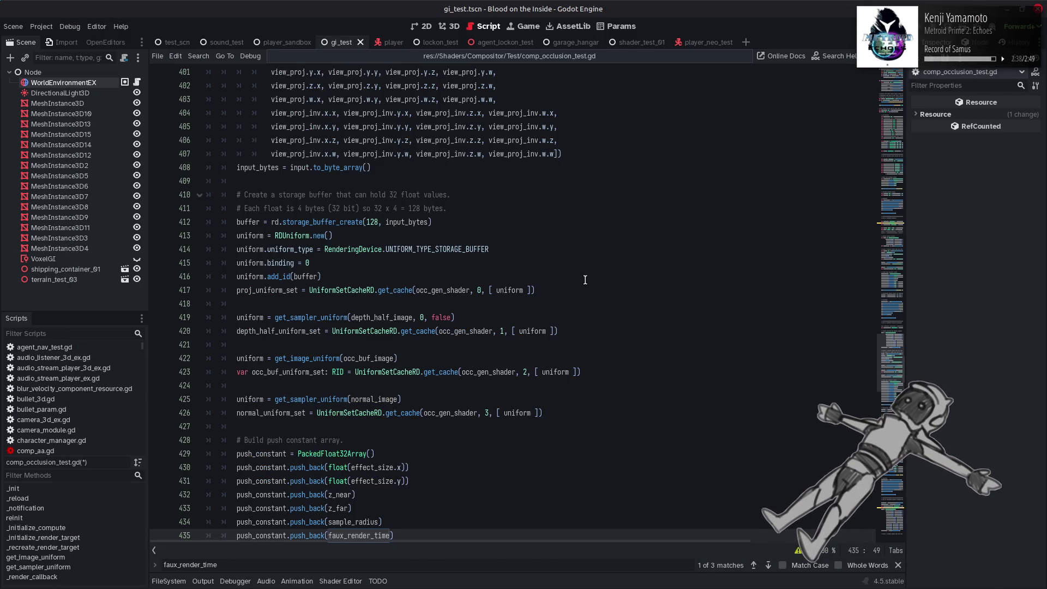
Restore the faux_render_time declaration and push, and delete its update line at 649
{"action": "key", "text": "ctrl+z"}
{"action": "key", "text": "ctrl+shift+z"}
{"action": "key", "text": "ctrl+z"}
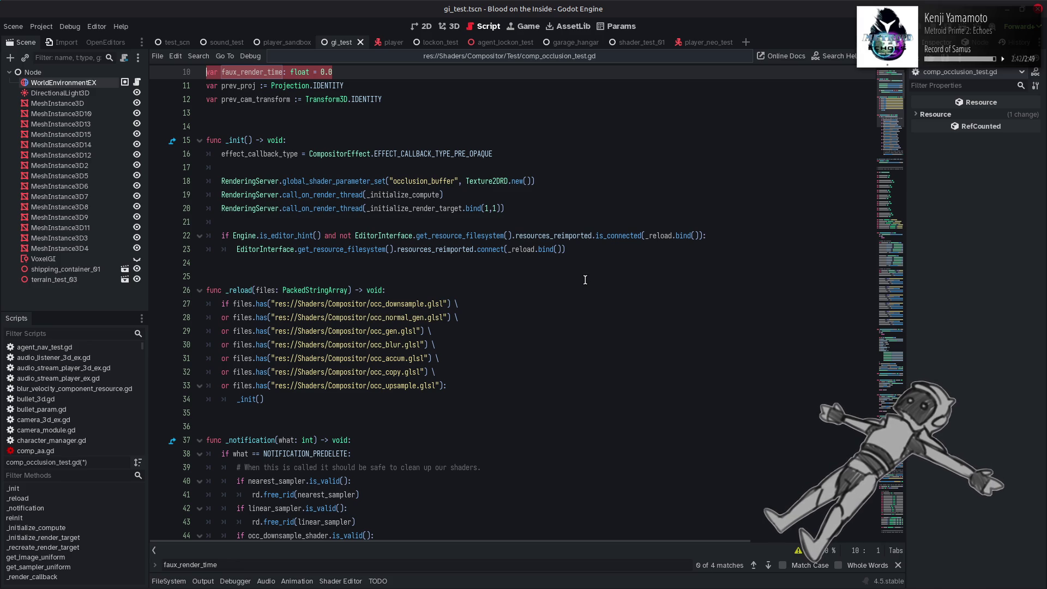
{"action": "key", "text": "ctrl+z"}
{"action": "key", "text": "ctrl+shift+z"}
{"action": "left_click", "coordinate": [754, 565]}
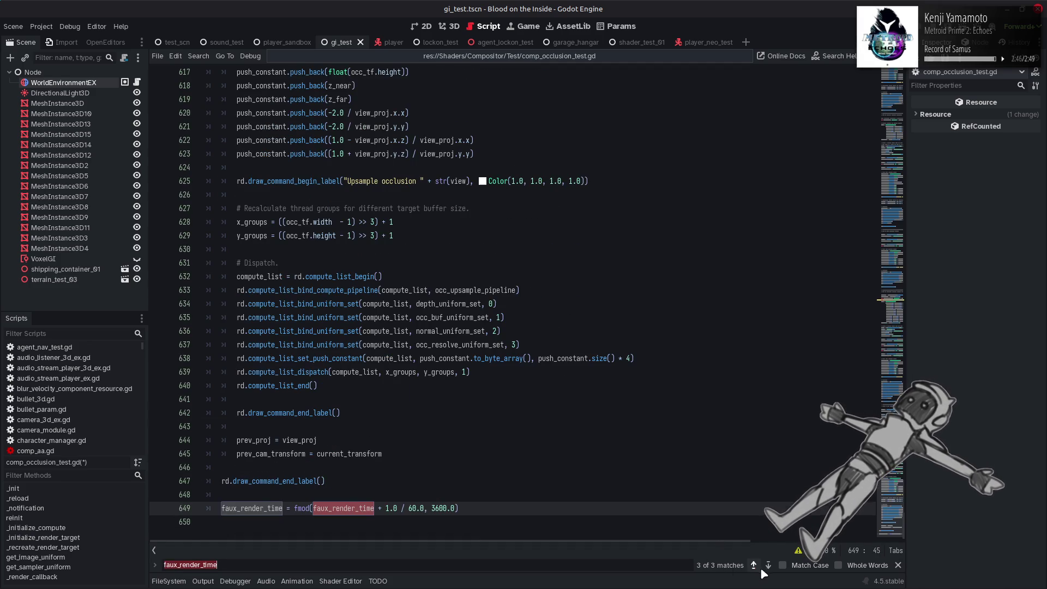
{"action": "triple_click", "coordinate": [400, 513]}
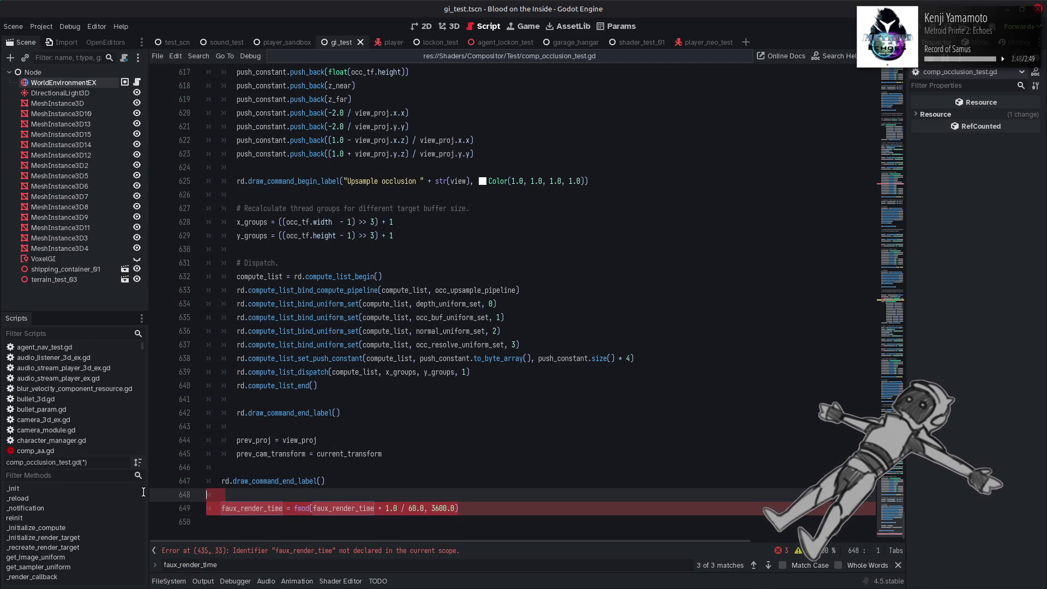
{"action": "key", "text": "BackSpace"}
{"action": "key", "text": "BackSpace"}
{"action": "key", "text": "BackSpace"}
Replace faux_render_time on line 435 with Time.get_ticks_usec() * TimeMan.USEC_TO_SEC
{"action": "left_click", "coordinate": [769, 570]}
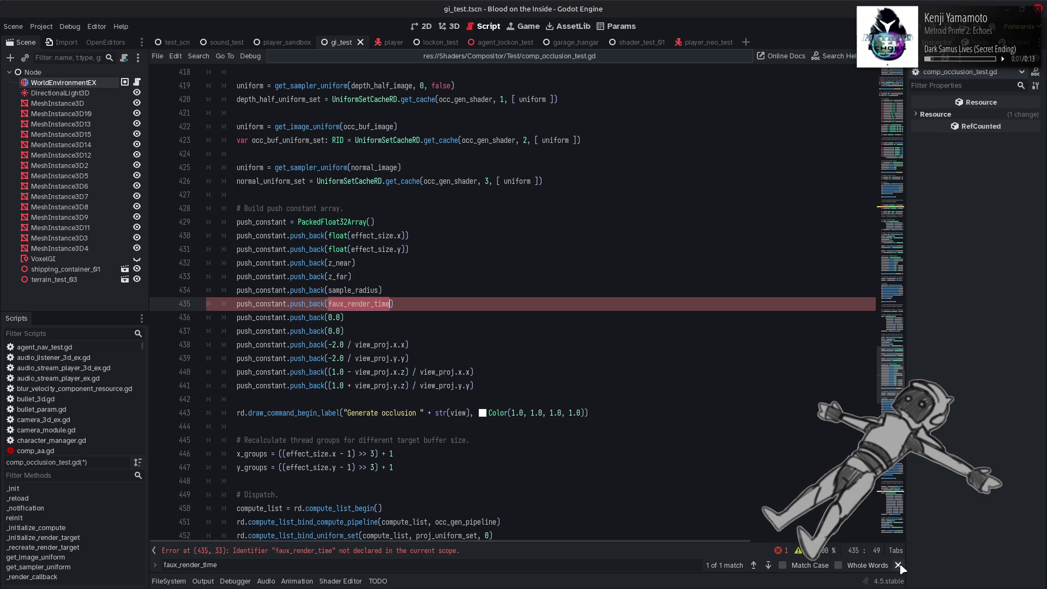
{"action": "key", "text": "Escape"}
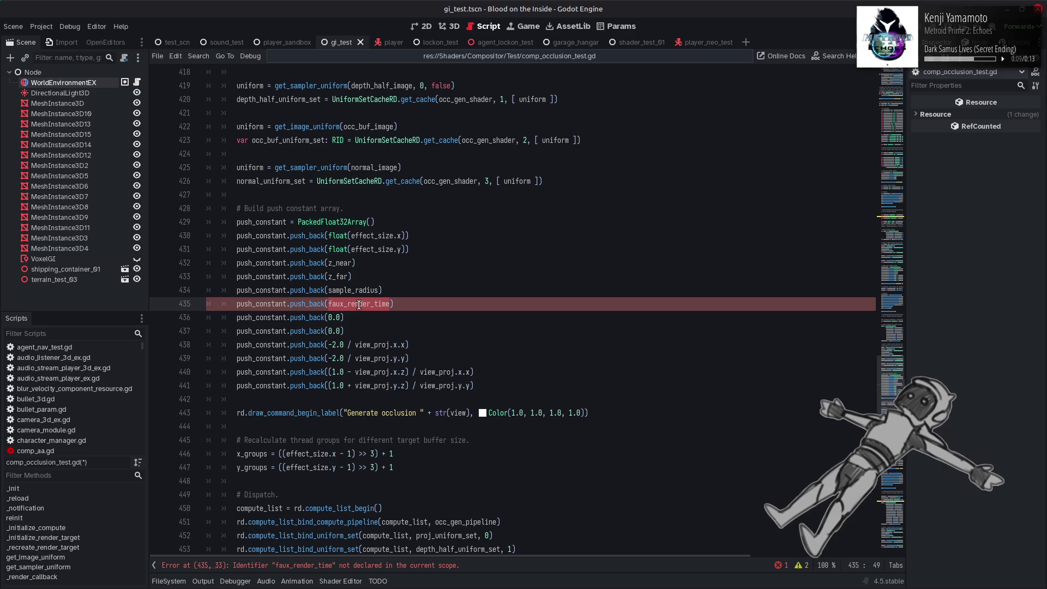
{"action": "type", "text": "T"}
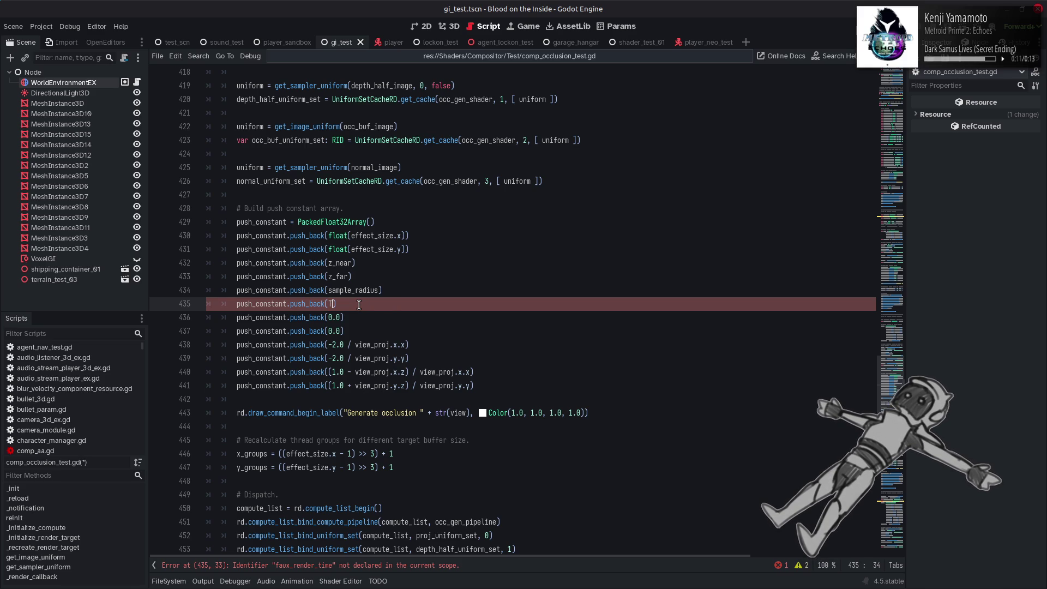
{"action": "type", "text": "ime.get"}
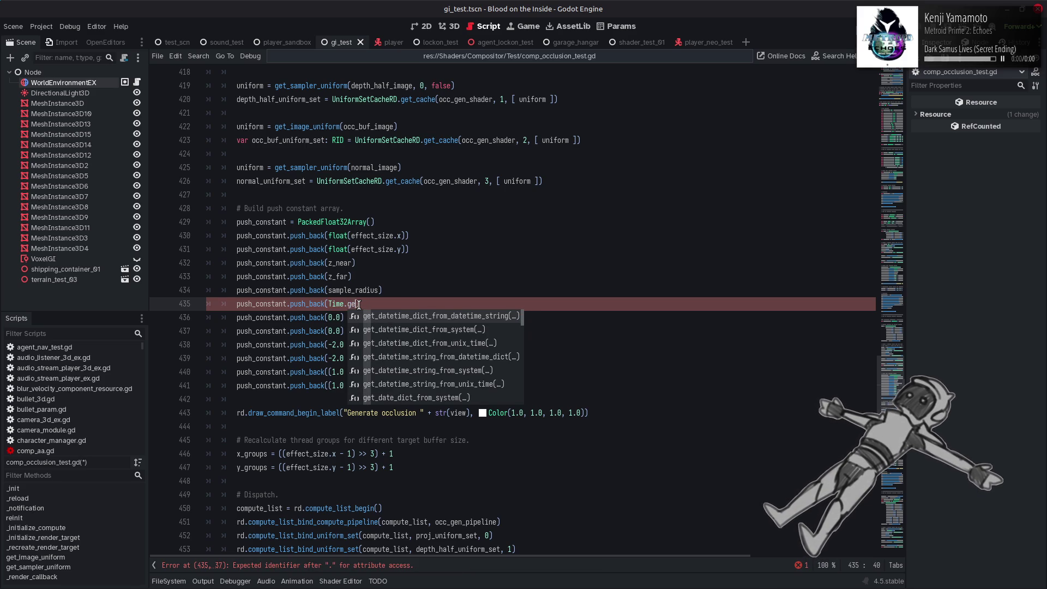
{"action": "type", "text": "_tick"}
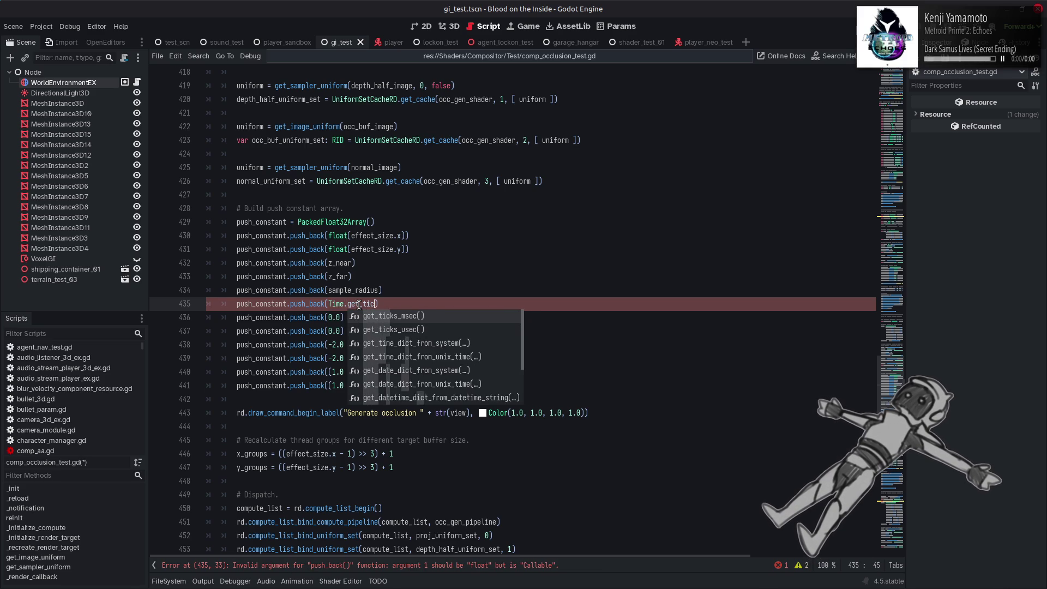
{"action": "key", "text": "Down"}
{"action": "key", "text": "Return"}
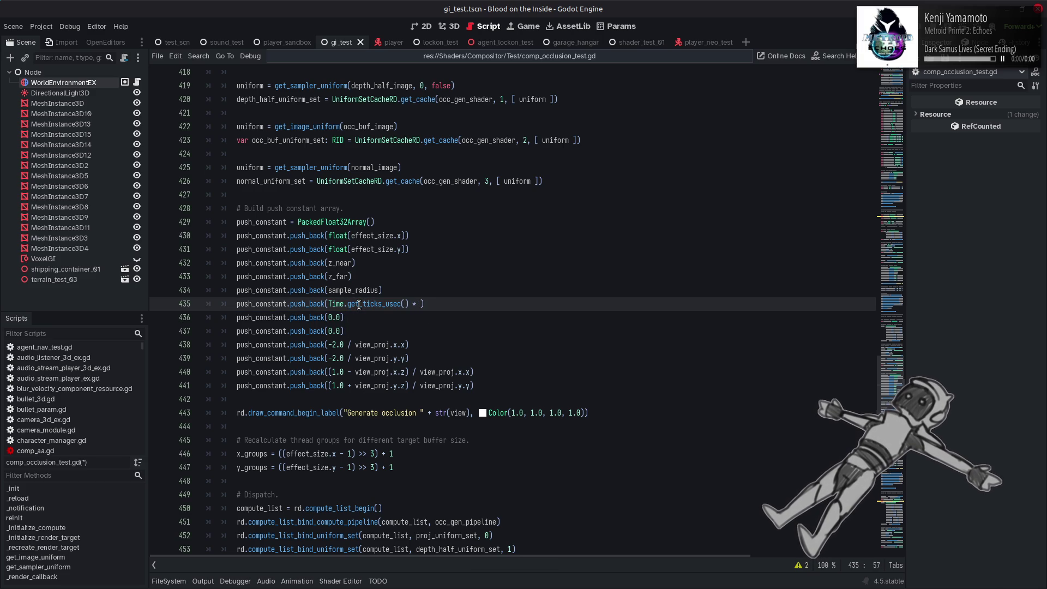
{"action": "key", "text": "BackSpace"}
{"action": "type", "text": "Time"}
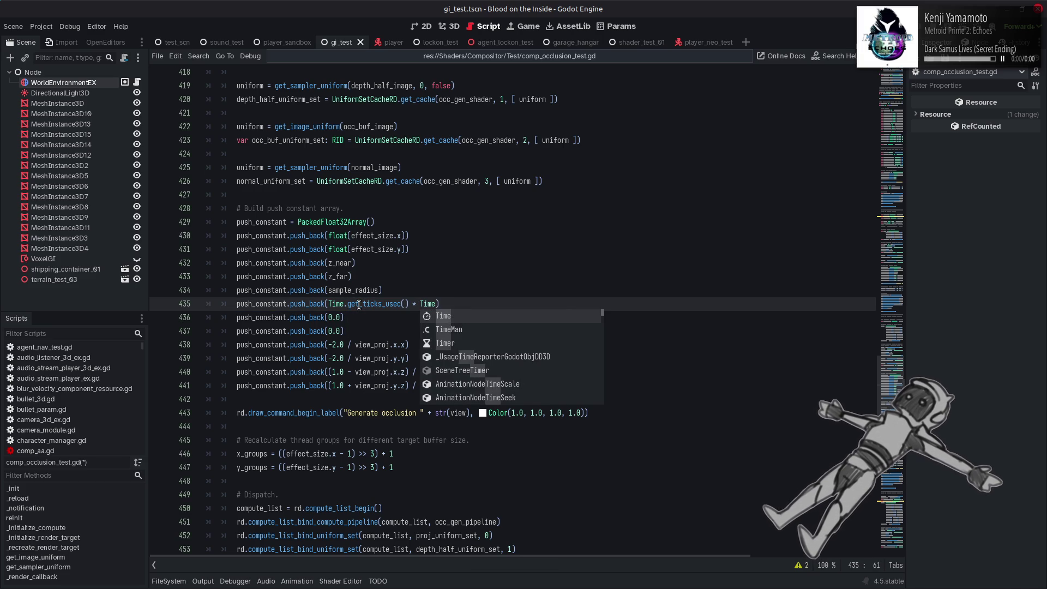
{"action": "key", "text": "Down"}
{"action": "key", "text": "Return"}
{"action": "type", "text": "/"}
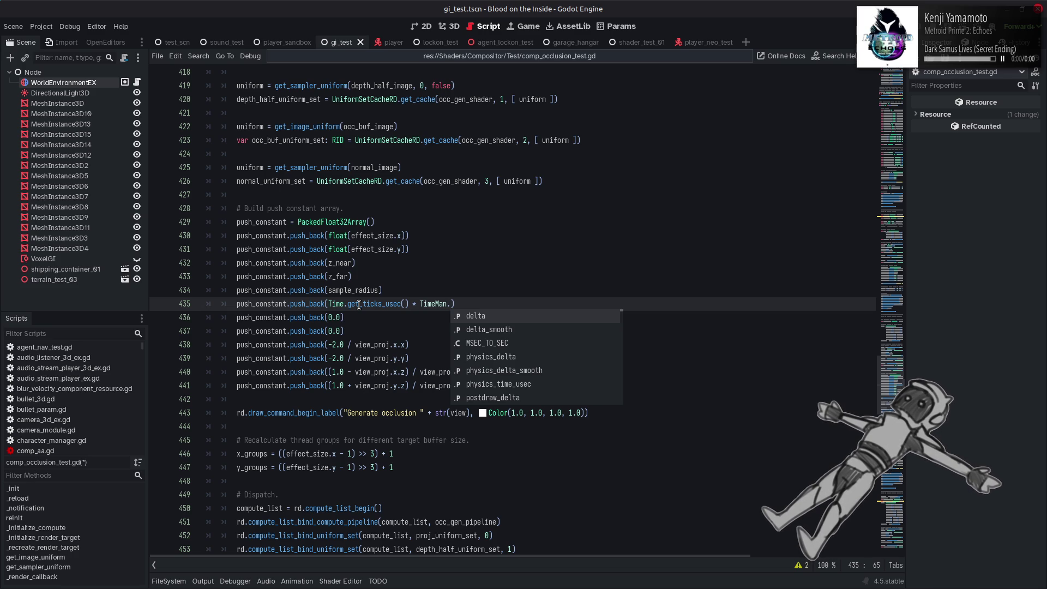
{"action": "type", "text": "u"}
{"action": "key", "text": "Return"}
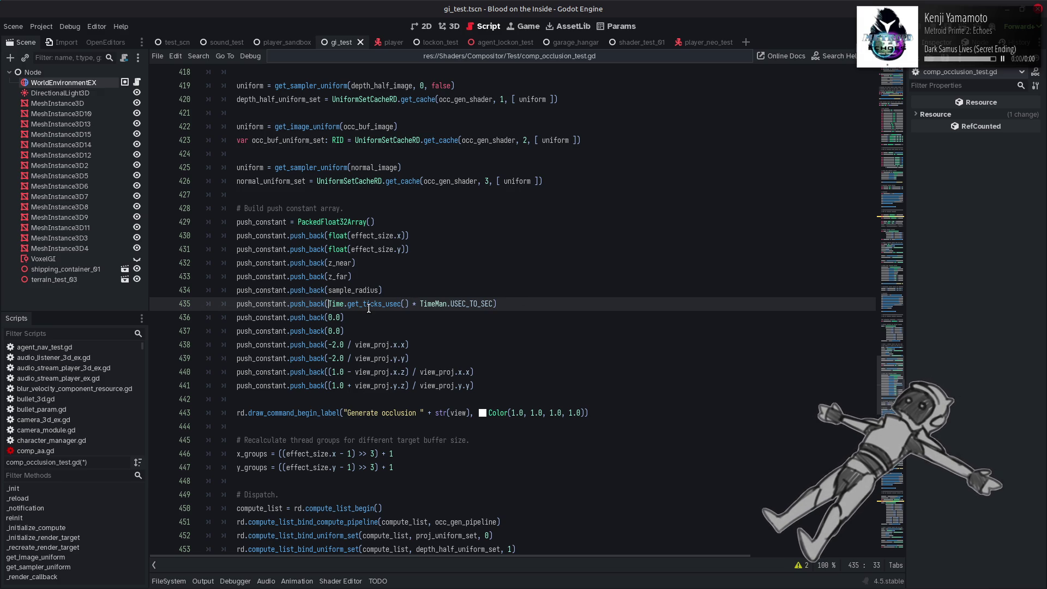
Switch the expression to get_ticks_msec() * TimeMan.MSEC_TO_SEC and save the script
{"action": "mouse_move", "coordinate": [370, 309]}
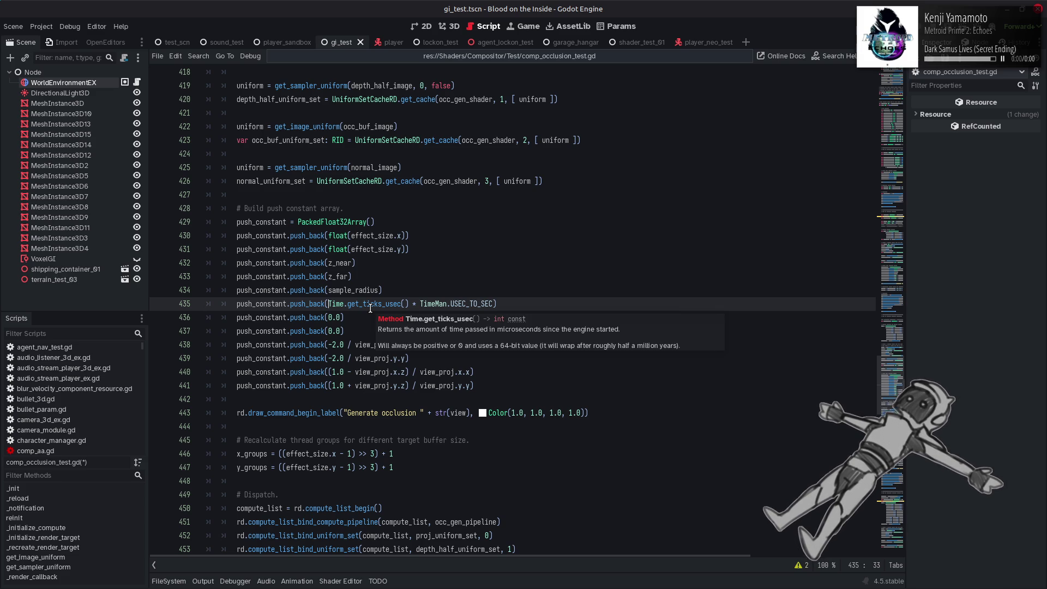
{"action": "left_click", "coordinate": [389, 304]}
{"action": "key", "text": "BackSpace"}
{"action": "type", "text": "m"}
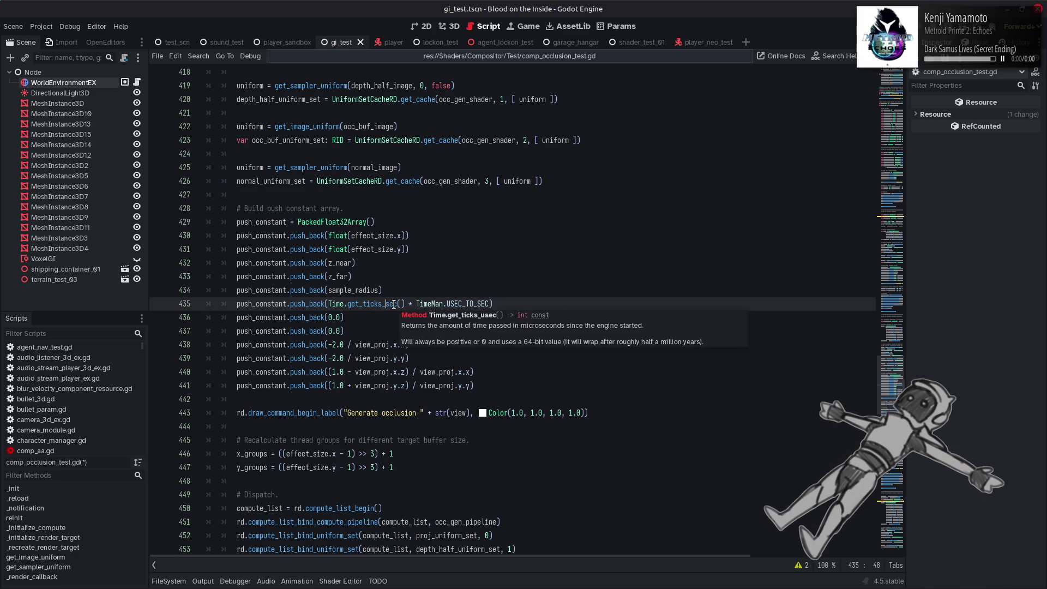
{"action": "left_click", "coordinate": [455, 305]}
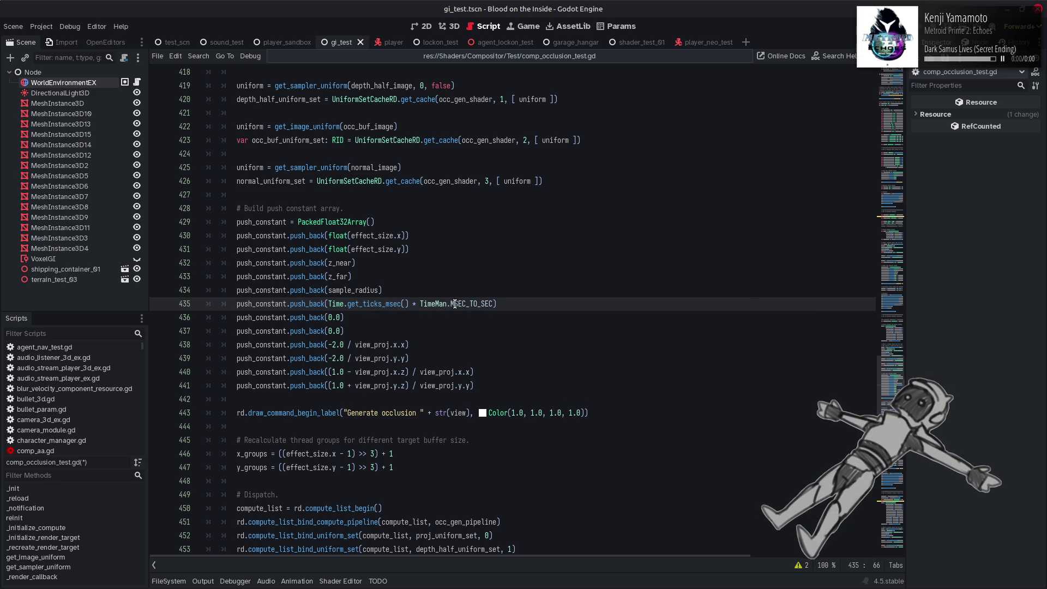
{"action": "key", "text": "ctrl+s"}
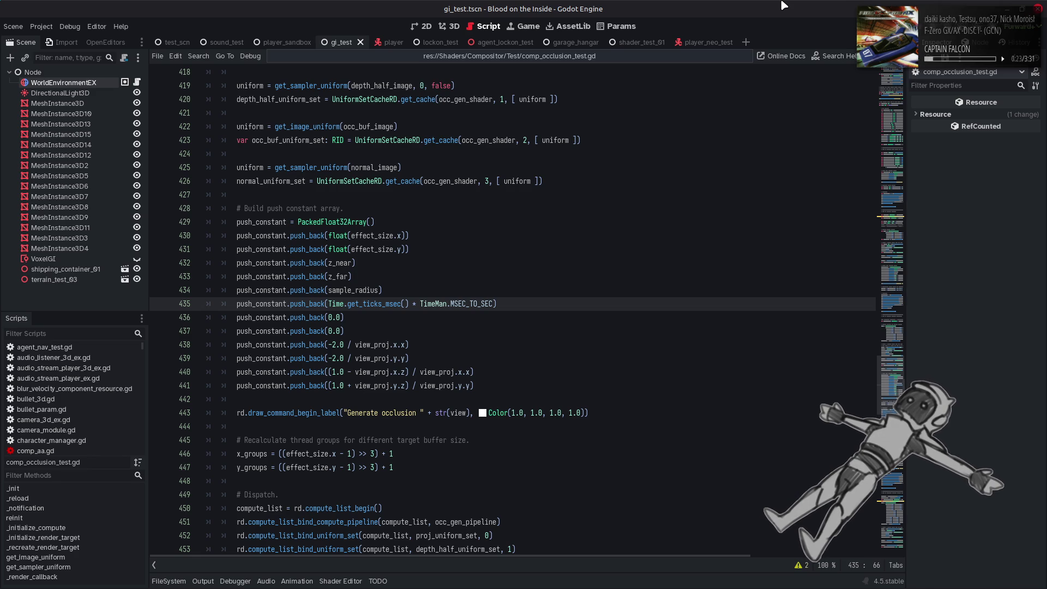
{"action": "left_click", "coordinate": [564, 336]}
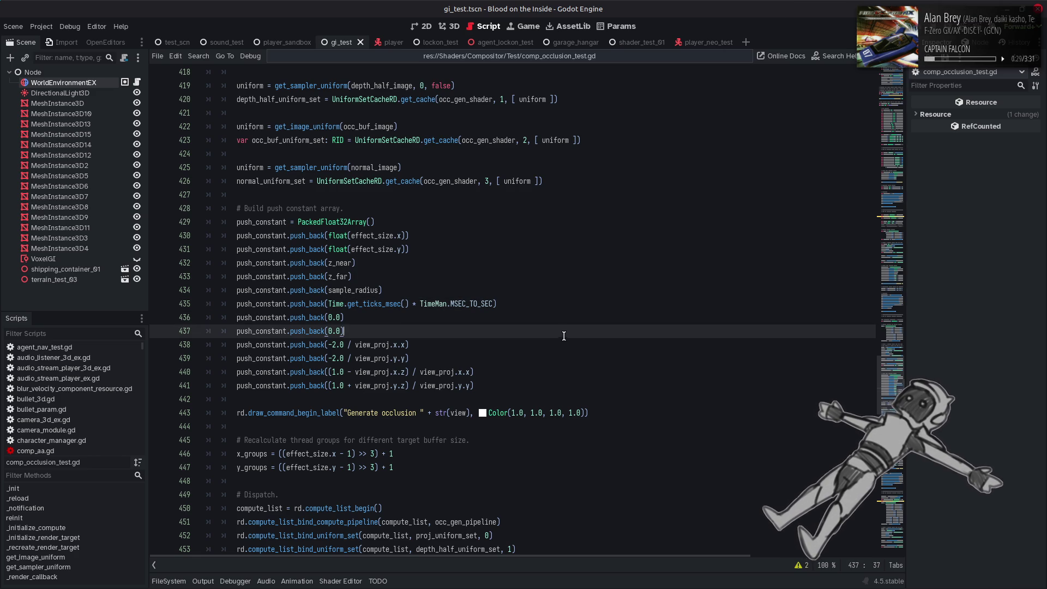
{"action": "key", "text": "ctrl+s"}
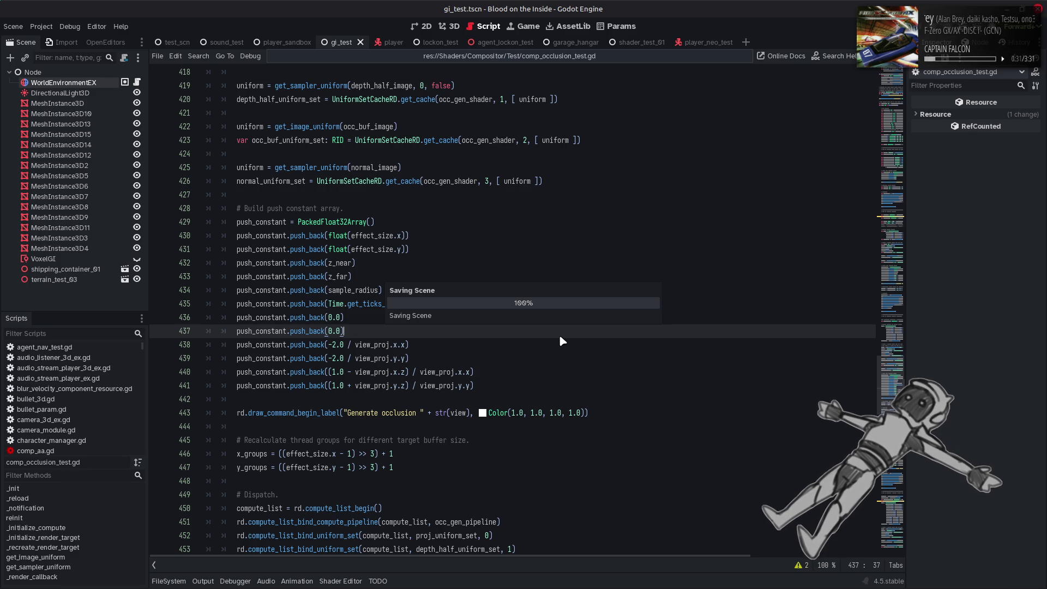
{"action": "left_click", "coordinate": [503, 350]}
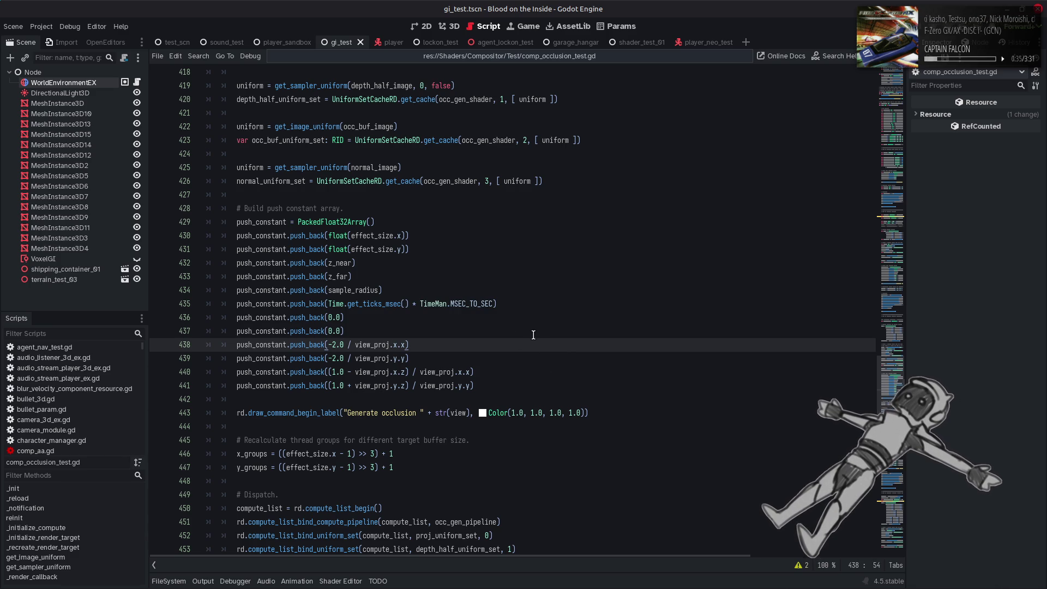
{"action": "left_click_drag", "start_coordinate": [493, 303], "coordinate": [329, 303]}
{"action": "key", "text": "ctrl+c"}
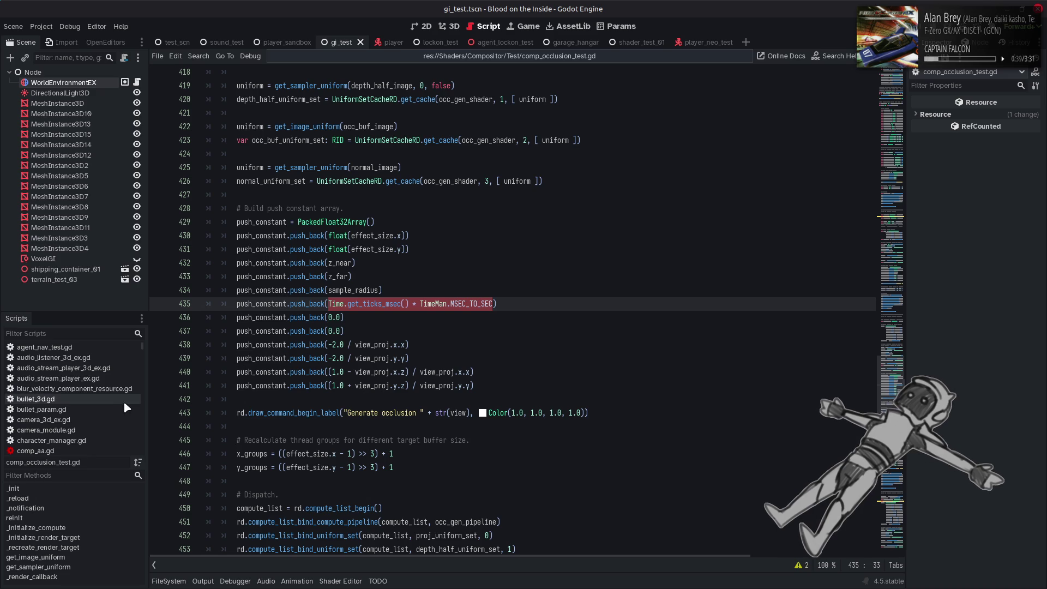
{"action": "scroll", "coordinate": [120, 399], "scroll_direction": "down", "scroll_amount": 3}
{"action": "scroll", "coordinate": [97, 420], "scroll_direction": "down", "scroll_amount": 2}
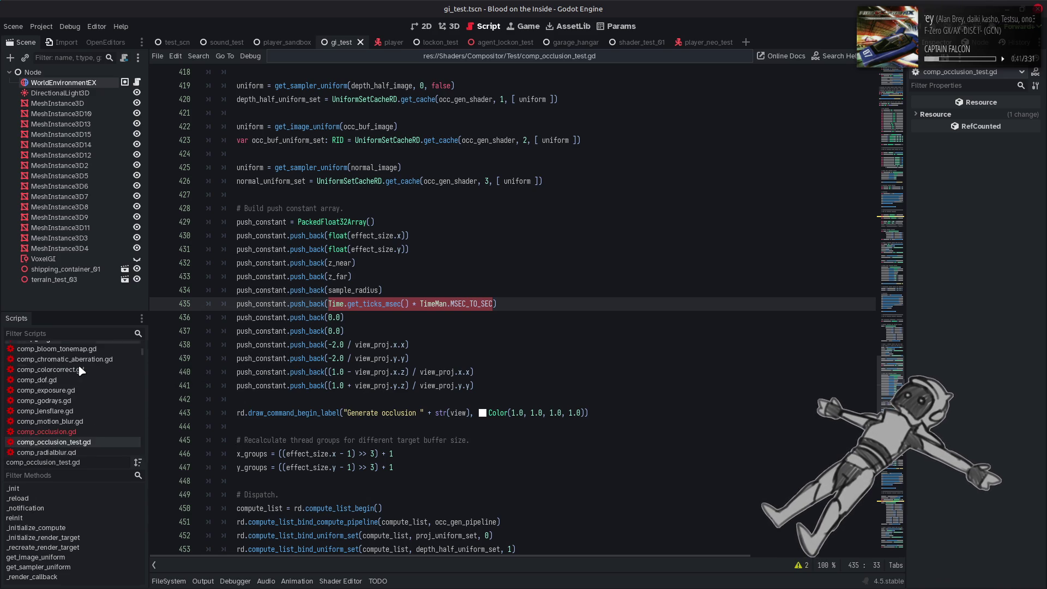
In comp_occlusion.gd, delete the faux_render_time fmod update line and its line-10 declaration
{"action": "left_click", "coordinate": [95, 431]}
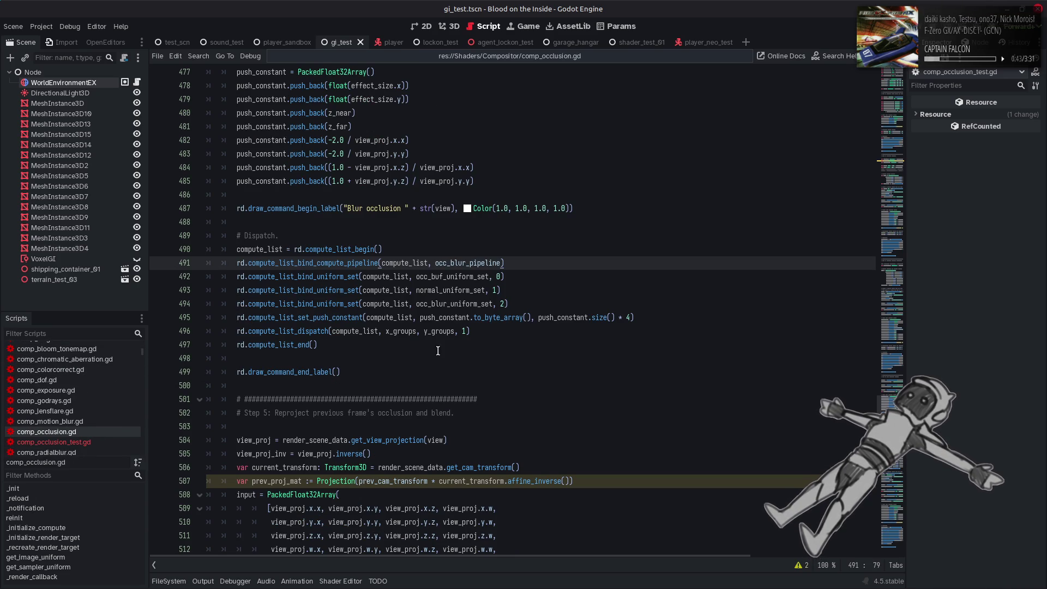
{"action": "left_click", "coordinate": [451, 385]}
{"action": "key", "text": "ctrl+f"}
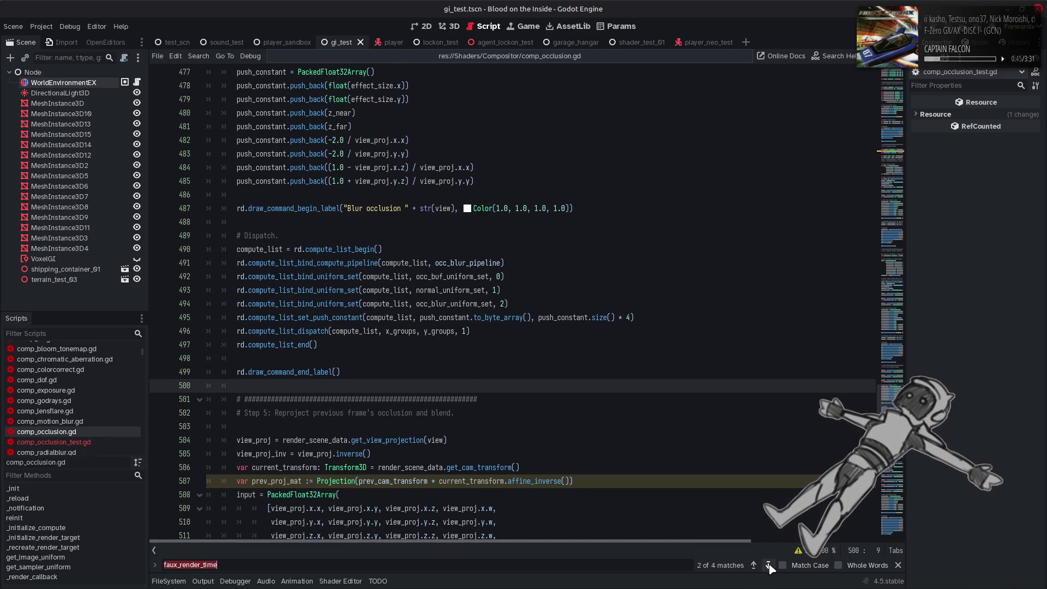
{"action": "left_click", "coordinate": [769, 565]}
{"action": "left_click_drag", "start_coordinate": [459, 508], "coordinate": [453, 499]}
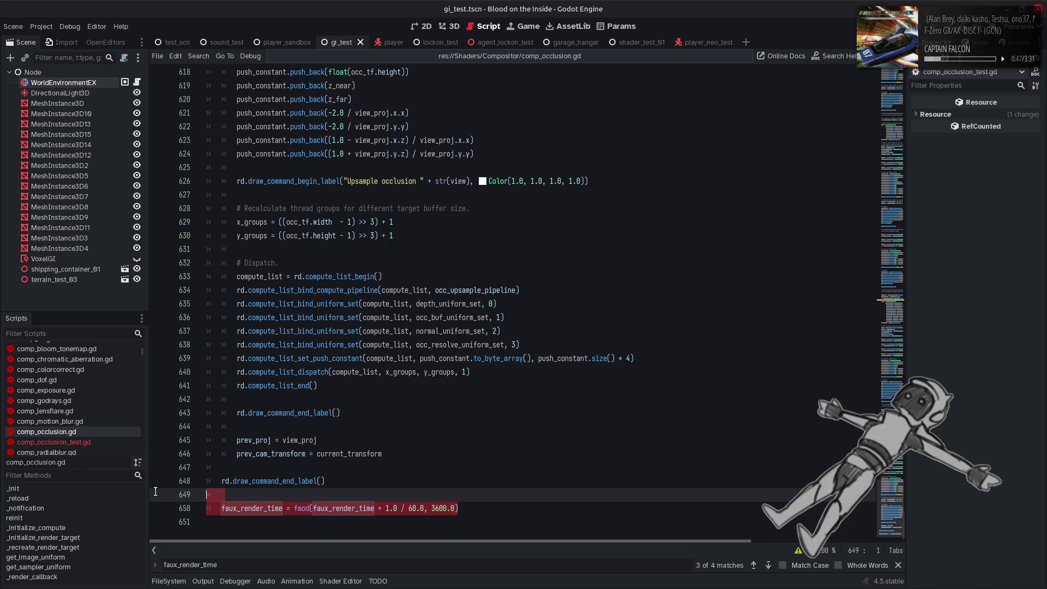
{"action": "key", "text": "BackSpace"}
{"action": "key", "text": "BackSpace"}
{"action": "key", "text": "F3"}
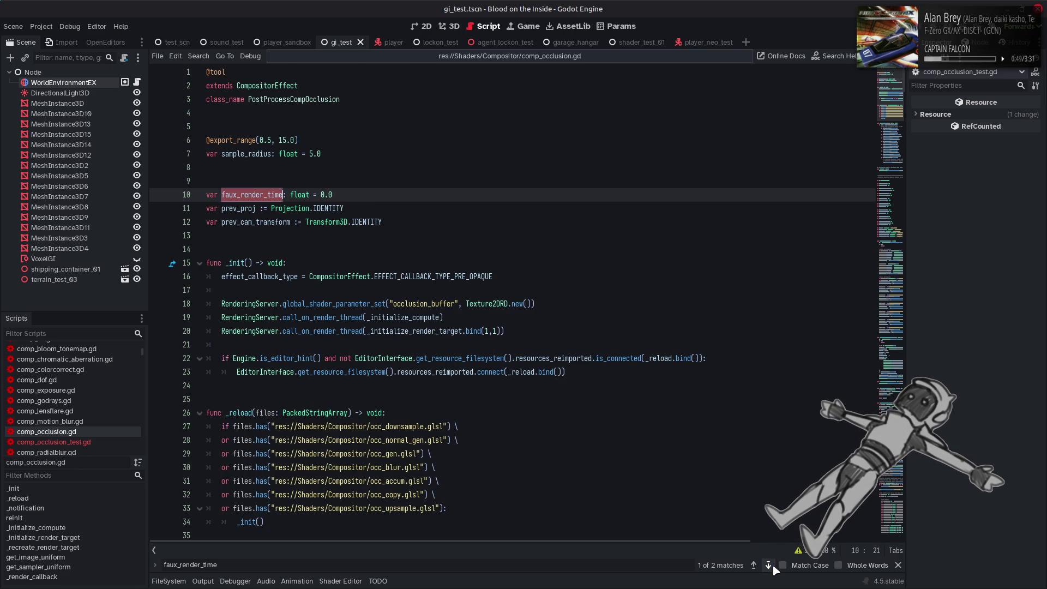
{"action": "triple_click", "coordinate": [335, 199]}
{"action": "key", "text": "BackSpace"}
{"action": "key", "text": "BackSpace"}
{"action": "key", "text": "F3"}
Paste Time.get_ticks_msec() * TimeMan.MSEC_TO_SEC on line 435 and save comp_occlusion.gd
{"action": "key", "text": "ctrl+v"}
{"action": "key", "text": "Escape"}
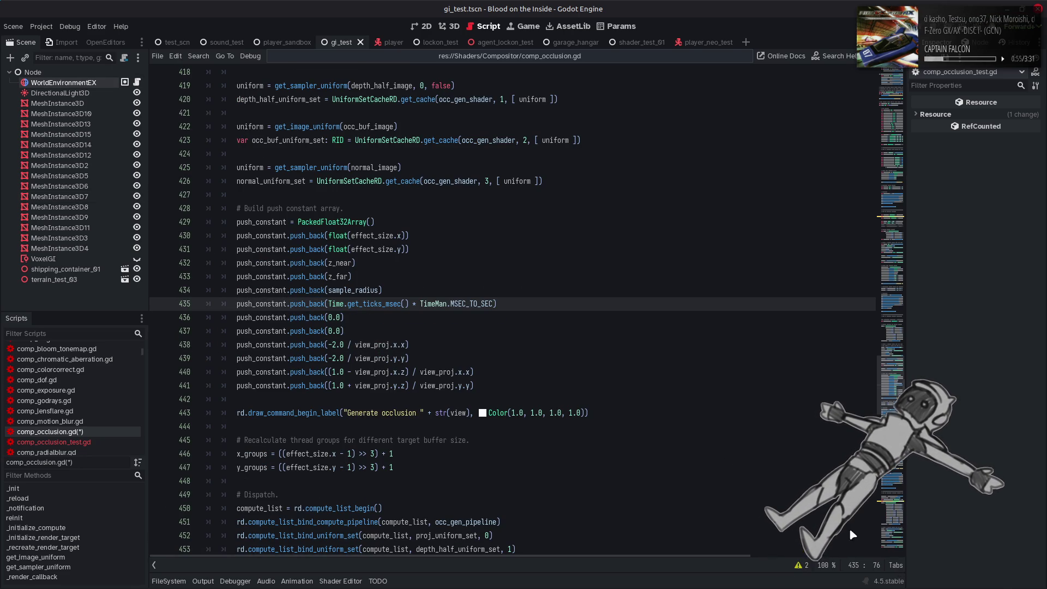
{"action": "left_click", "coordinate": [545, 295]}
{"action": "key", "text": "ctrl+s"}
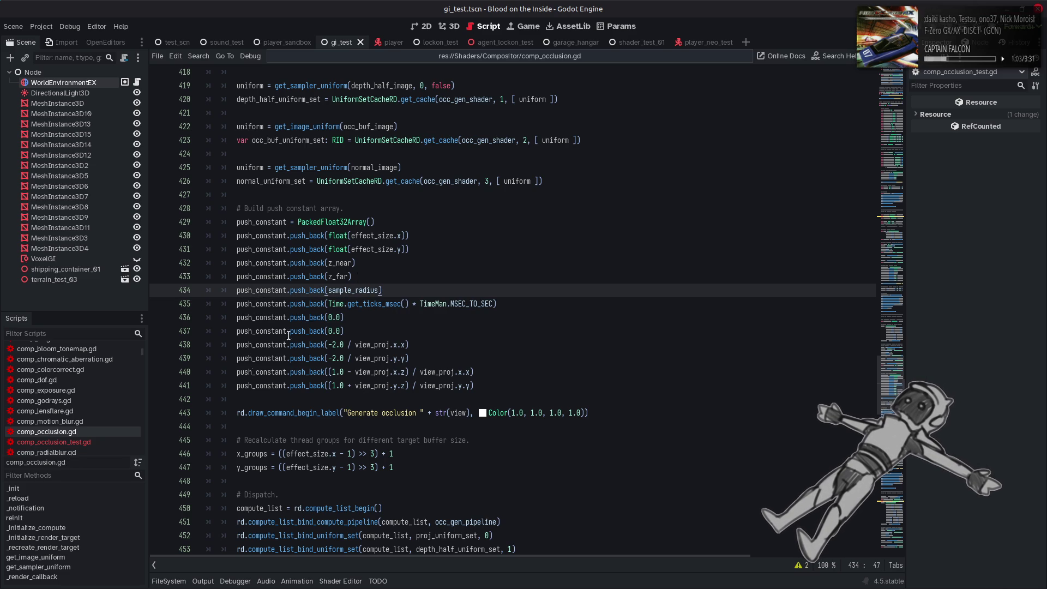
{"action": "left_click", "coordinate": [97, 441]}
Scroll comp_occlusion_test.gd from line 438 down to the end of the file
{"action": "left_click", "coordinate": [541, 343]}
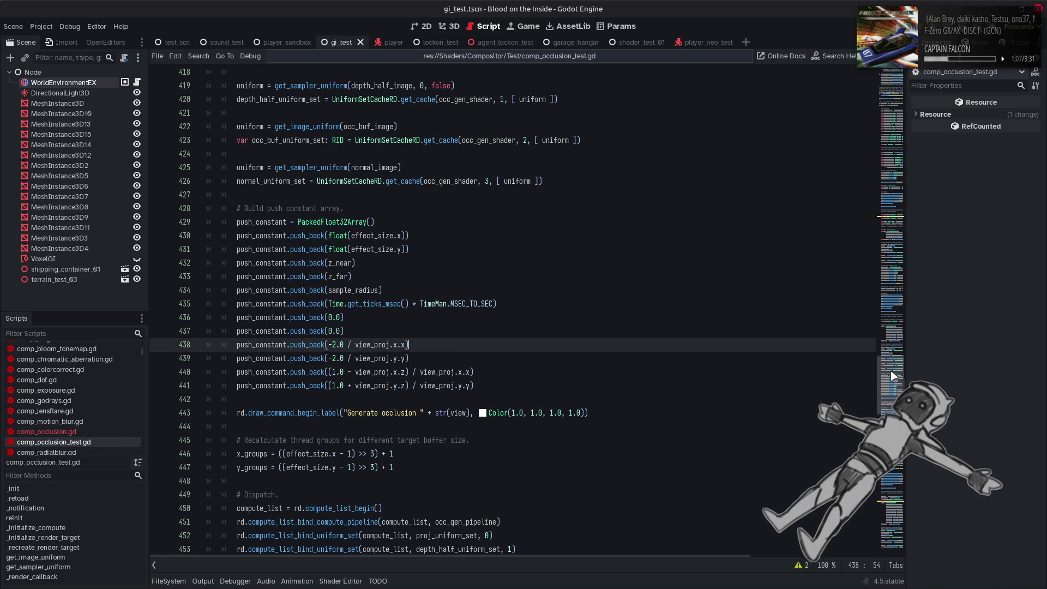
{"action": "left_click_drag", "start_coordinate": [893, 377], "coordinate": [889, 398]}
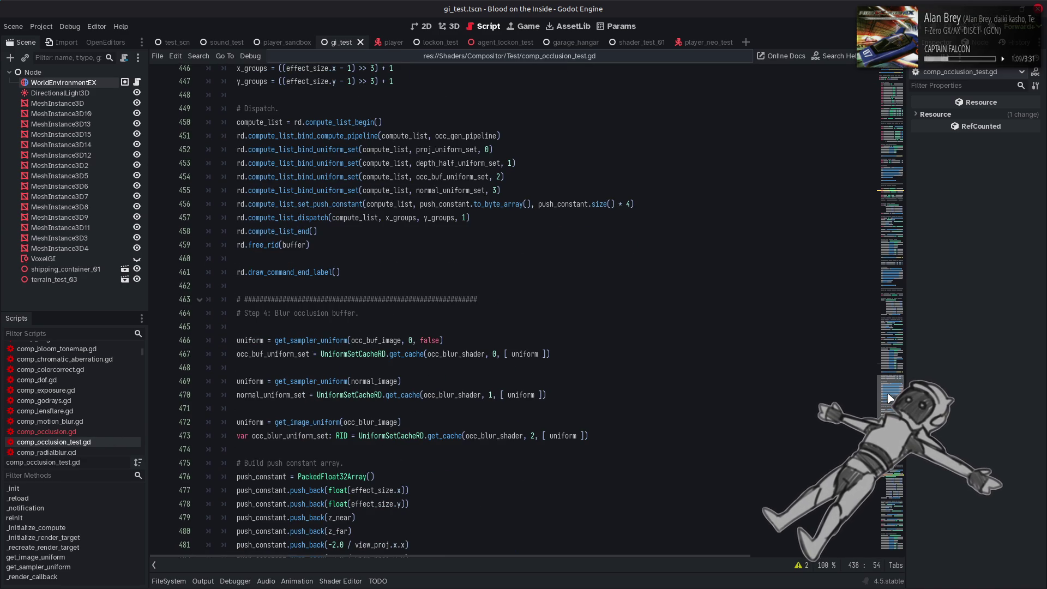
{"action": "scroll", "coordinate": [889, 398], "scroll_direction": "down", "scroll_amount": 9}
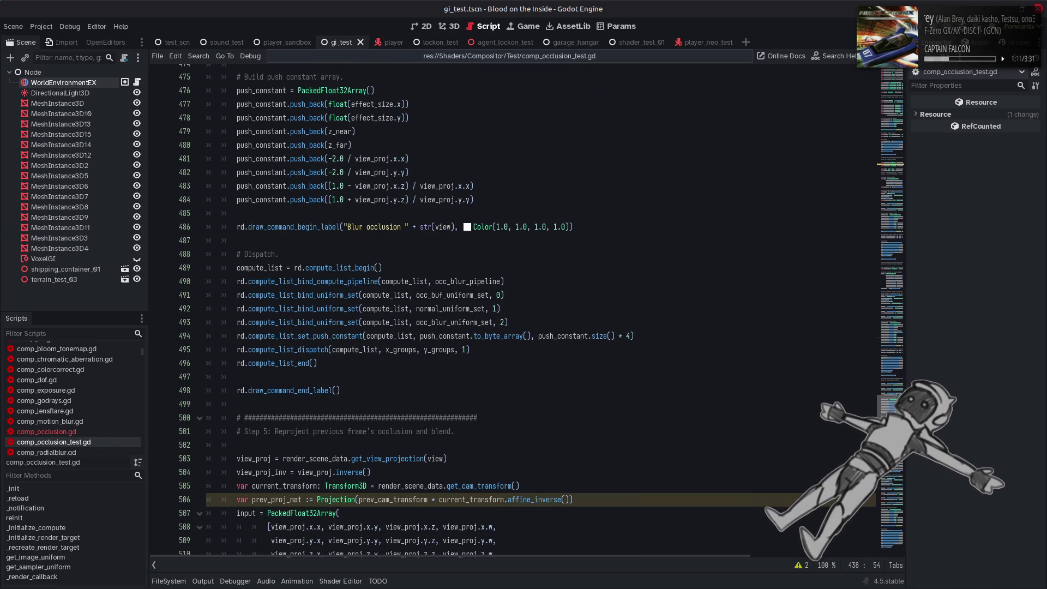
{"action": "scroll", "coordinate": [890, 398], "scroll_direction": "down", "scroll_amount": 20}
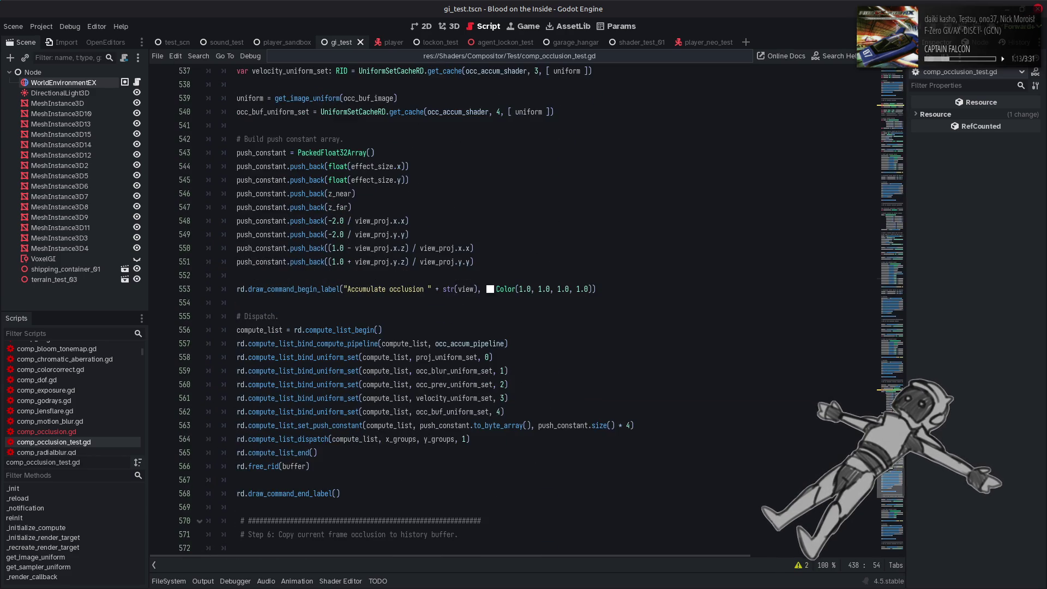
{"action": "scroll", "coordinate": [887, 509], "scroll_direction": "down", "scroll_amount": 18}
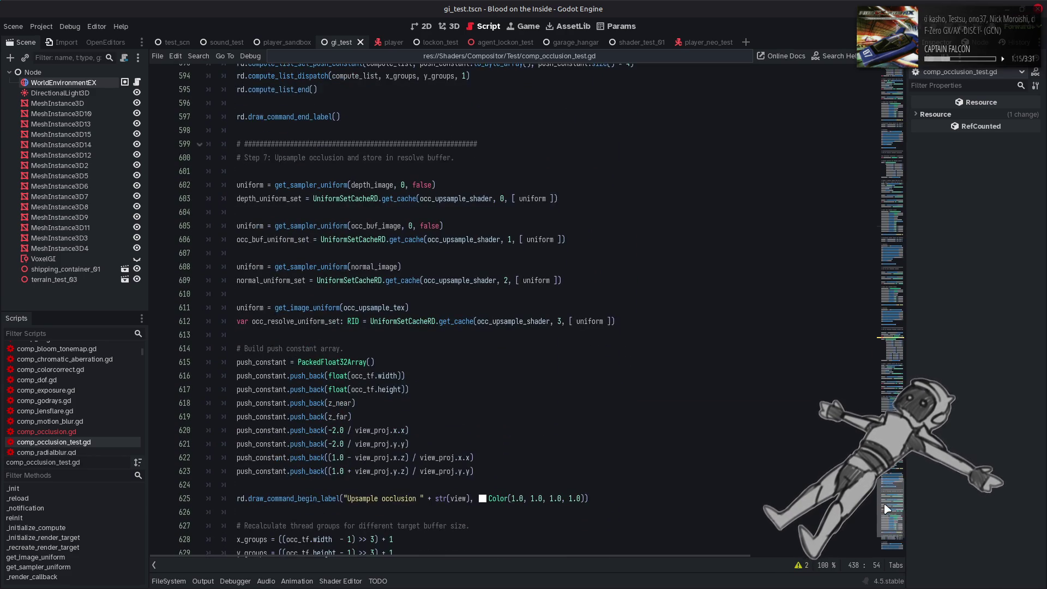
{"action": "scroll", "coordinate": [887, 509], "scroll_direction": "down", "scroll_amount": 7}
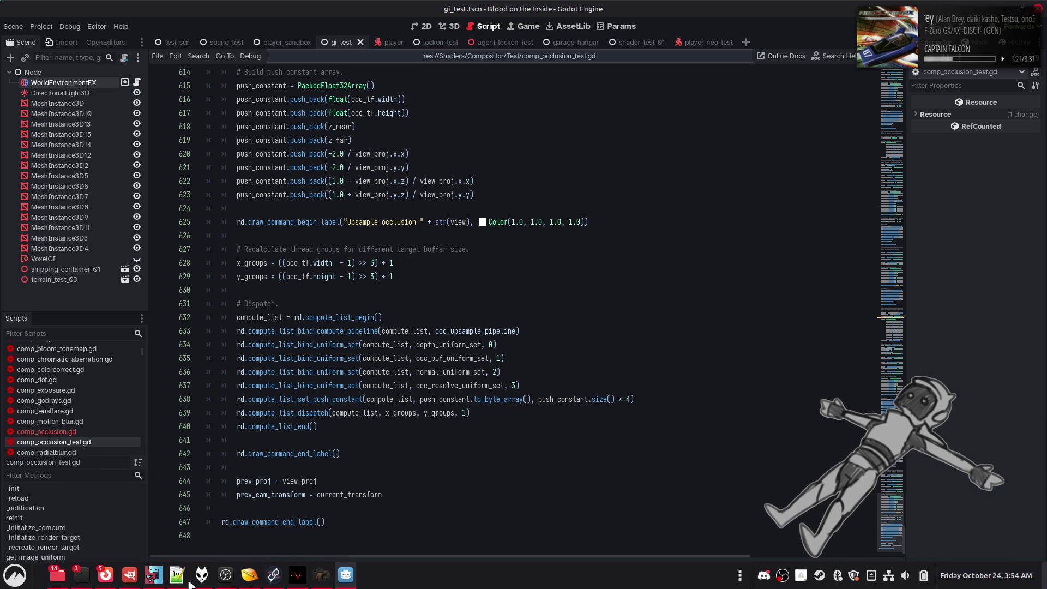
{"action": "left_click", "coordinate": [54, 579]}
Multi-select occ_upsample.glsl, occ_gen.glsl and occ_downsample.glsl in Nemo's Compositor folder, then return to Godot
{"action": "left_click", "coordinate": [52, 535]}
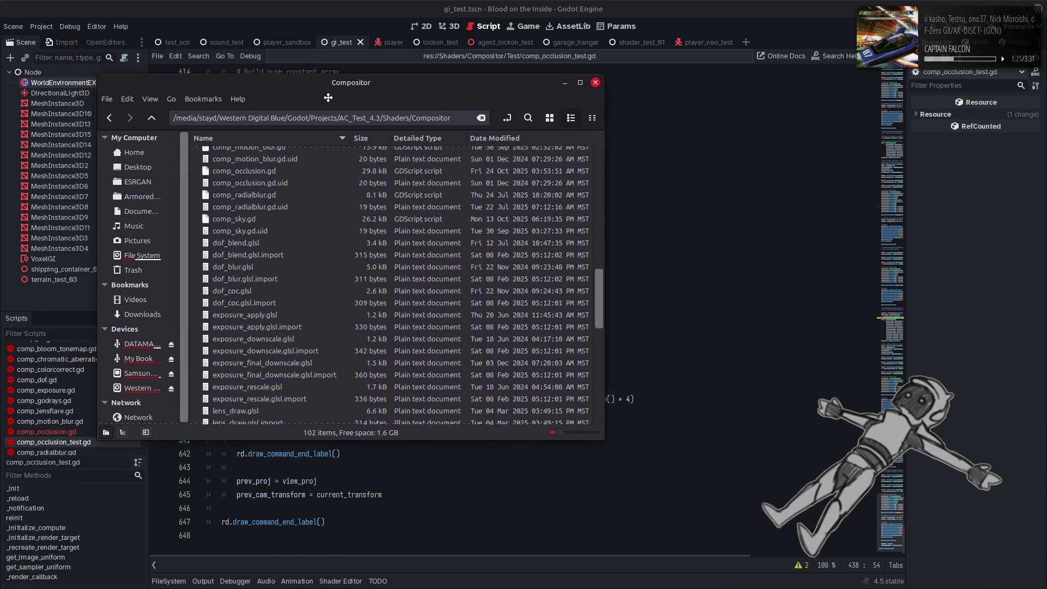
{"action": "scroll", "coordinate": [307, 311], "scroll_direction": "up", "scroll_amount": 3}
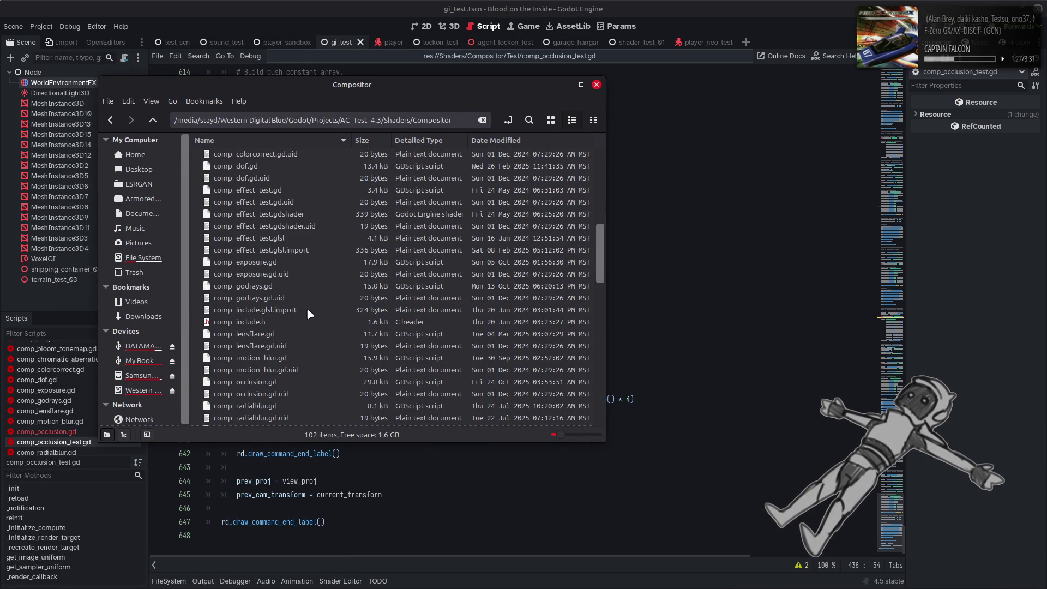
{"action": "scroll", "coordinate": [309, 310], "scroll_direction": "down", "scroll_amount": 3}
{"action": "scroll", "coordinate": [308, 312], "scroll_direction": "down", "scroll_amount": 7}
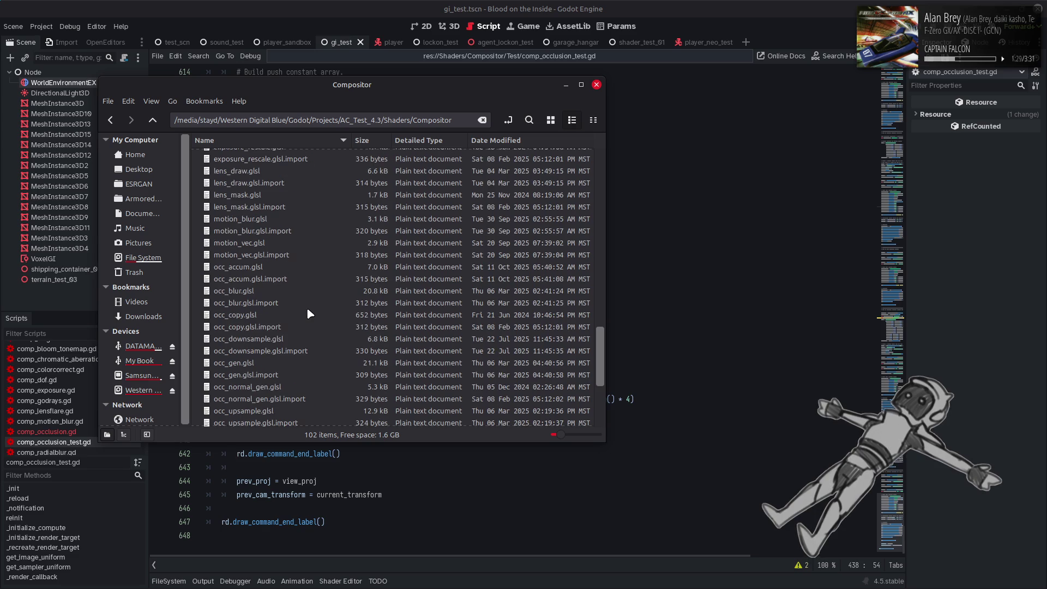
{"action": "left_click", "coordinate": [266, 266]}
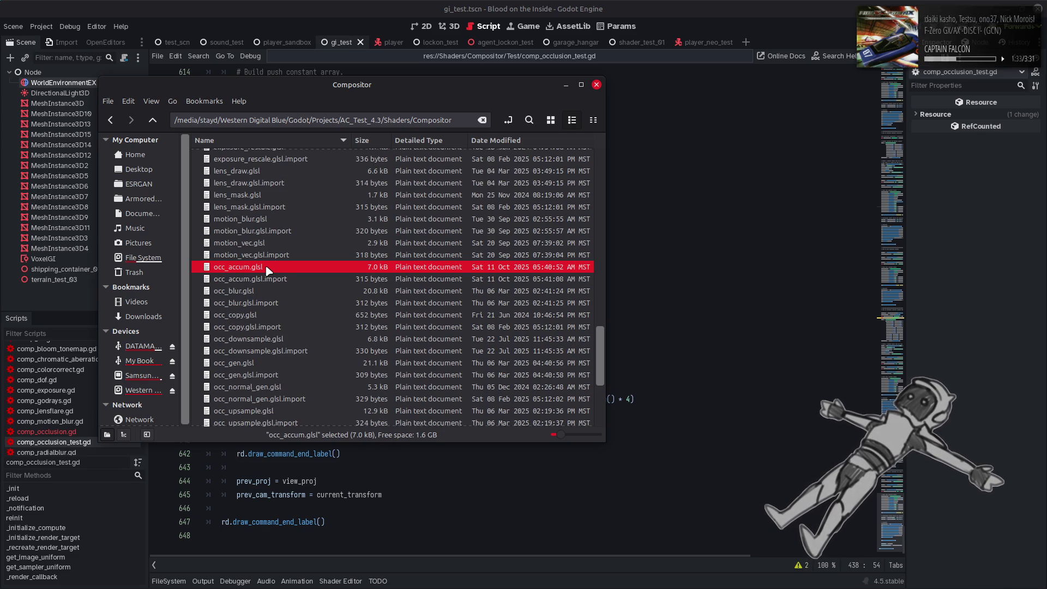
{"action": "left_click", "coordinate": [265, 364]}
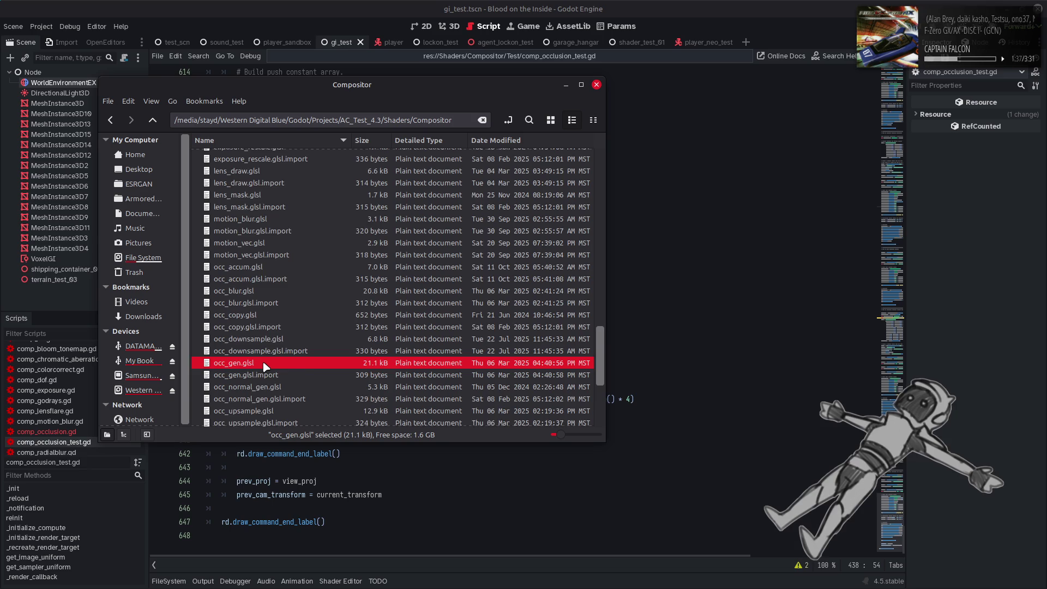
{"action": "scroll", "coordinate": [265, 367], "scroll_direction": "down", "scroll_amount": 1}
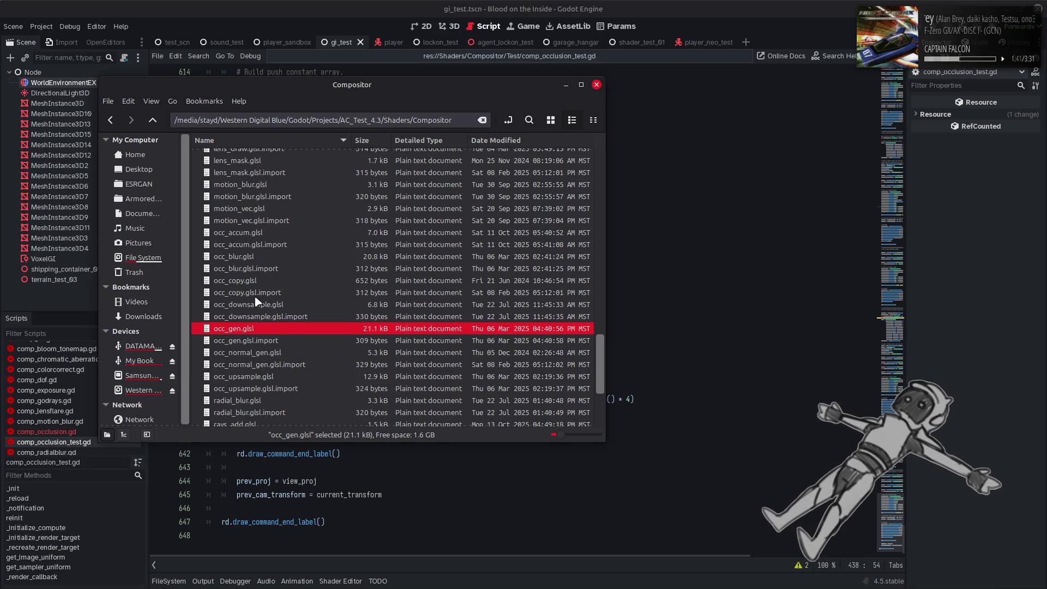
{"action": "left_click", "coordinate": [253, 380]}
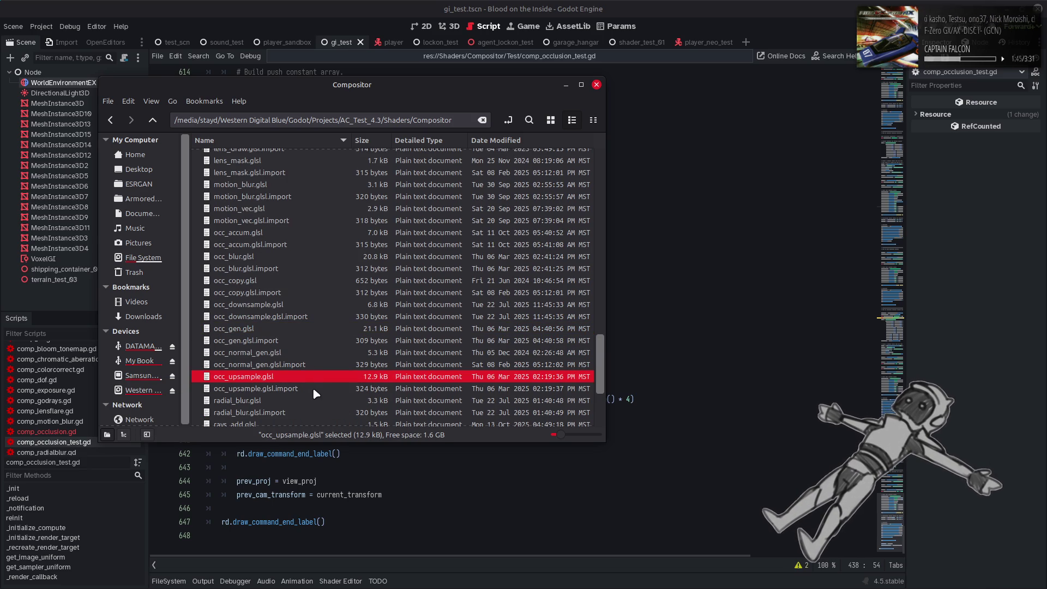
{"action": "left_click", "coordinate": [251, 328], "text": "ctrl"}
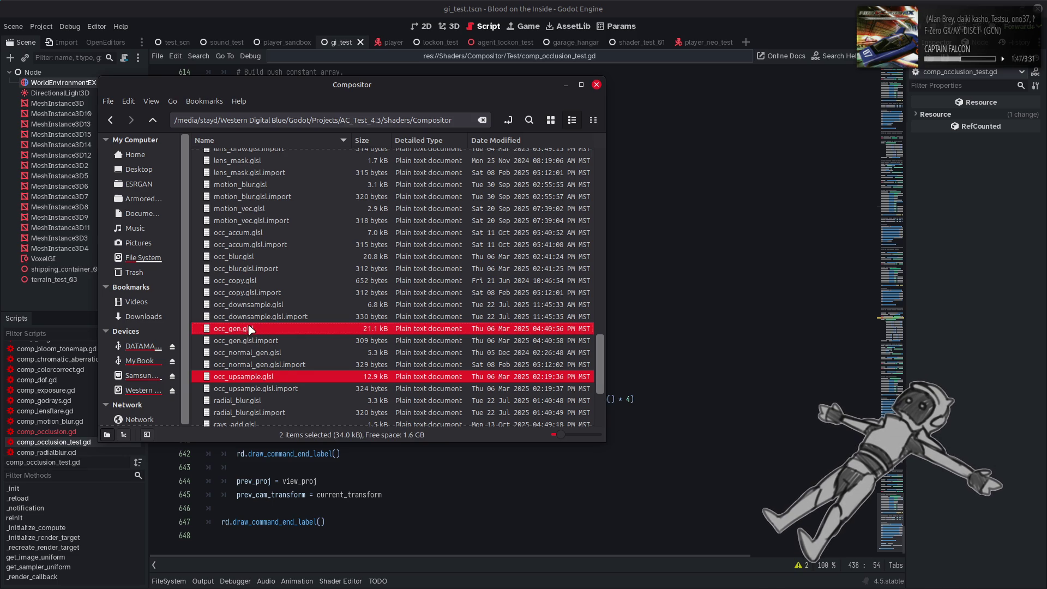
{"action": "left_click", "coordinate": [258, 305], "text": "ctrl"}
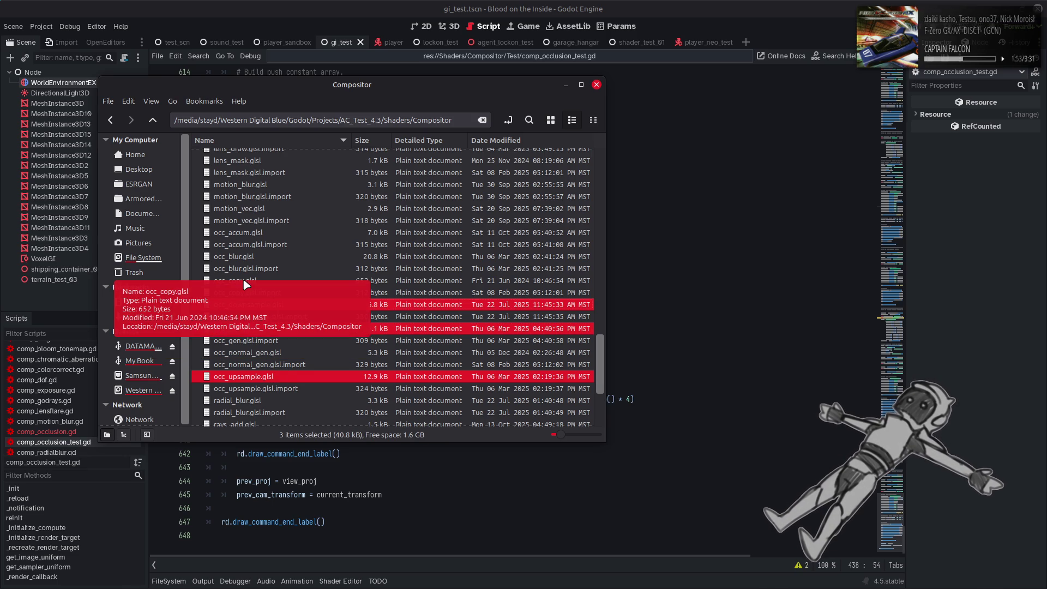
{"action": "left_click", "coordinate": [300, 4]}
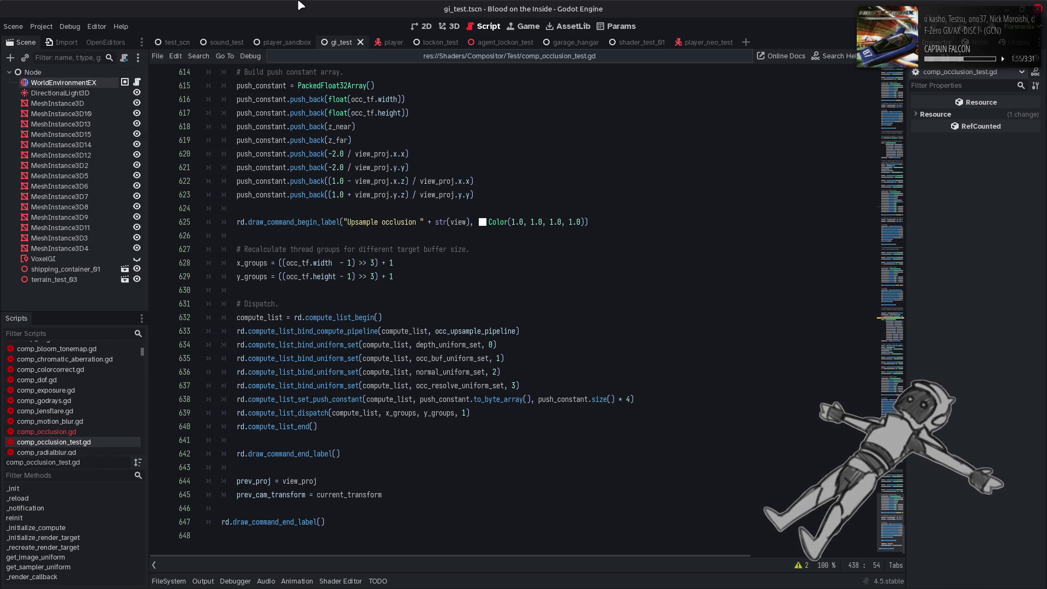
Search comp_occlusion_test.gd for occ_copy and jump through its matches
{"action": "scroll", "coordinate": [840, 108], "scroll_direction": "up", "scroll_amount": 20}
{"action": "scroll", "coordinate": [840, 109], "scroll_direction": "down", "scroll_amount": 10}
{"action": "scroll", "coordinate": [840, 109], "scroll_direction": "up", "scroll_amount": 20}
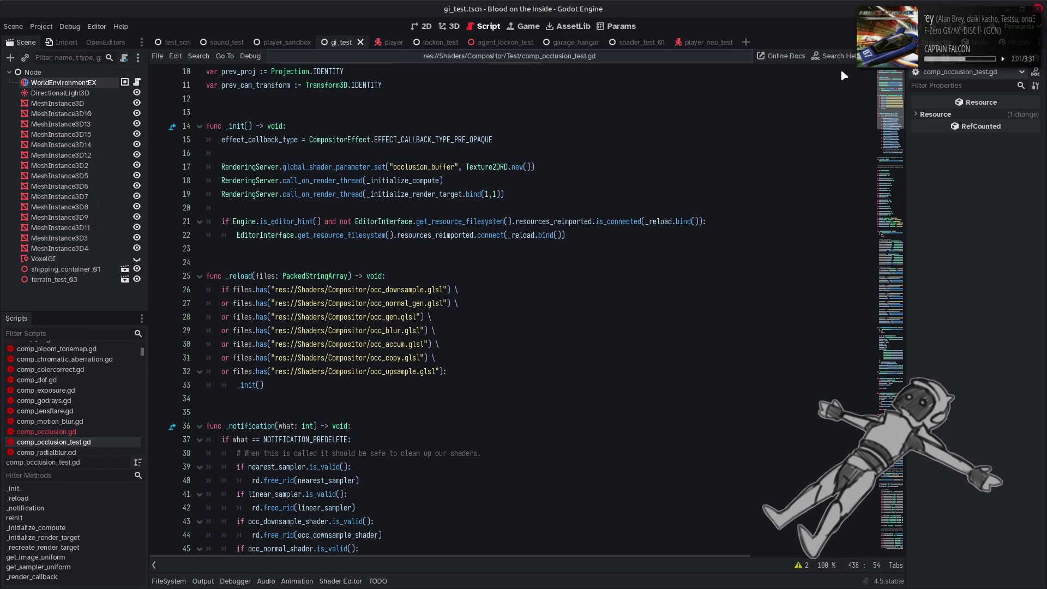
{"action": "double_click", "coordinate": [389, 353]}
{"action": "key", "text": "ctrl+f"}
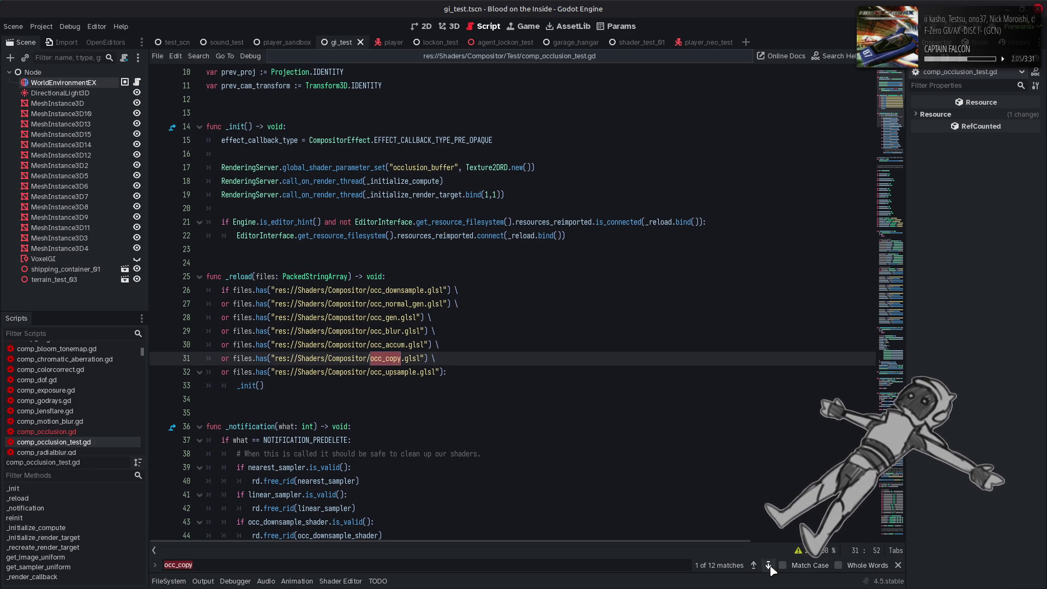
{"action": "left_click", "coordinate": [768, 565]}
Find where occ_copy_shader is used, then return to the Nemo Compositor window
{"action": "double_click", "coordinate": [257, 304]}
{"action": "key", "text": "ctrl+f"}
{"action": "left_click", "coordinate": [754, 566]}
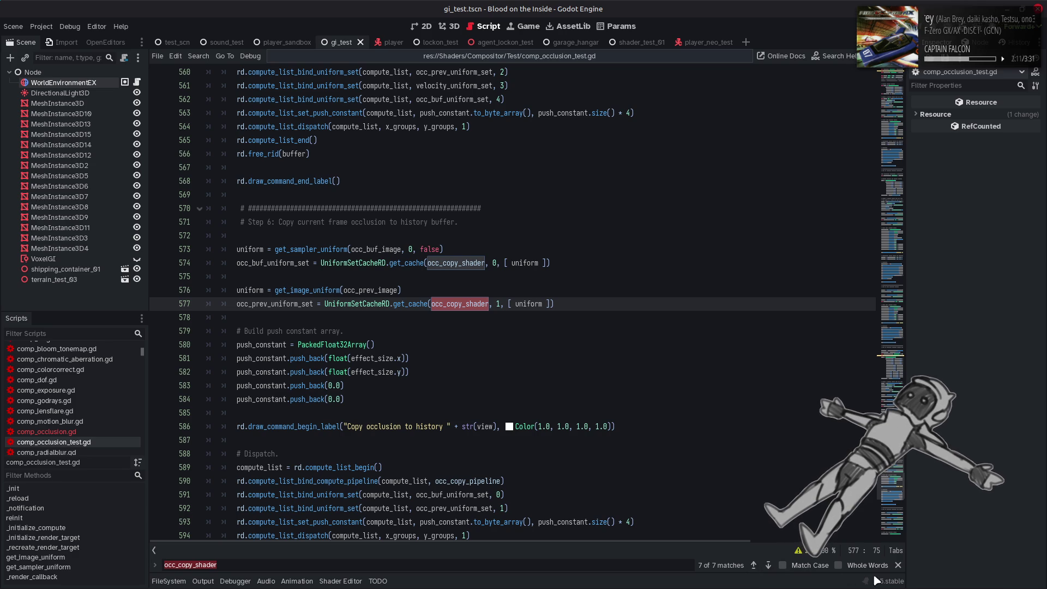
{"action": "key", "text": "Escape"}
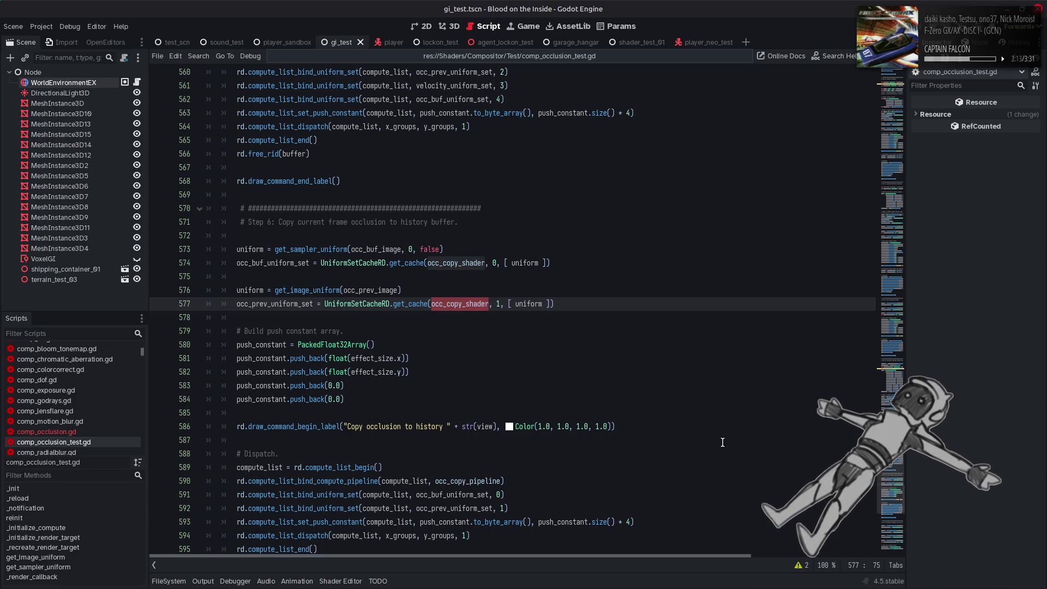
{"action": "scroll", "coordinate": [722, 442], "scroll_direction": "up", "scroll_amount": 10}
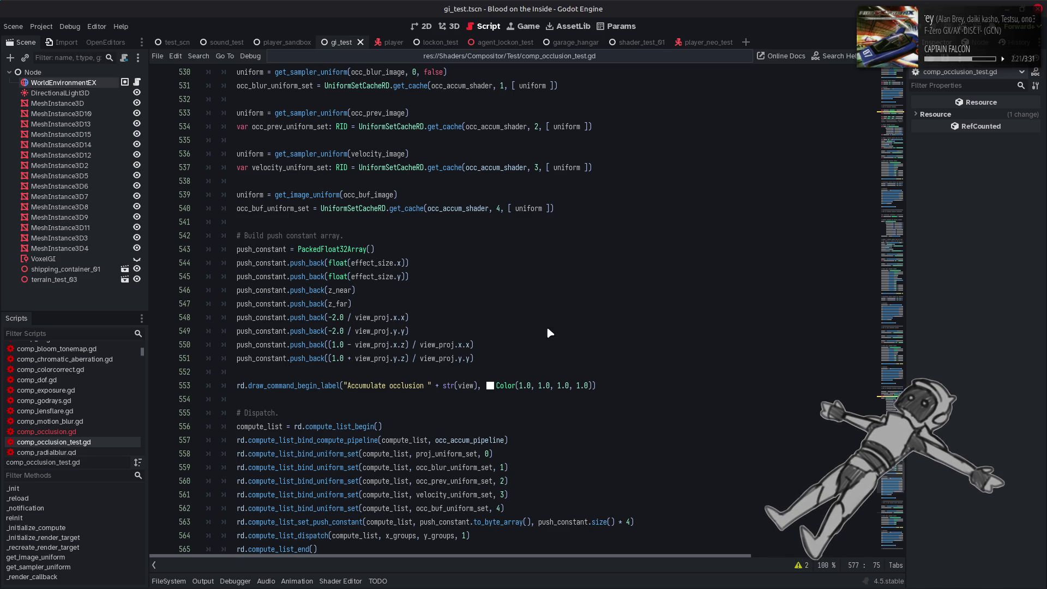
{"action": "key", "text": "alt+Tab"}
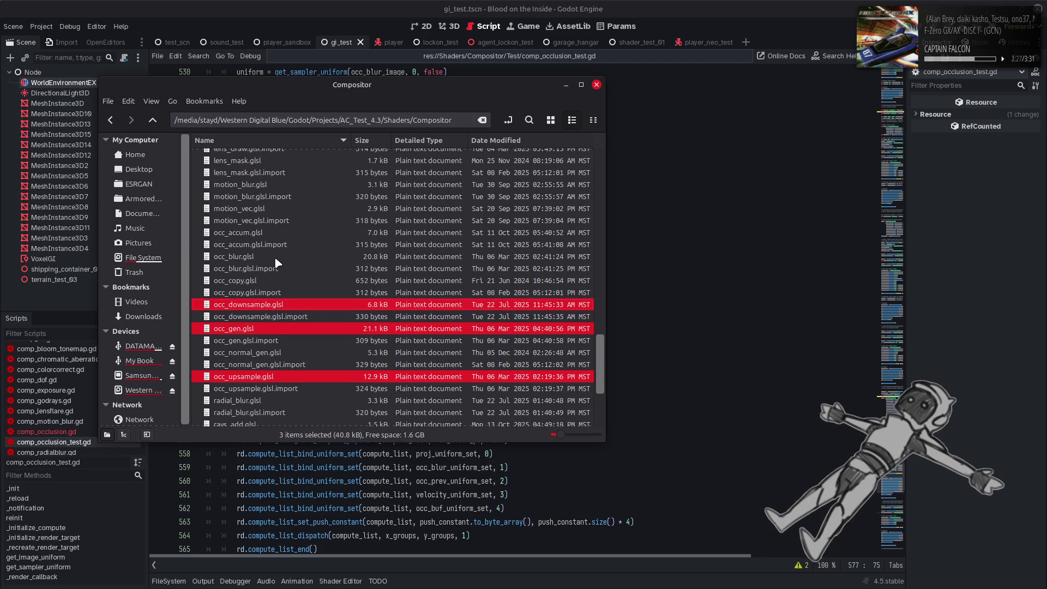
Copy the four occlusion shaders, including occ_blur.glsl, into the Test folder
{"action": "left_click", "coordinate": [275, 260], "text": "ctrl"}
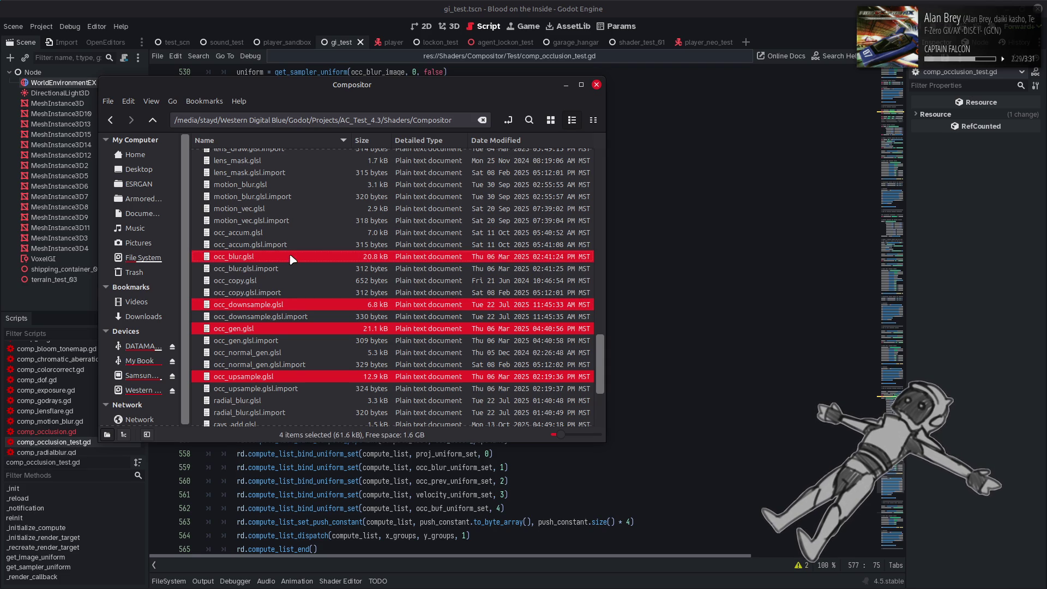
{"action": "key", "text": "ctrl+c"}
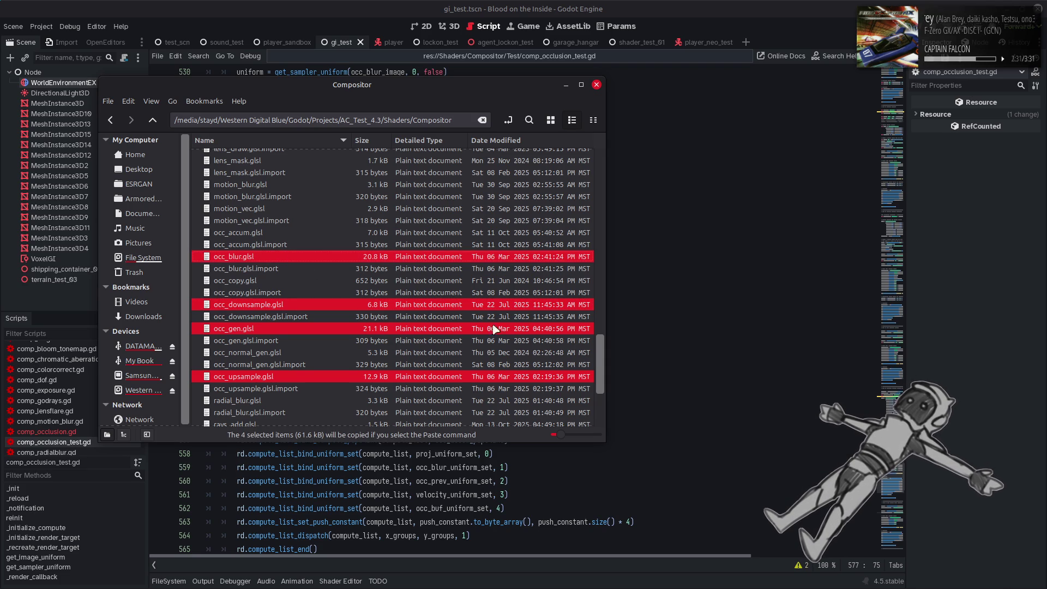
{"action": "left_click_drag", "start_coordinate": [600, 353], "coordinate": [588, 130]}
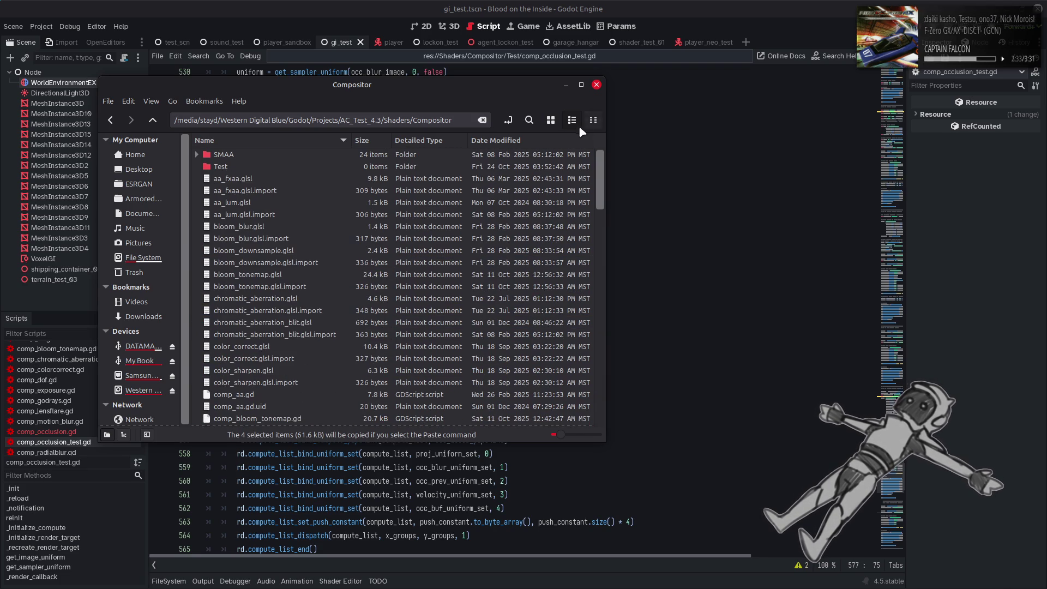
{"action": "double_click", "coordinate": [273, 166]}
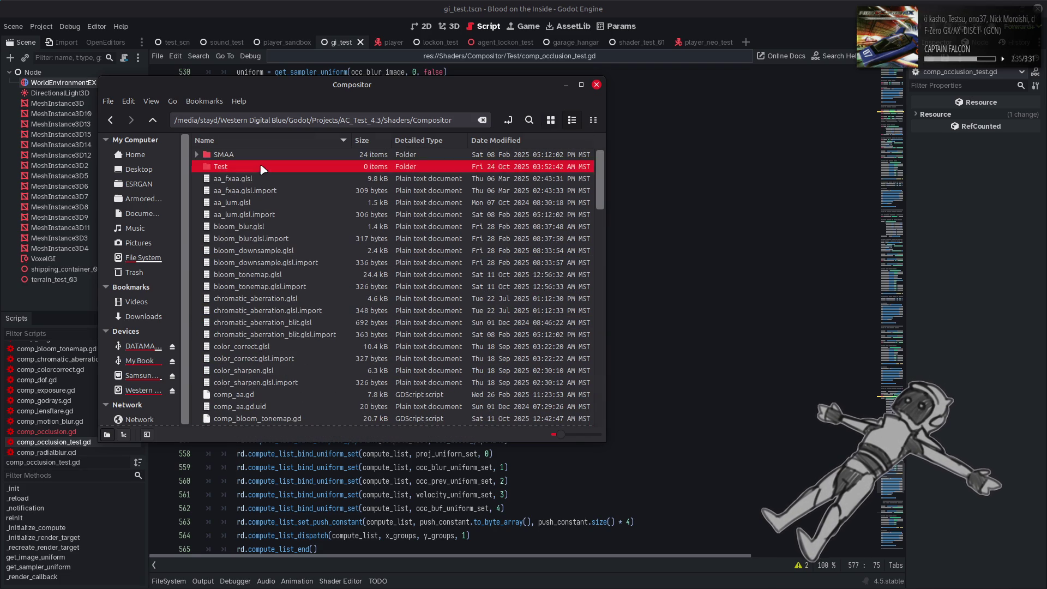
{"action": "key", "text": "ctrl+v"}
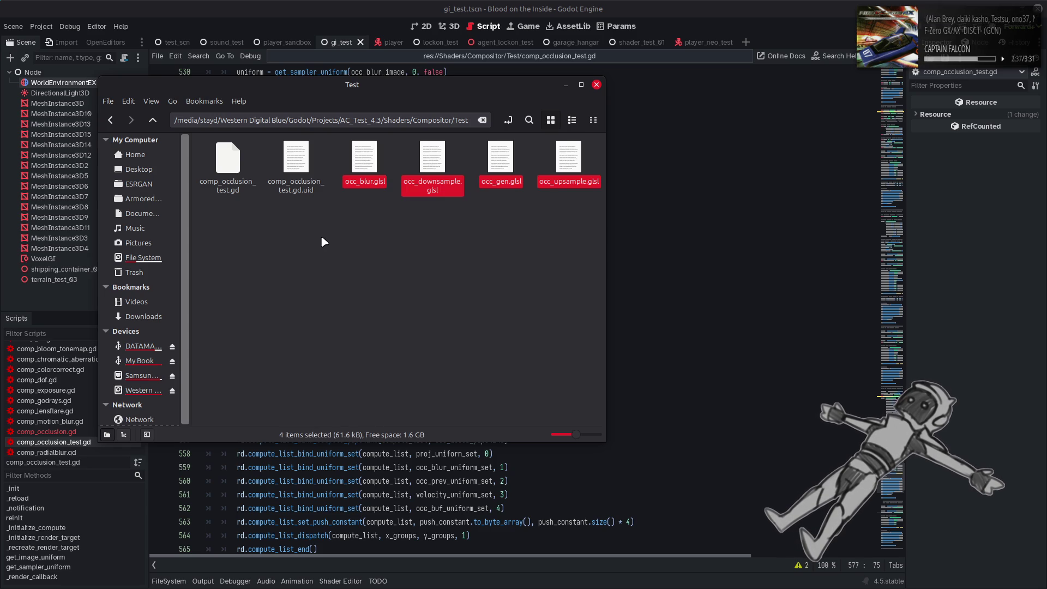
Rename the copies to occ_test_blur.glsl and occ_test_downsample.glsl
{"action": "left_click", "coordinate": [370, 167]}
{"action": "right_click", "coordinate": [369, 167]}
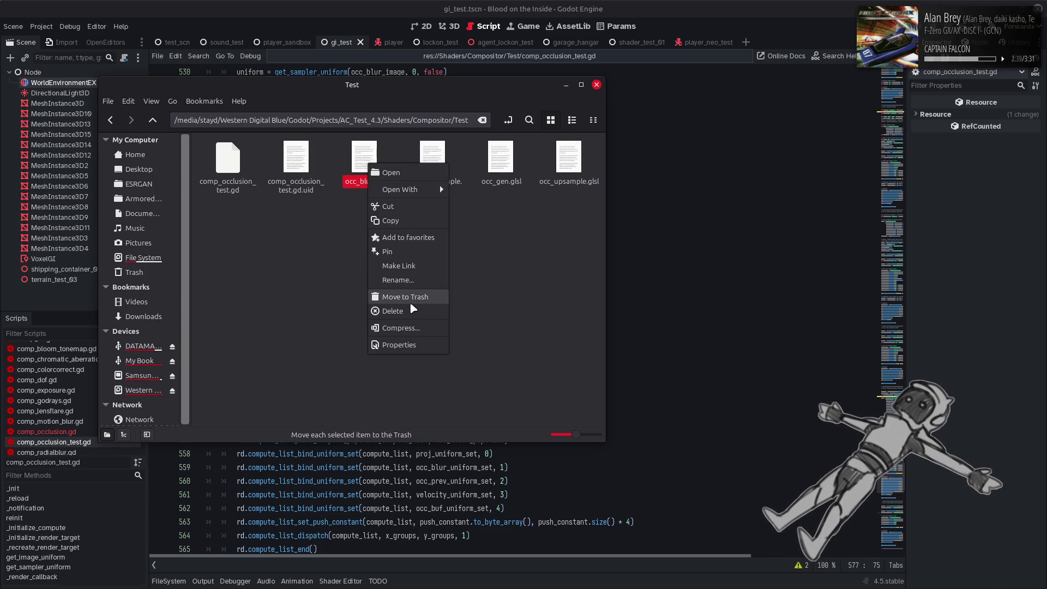
{"action": "left_click", "coordinate": [398, 281]}
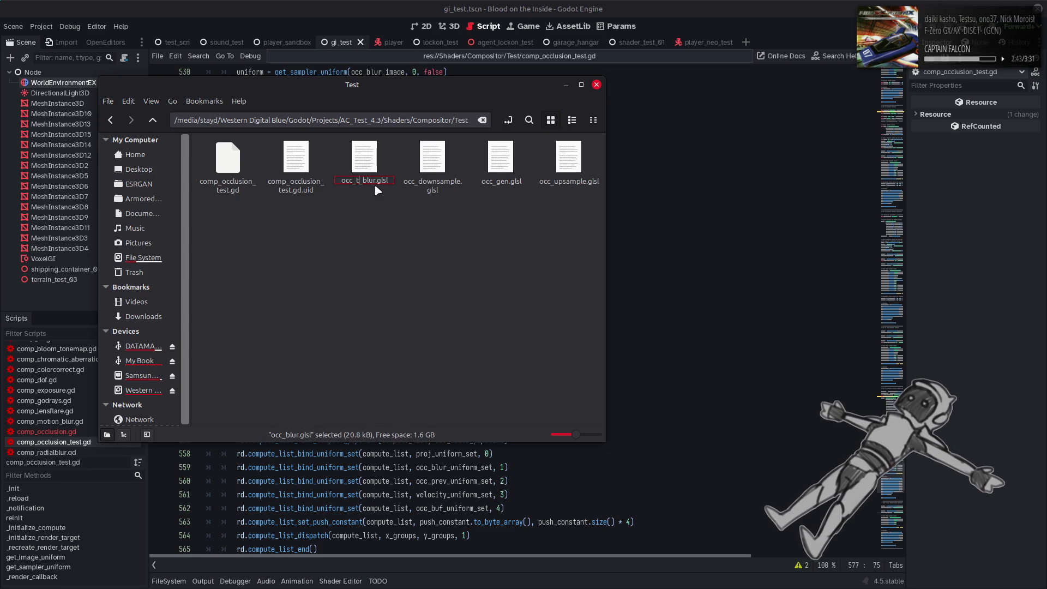
{"action": "type", "text": "est"}
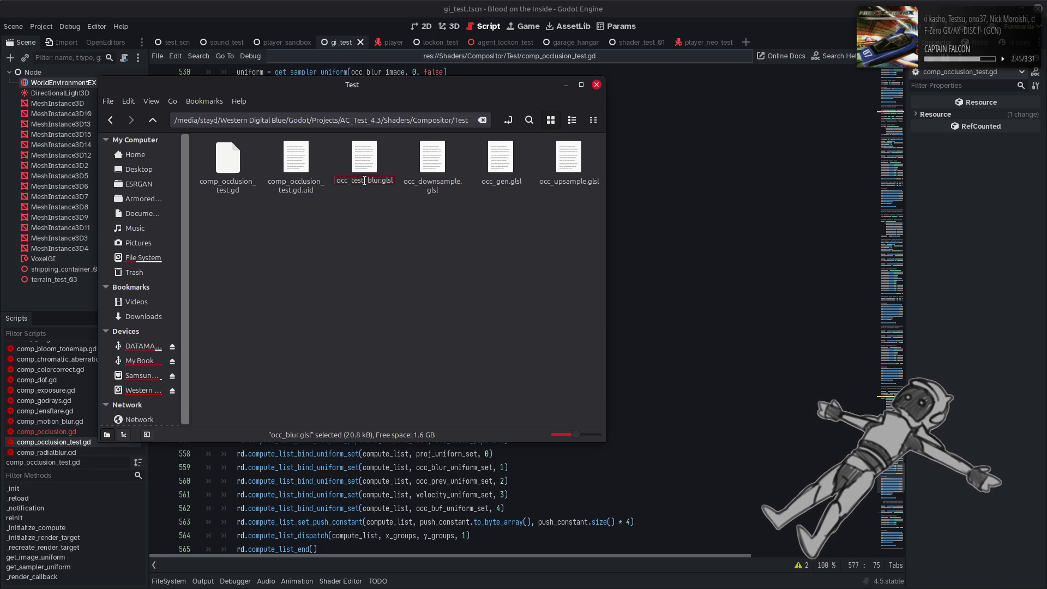
{"action": "left_click", "coordinate": [432, 174]}
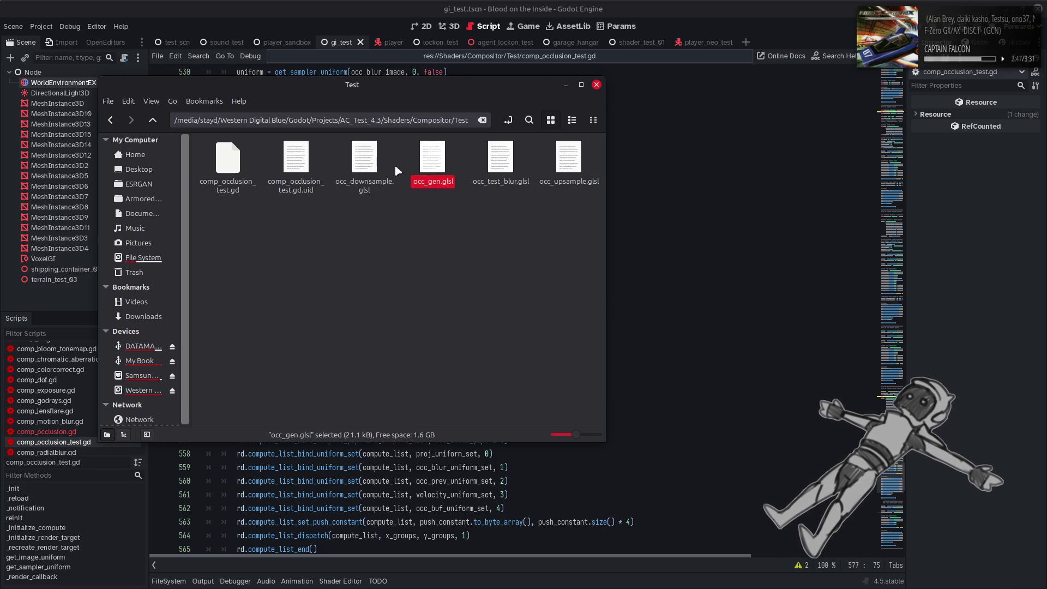
{"action": "right_click", "coordinate": [358, 157]}
{"action": "left_click", "coordinate": [390, 271]}
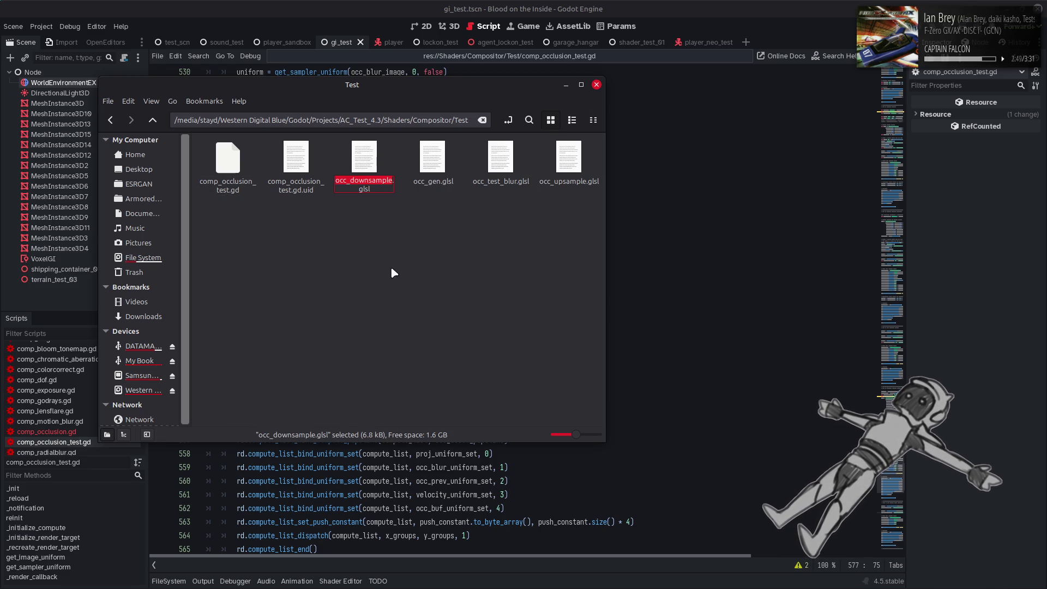
{"action": "left_click", "coordinate": [348, 184]}
{"action": "type", "text": "test_"}
{"action": "key", "text": "Return"}
Rename the remaining copies to occ_test_gen.glsl and occ_test_upsample.glsl
{"action": "right_click", "coordinate": [356, 165]}
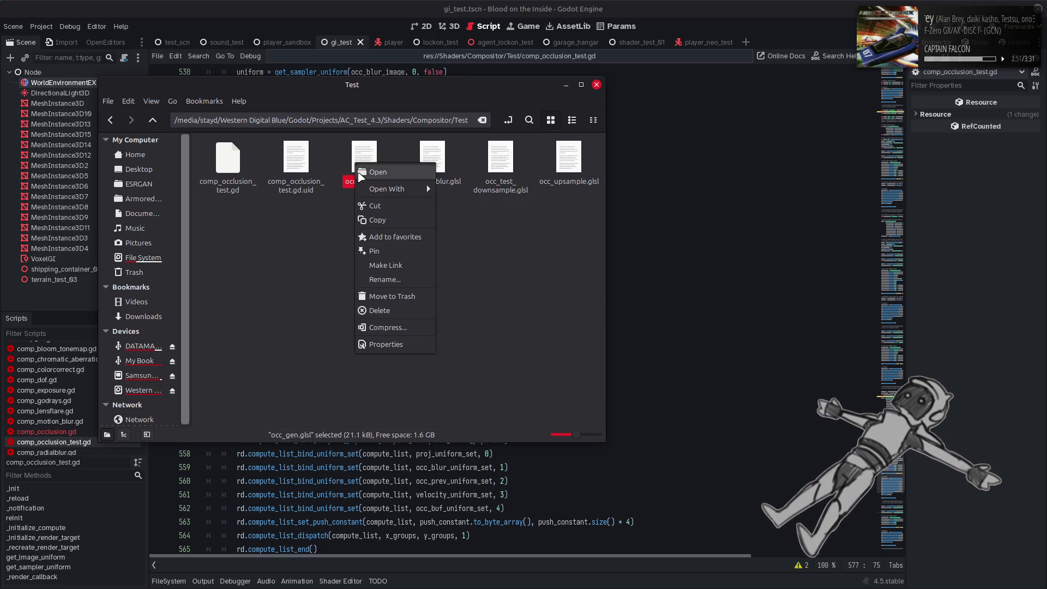
{"action": "left_click", "coordinate": [385, 279]}
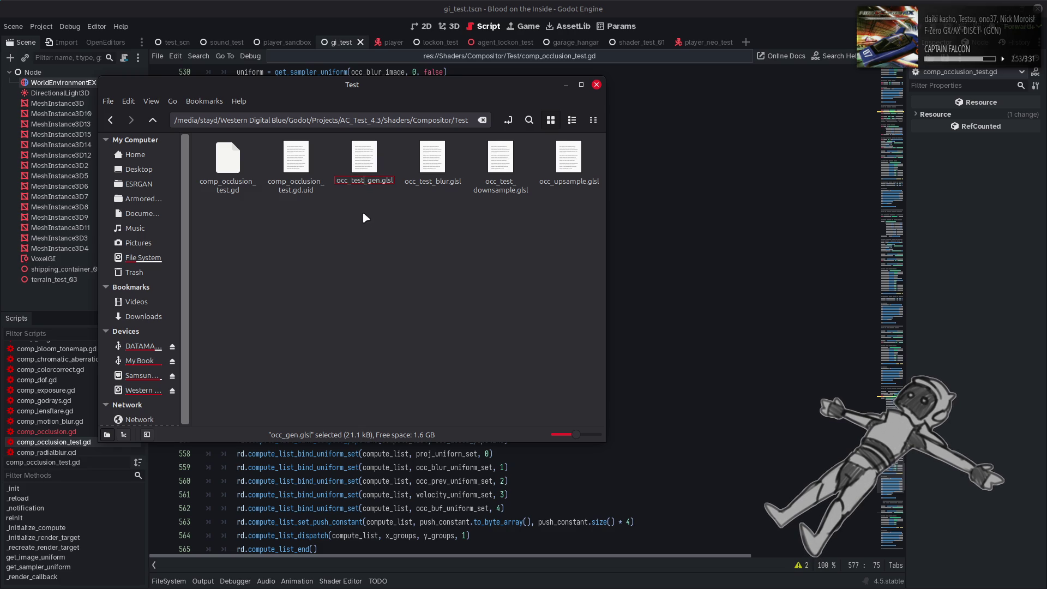
{"action": "key", "text": "Return"}
{"action": "left_click", "coordinate": [360, 181]}
{"action": "right_click", "coordinate": [363, 164]}
{"action": "left_click", "coordinate": [382, 277]}
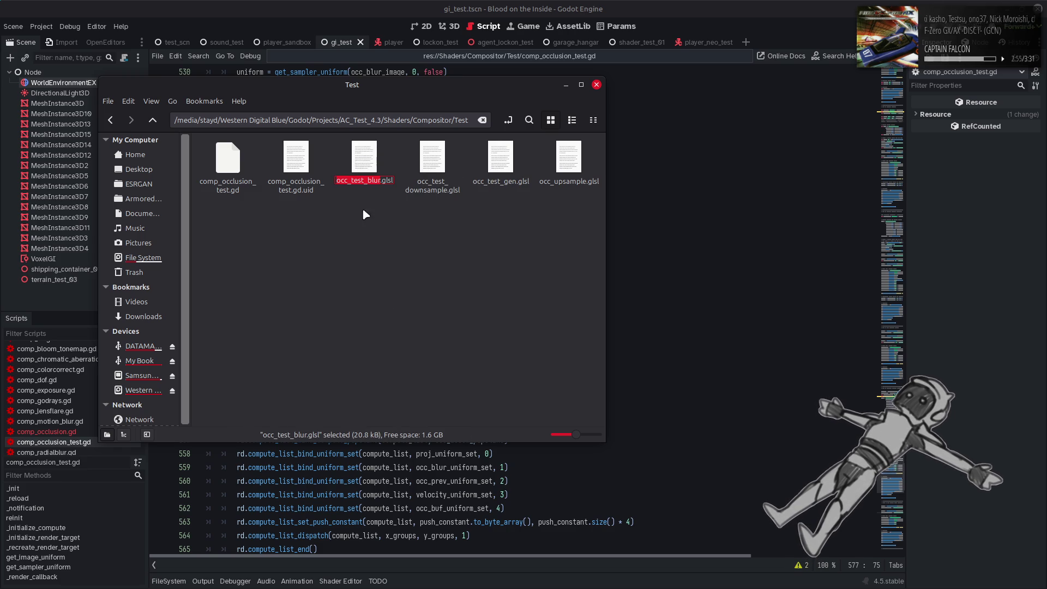
{"action": "left_click", "coordinate": [567, 159]}
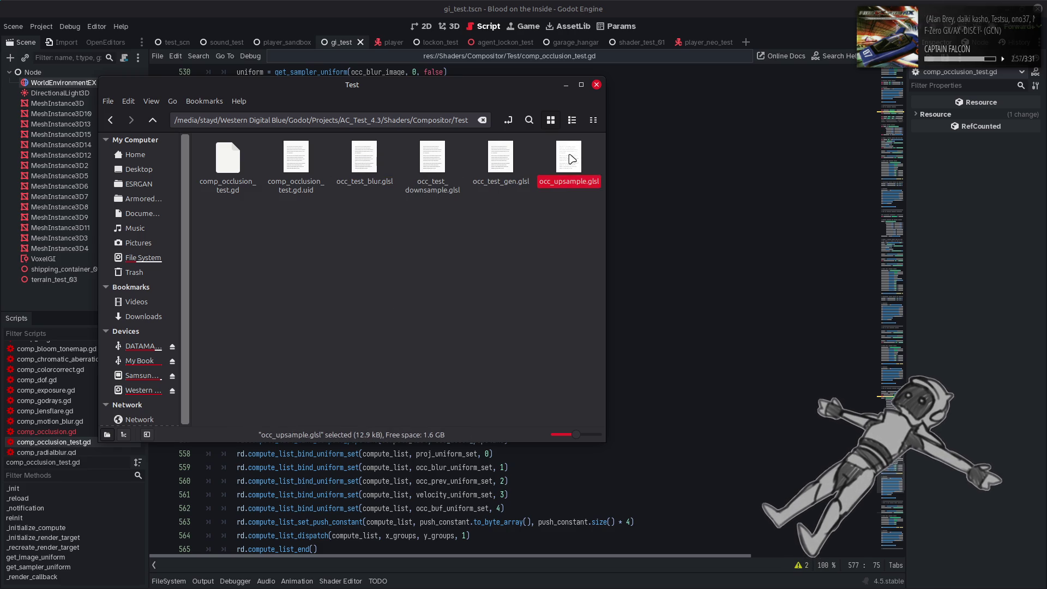
{"action": "right_click", "coordinate": [568, 157]}
{"action": "left_click", "coordinate": [595, 272]}
{"action": "type", "text": "_test"}
{"action": "key", "text": "Return"}
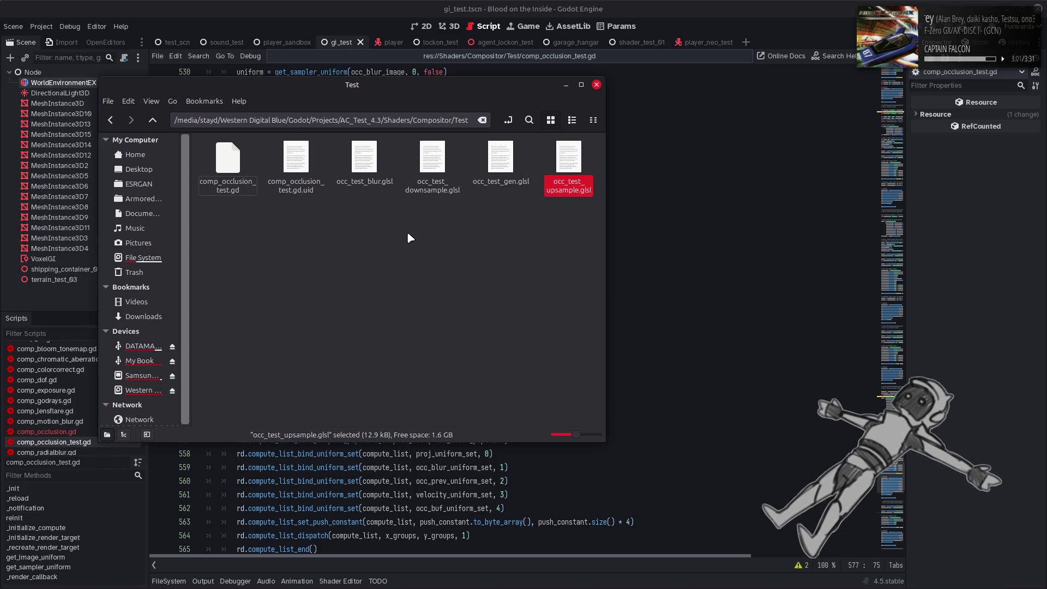